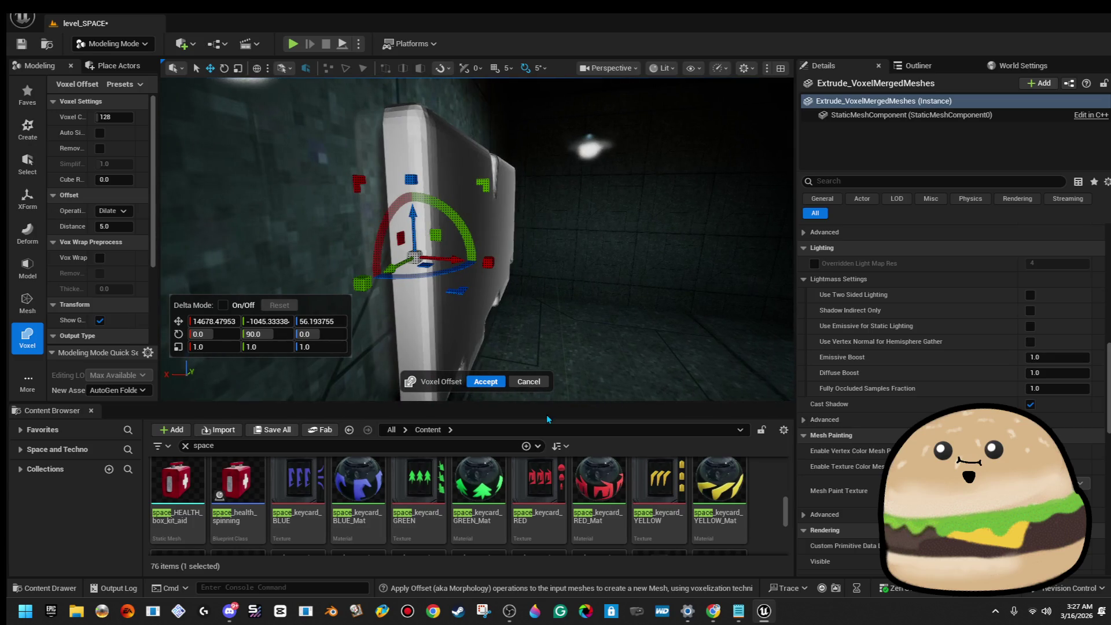
Step: Accept the voxel offset, then voxel-wrap the merged mesh with Voxel Count 8
{"action": "key", "text": "Return"}
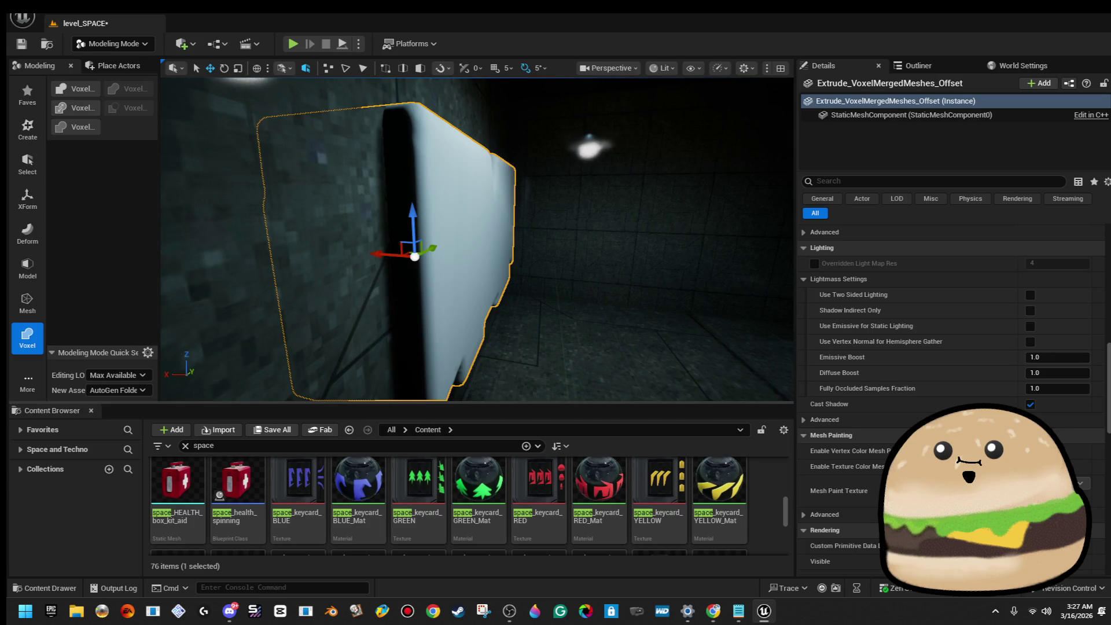
{"action": "left_click", "coordinate": [81, 91]}
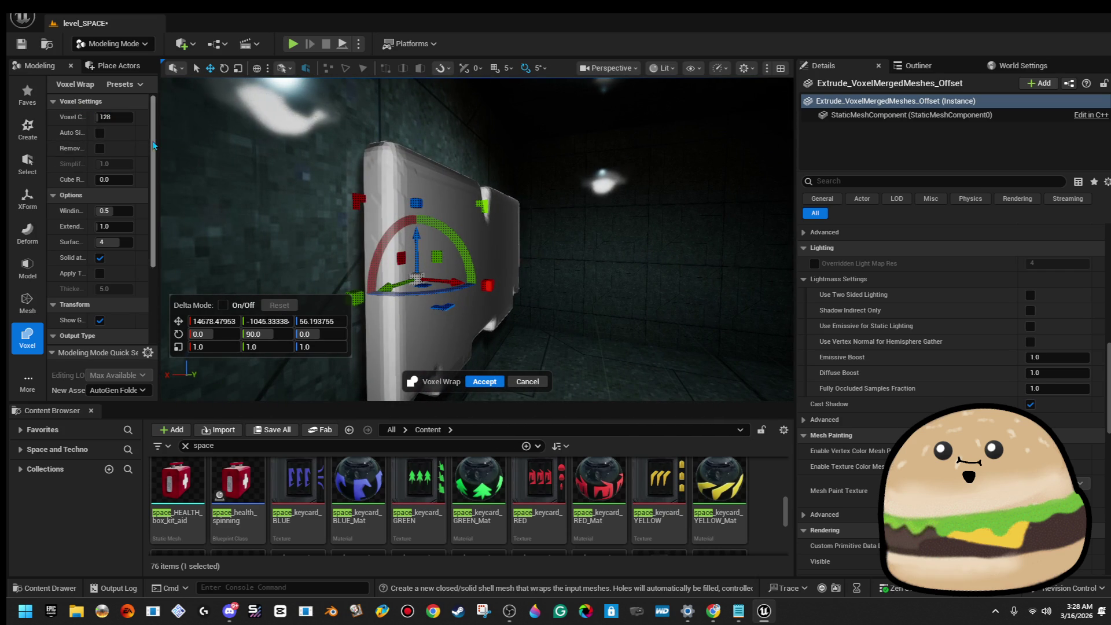
{"action": "left_click_drag", "start_coordinate": [115, 116], "coordinate": [105, 117]}
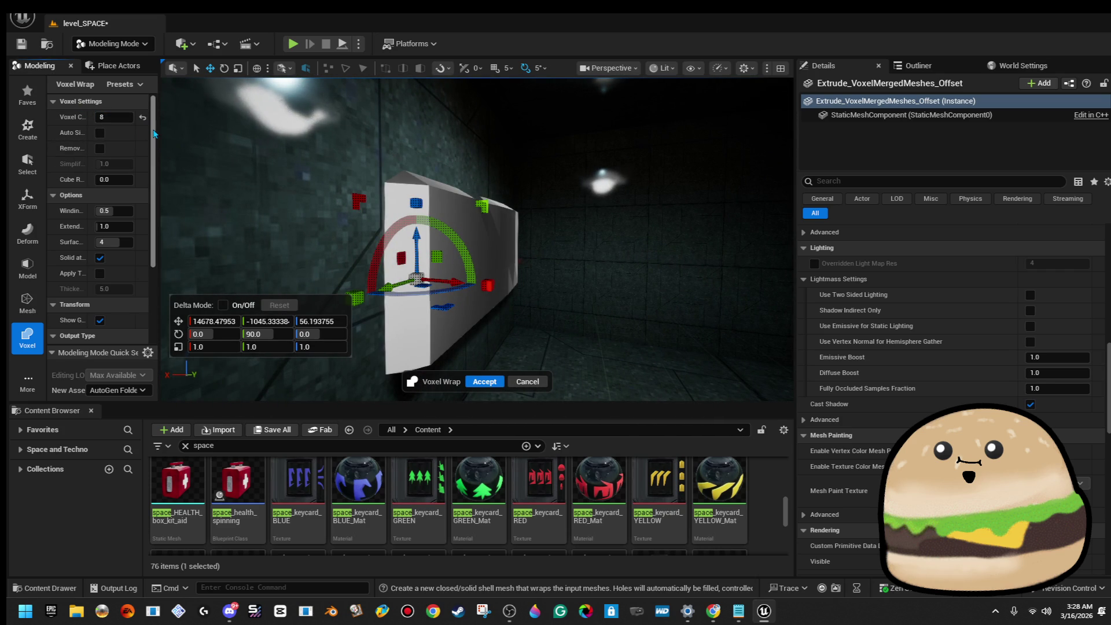
{"action": "left_click", "coordinate": [492, 384]}
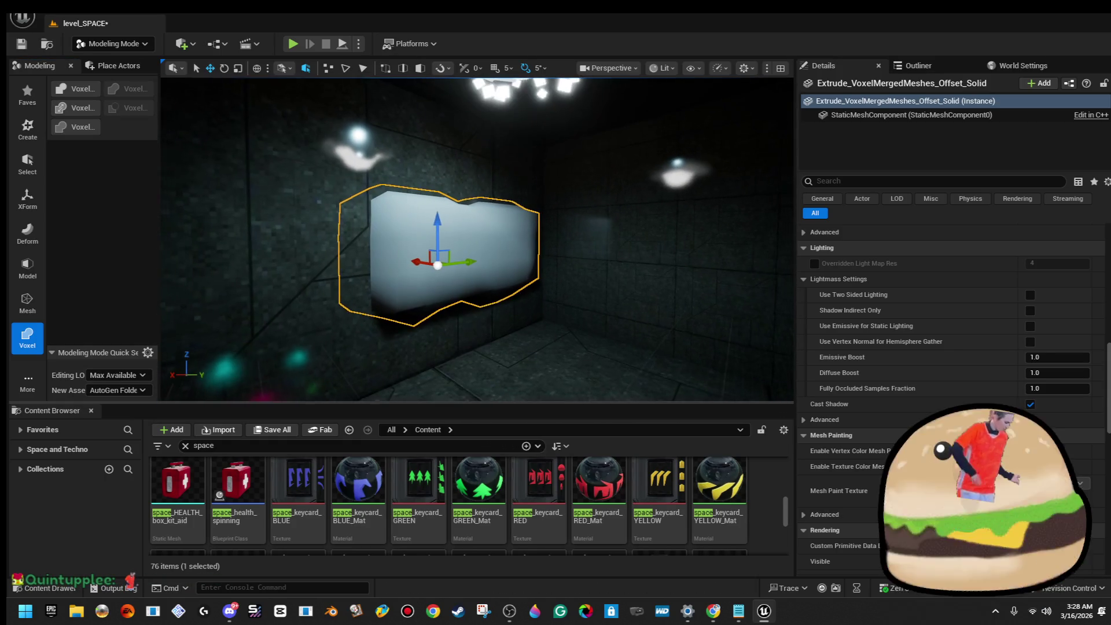
Step: Apply another voxel offset to the solid mesh, then delete the mesh from the level
{"action": "left_click", "coordinate": [93, 110]}
{"action": "left_click", "coordinate": [492, 383]}
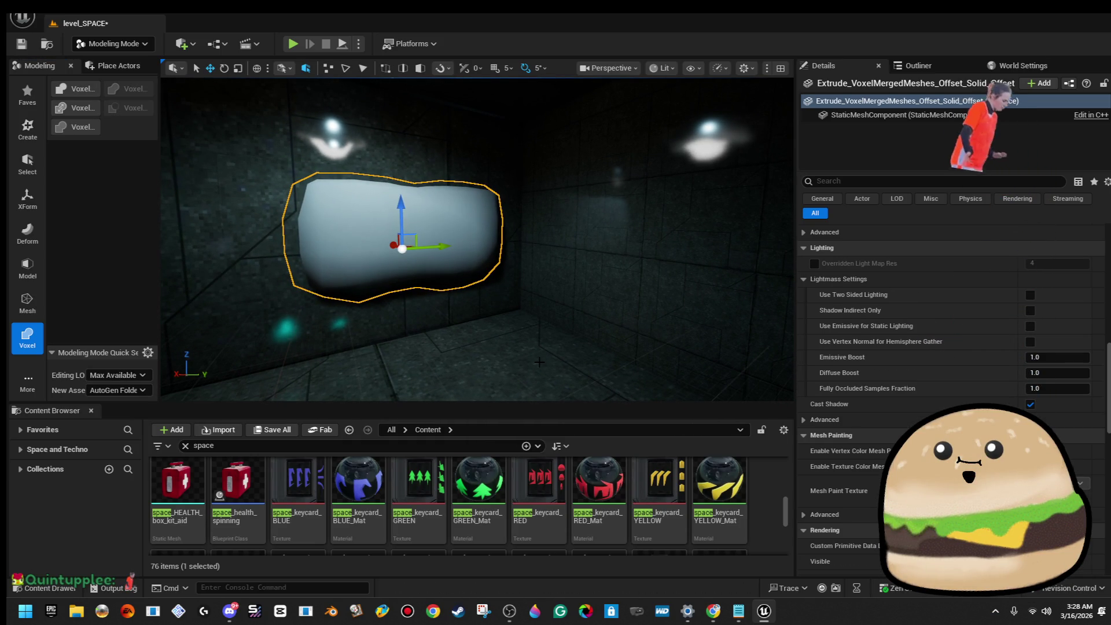
{"action": "key", "text": "Delete"}
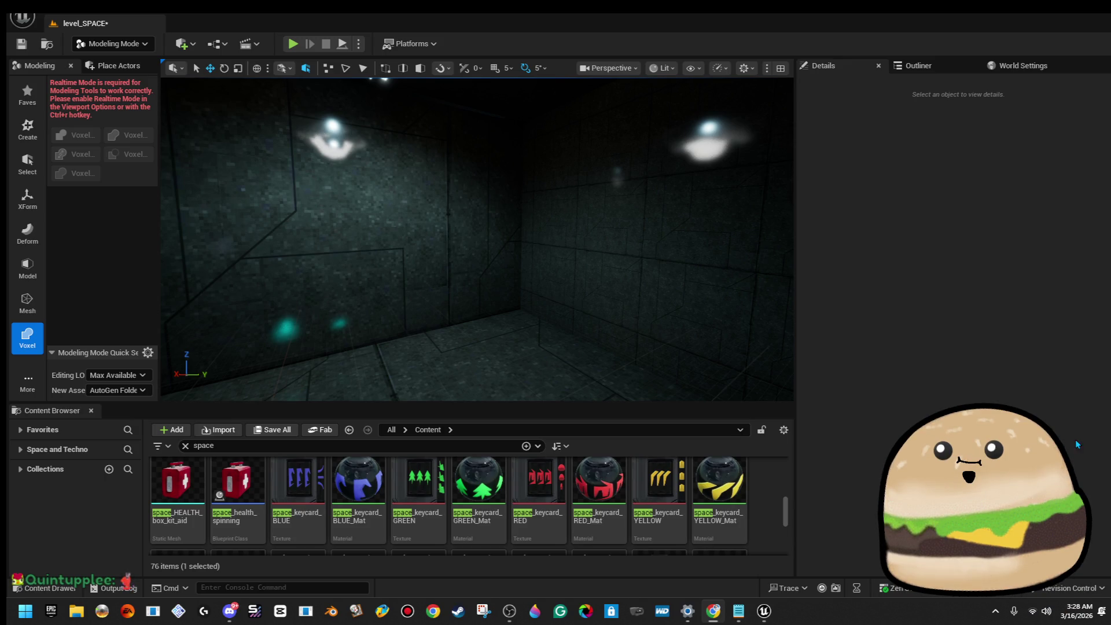
{"action": "left_click", "coordinate": [102, 67]}
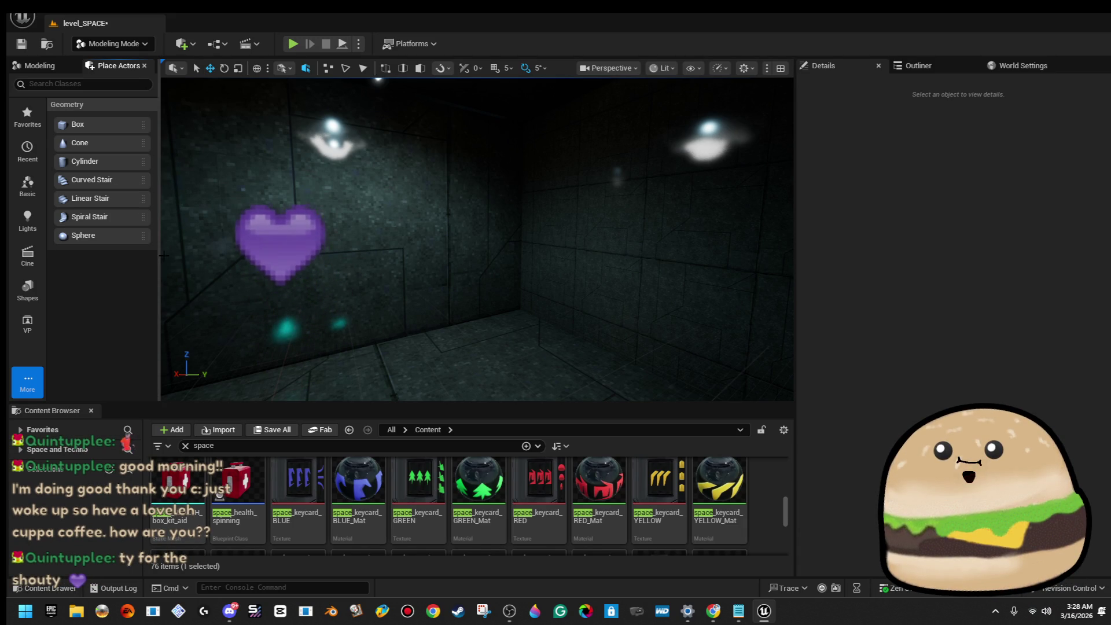
Step: Place a cylinder brush, scale it to 0.35, rotate it about Y, and move it into the wall
{"action": "mouse_move", "coordinate": [125, 139]}
{"action": "left_mouse_down"}
{"action": "mouse_move", "coordinate": [274, 226]}
{"action": "mouse_move", "coordinate": [327, 214]}
{"action": "left_mouse_up"}
{"action": "key", "text": "ctrl+z"}
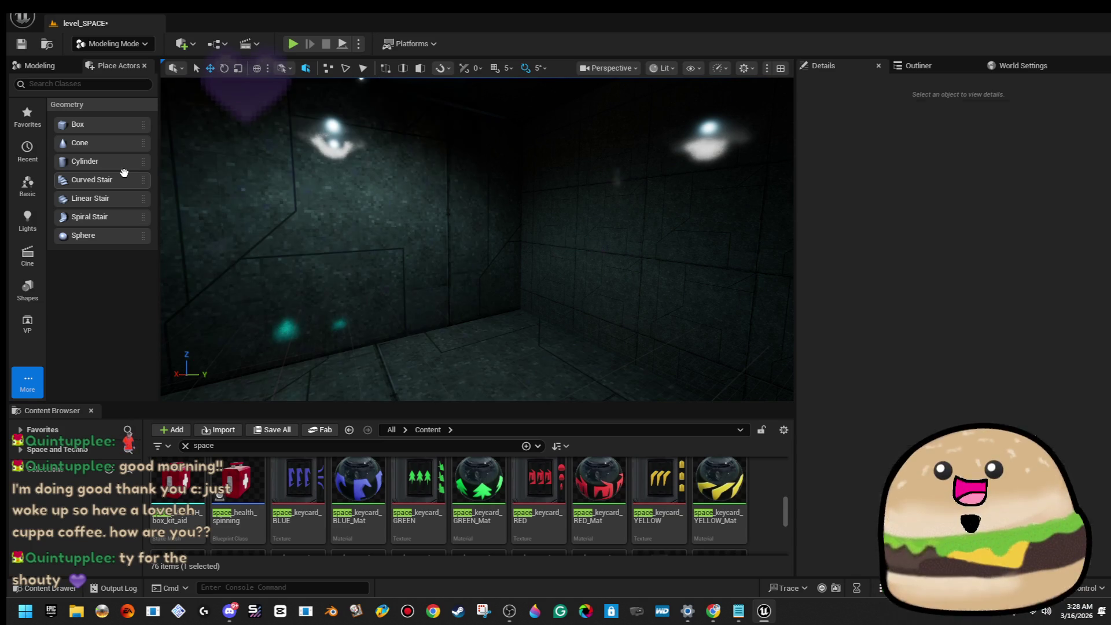
{"action": "mouse_move", "coordinate": [360, 251]}
{"action": "left_mouse_down"}
{"action": "mouse_move", "coordinate": [357, 220]}
{"action": "mouse_move", "coordinate": [405, 228]}
{"action": "left_mouse_up"}
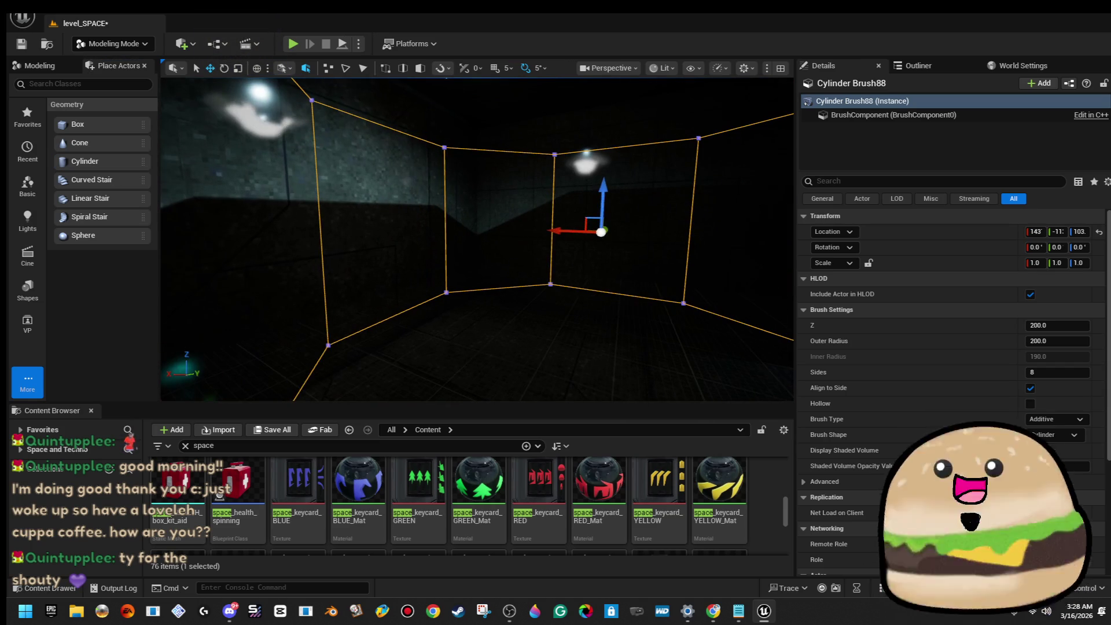
{"action": "left_click_drag", "start_coordinate": [604, 233], "coordinate": [579, 254]}
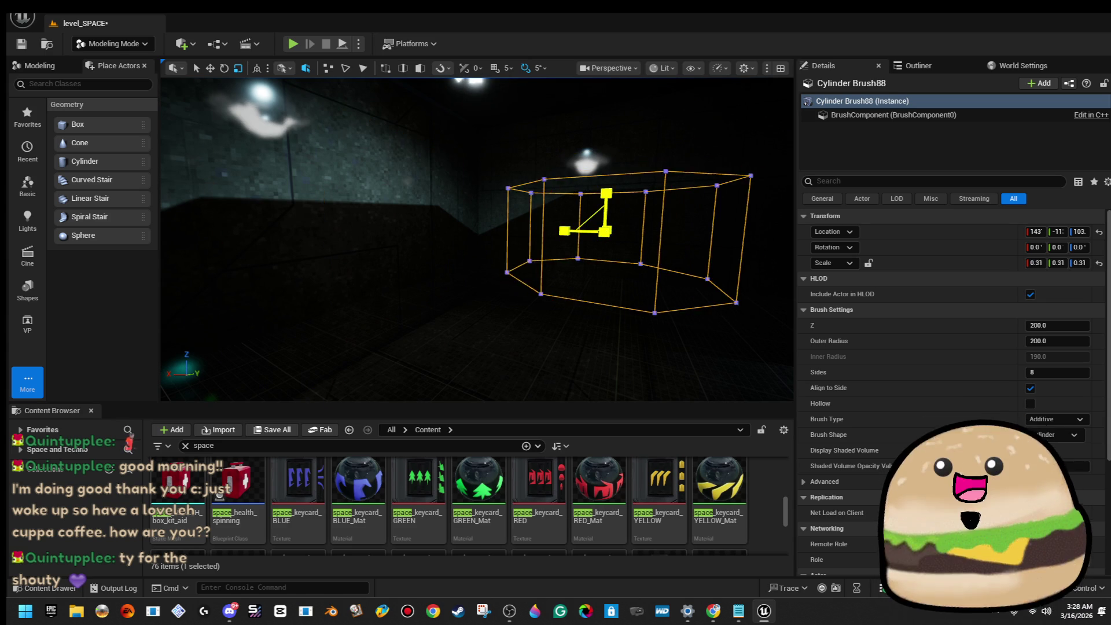
{"action": "key", "text": "f"}
{"action": "key", "text": "e"}
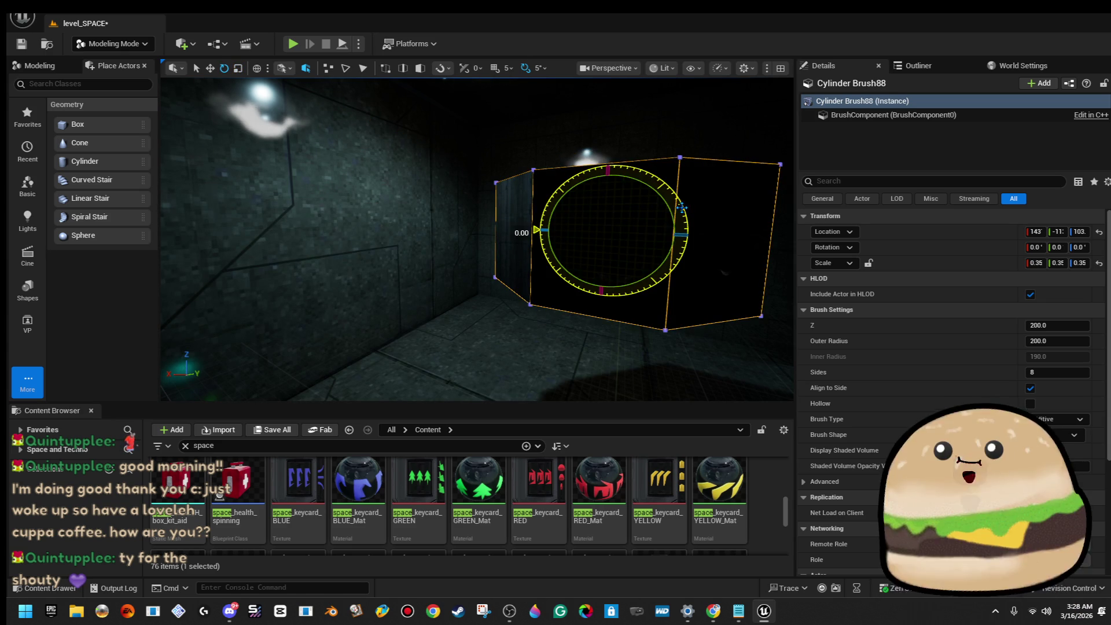
{"action": "left_click", "coordinate": [724, 243]}
{"action": "left_click", "coordinate": [724, 243]}
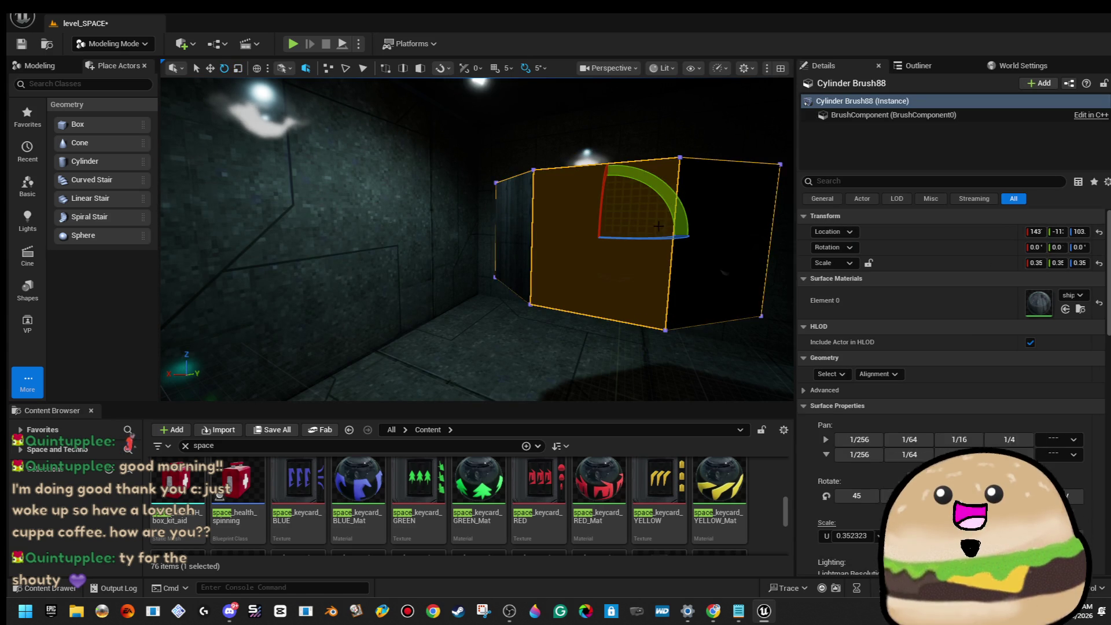
{"action": "mouse_move", "coordinate": [660, 191]}
{"action": "left_mouse_down"}
{"action": "mouse_move", "coordinate": [556, 278]}
{"action": "mouse_move", "coordinate": [600, 299]}
{"action": "left_mouse_up"}
{"action": "key", "text": "w"}
{"action": "left_click_drag", "start_coordinate": [579, 227], "coordinate": [338, 221]}
Step: Make the cylinder brush Subtractive and switch to Brush Editing Mode
{"action": "scroll", "coordinate": [952, 376], "scroll_direction": "down", "scroll_amount": 10}
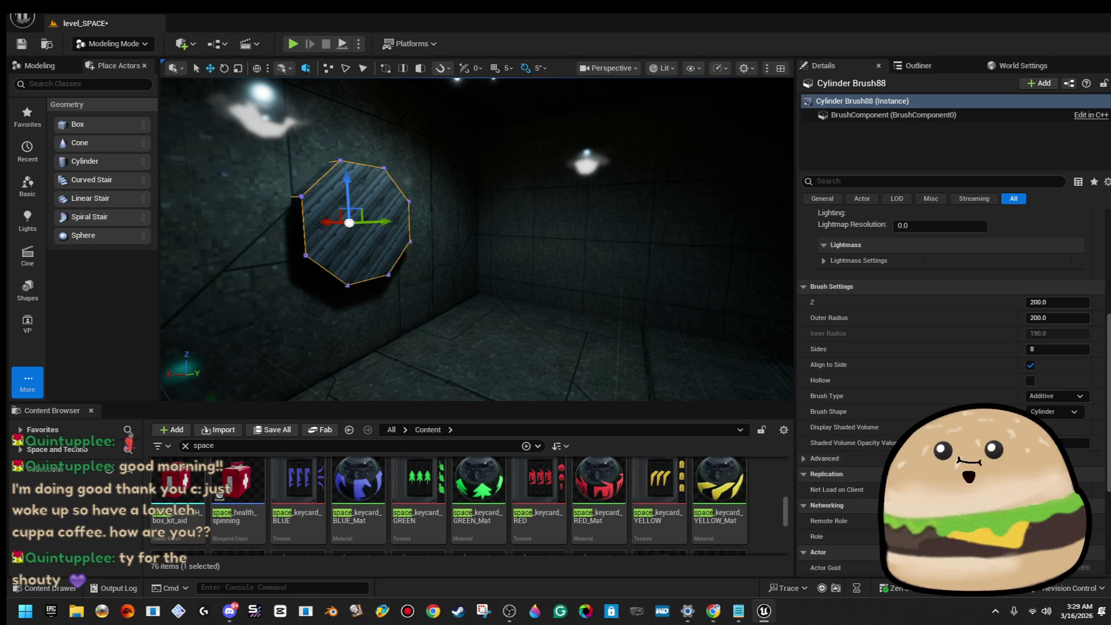
{"action": "left_click", "coordinate": [1068, 396]}
{"action": "left_click", "coordinate": [1045, 423]}
{"action": "mouse_move", "coordinate": [374, 246]}
{"action": "left_mouse_down"}
{"action": "mouse_move", "coordinate": [510, 249]}
{"action": "mouse_move", "coordinate": [384, 248]}
{"action": "mouse_move", "coordinate": [491, 285]}
{"action": "mouse_move", "coordinate": [626, 272]}
{"action": "left_mouse_up"}
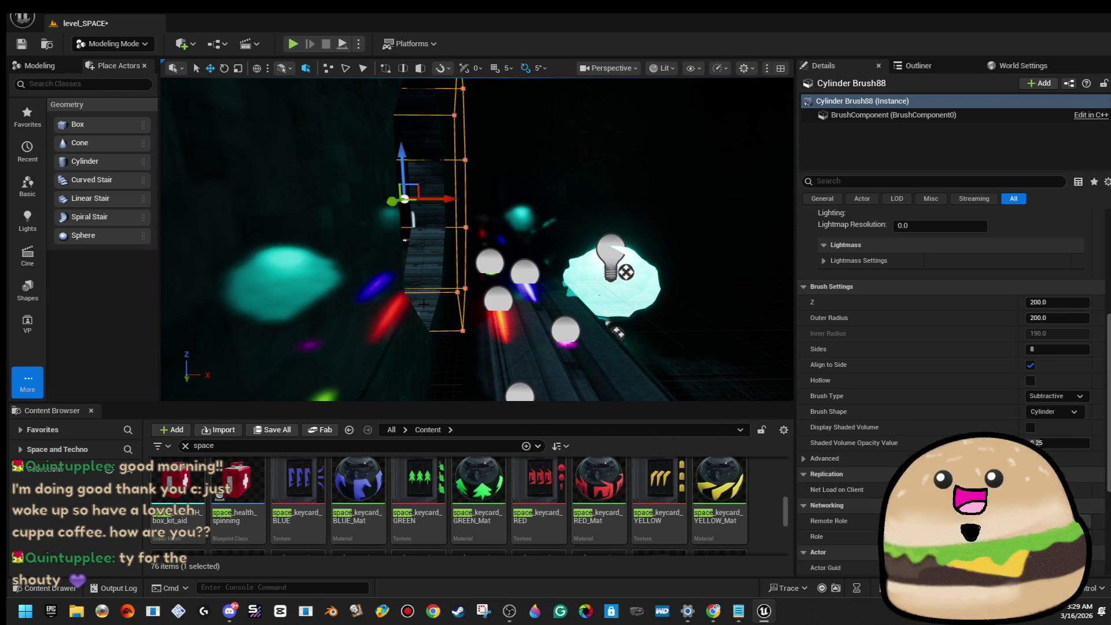
{"action": "left_click", "coordinate": [112, 44]}
{"action": "left_click", "coordinate": [122, 136]}
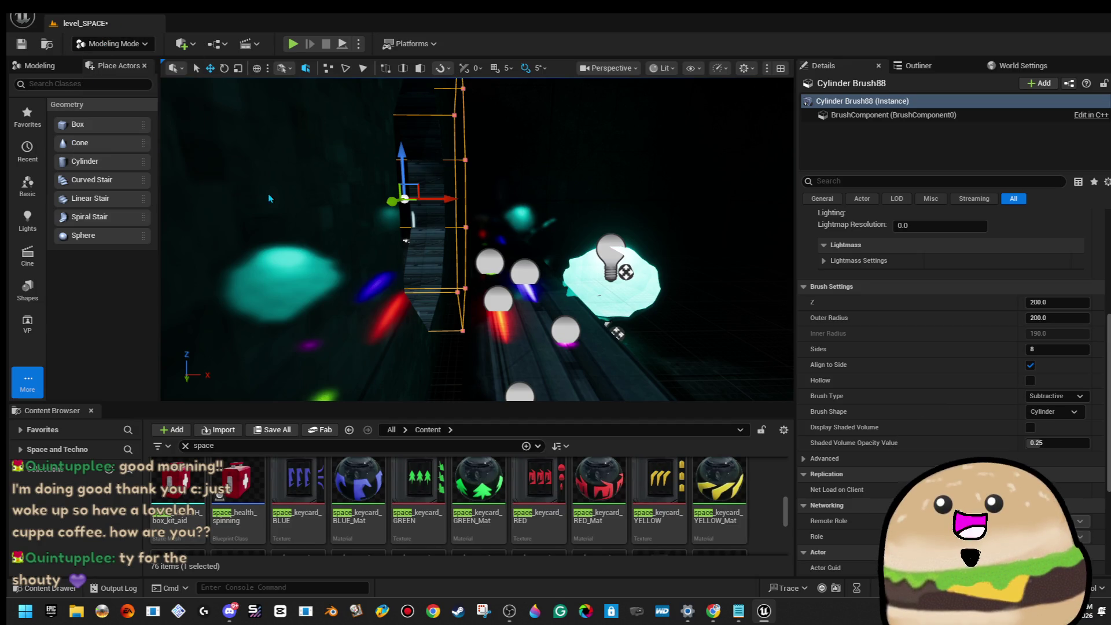
{"action": "mouse_move", "coordinate": [432, 273]}
{"action": "left_mouse_down"}
{"action": "mouse_move", "coordinate": [432, 359]}
{"action": "mouse_move", "coordinate": [457, 362]}
{"action": "left_mouse_up"}
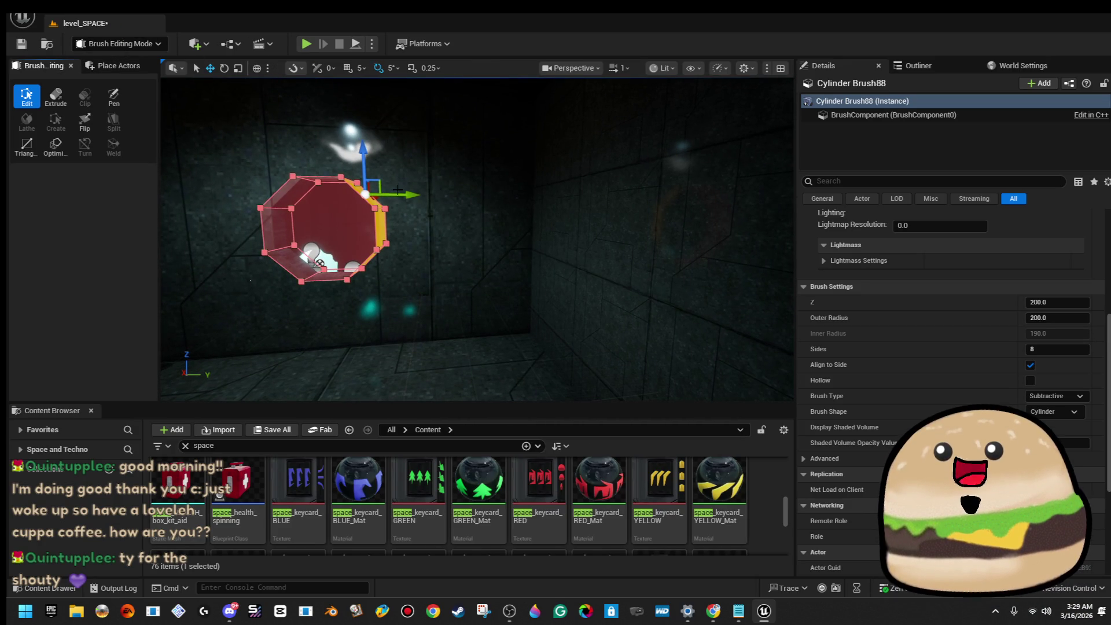
Step: Stretch the cylinder brush's end face into a long tunnel and fly inside it
{"action": "left_click_drag", "start_coordinate": [415, 199], "coordinate": [570, 212]}
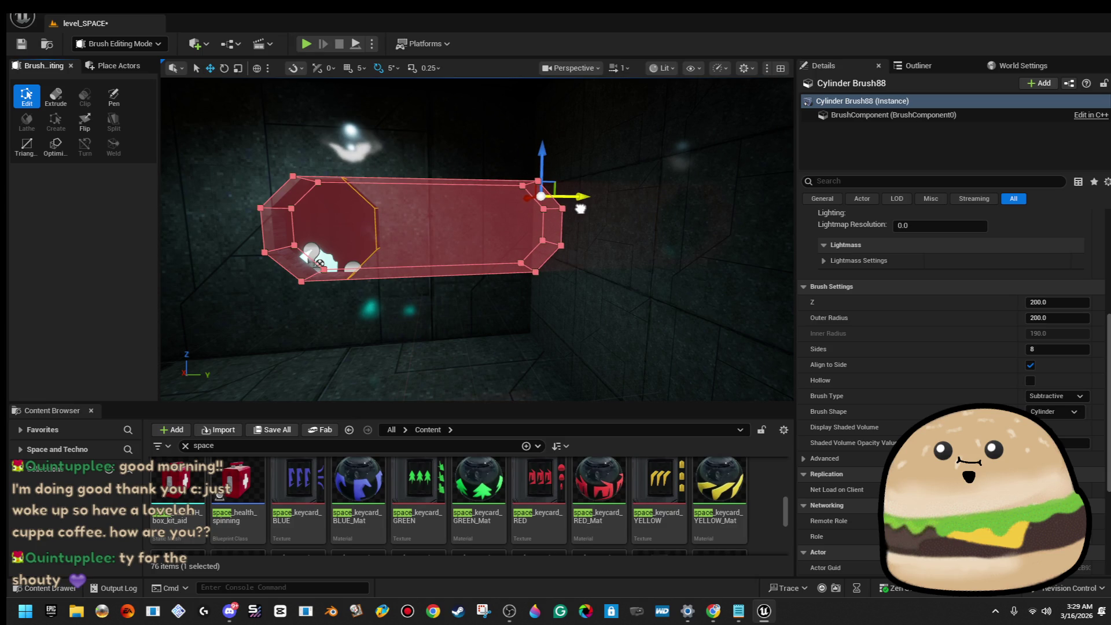
{"action": "left_click", "coordinate": [581, 209]}
{"action": "left_click_drag", "start_coordinate": [581, 209], "coordinate": [553, 209]}
{"action": "left_click_drag", "start_coordinate": [567, 253], "coordinate": [537, 252]}
{"action": "left_click", "coordinate": [531, 198]}
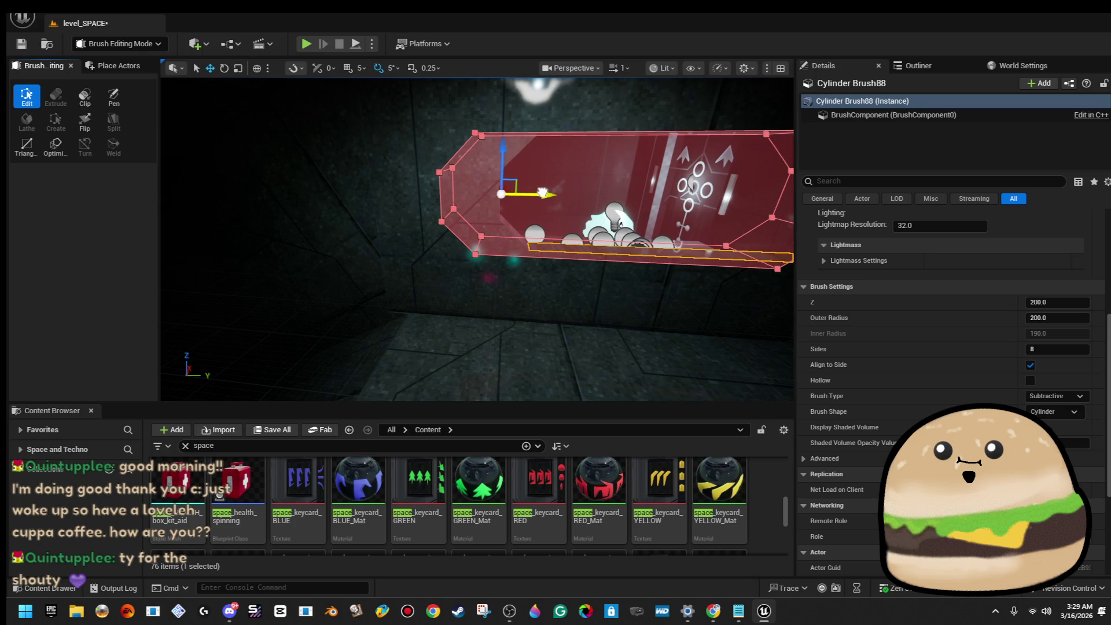
{"action": "key", "text": "f"}
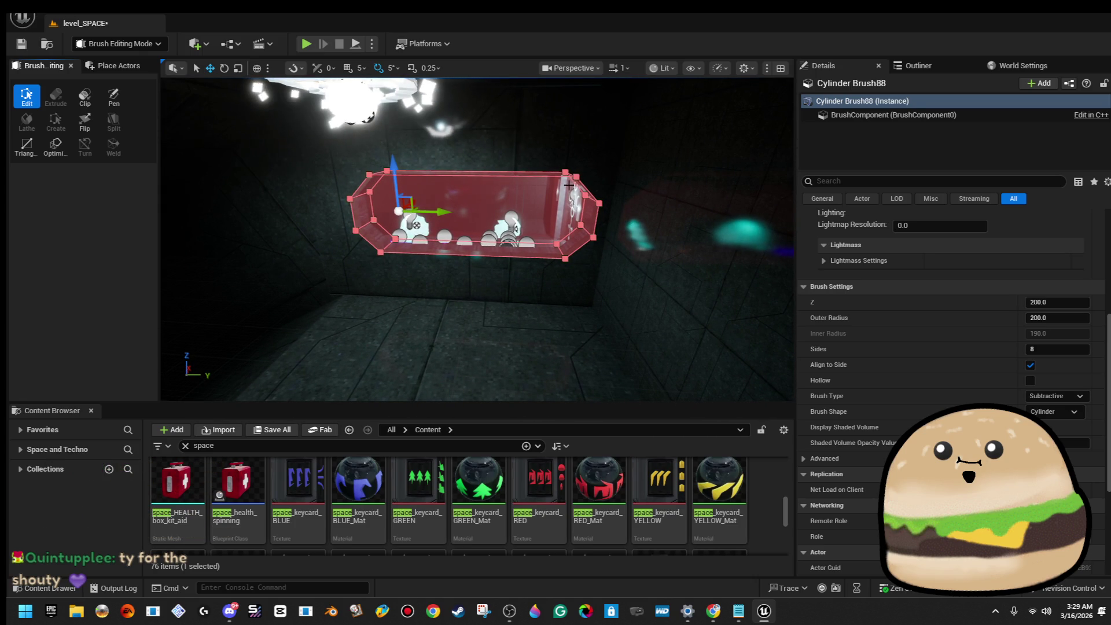
{"action": "mouse_move", "coordinate": [570, 185]}
{"action": "left_mouse_down"}
{"action": "mouse_move", "coordinate": [602, 239]}
{"action": "mouse_move", "coordinate": [601, 272]}
{"action": "mouse_move", "coordinate": [602, 220]}
{"action": "left_mouse_up"}
{"action": "left_click", "coordinate": [601, 239]}
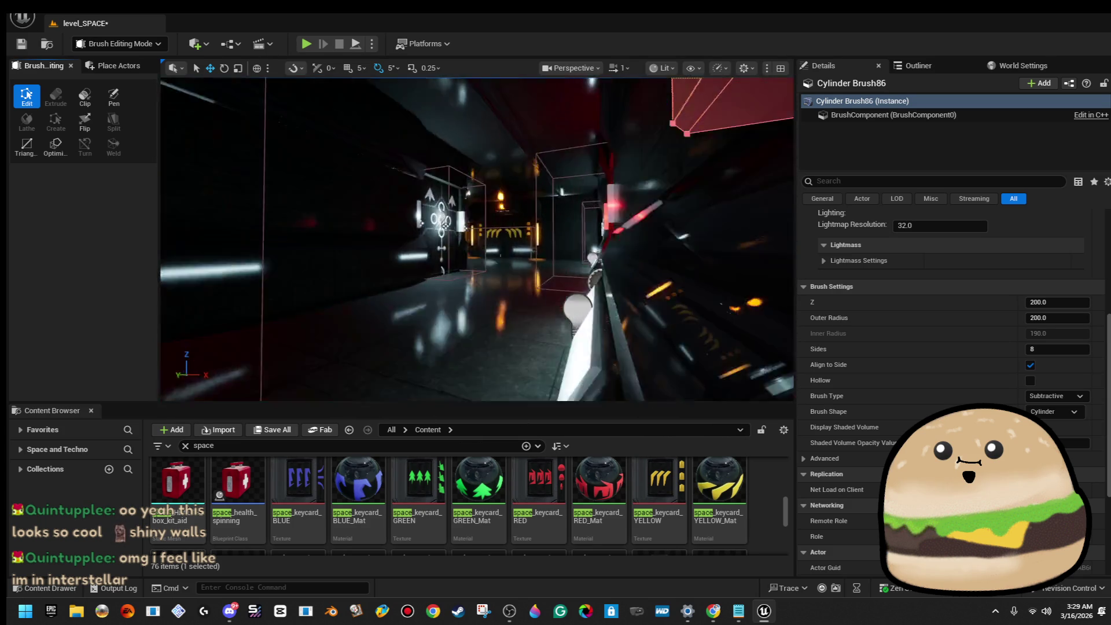
Step: Shorten the tunnel's far end so it opens onto the lit room with spheres
{"action": "key", "text": "f"}
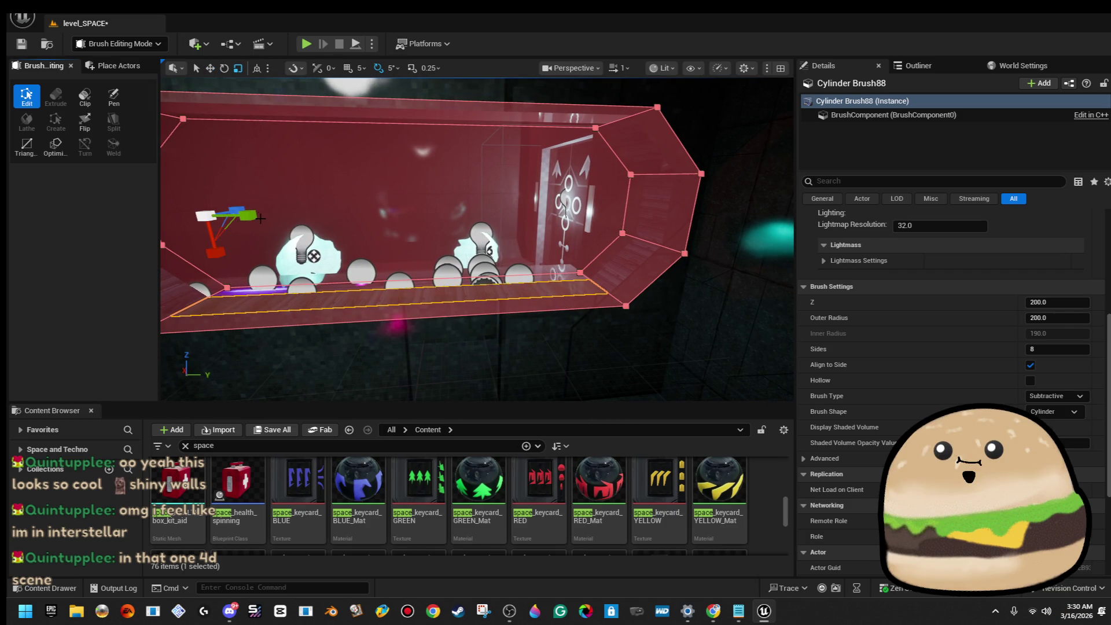
{"action": "left_click_drag", "start_coordinate": [249, 215], "coordinate": [231, 215]}
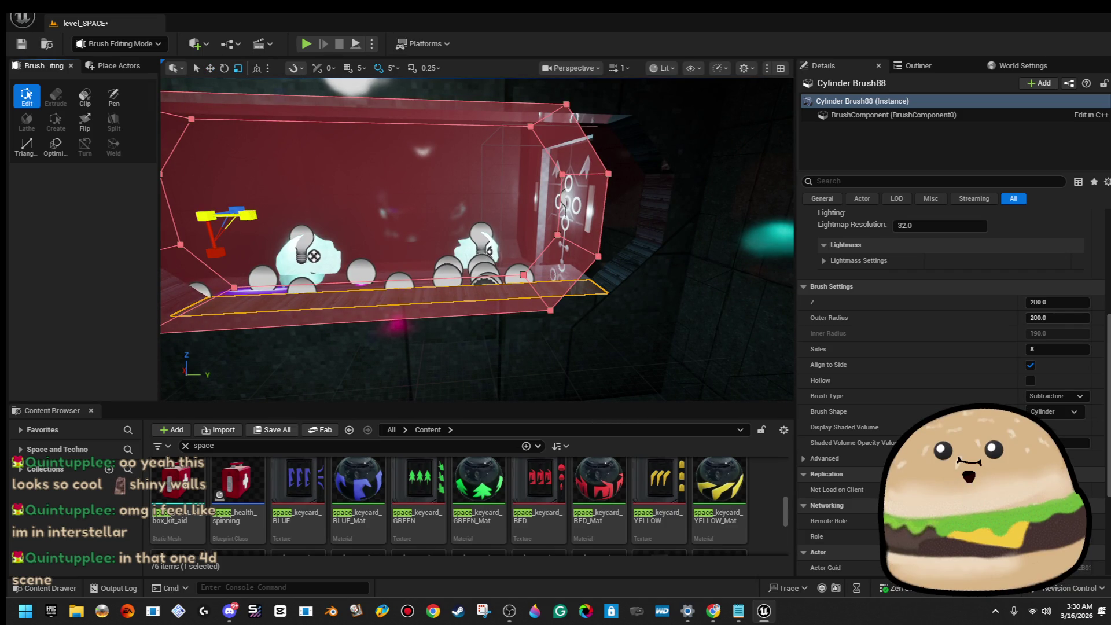
{"action": "scroll", "coordinate": [478, 239], "scroll_direction": "down", "scroll_amount": 5}
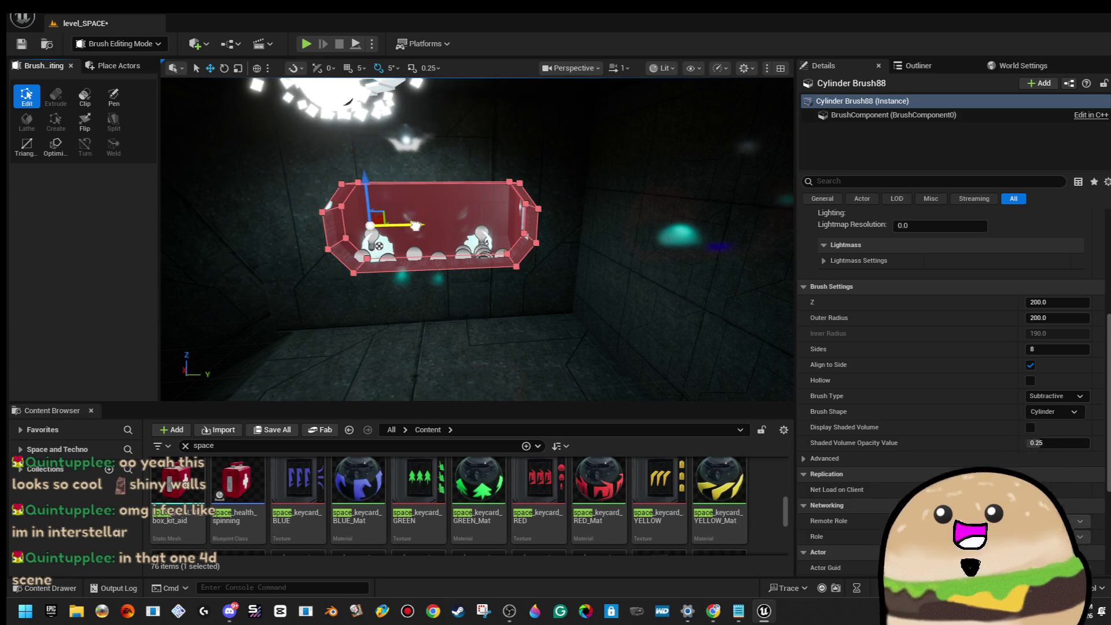
{"action": "key", "text": "f"}
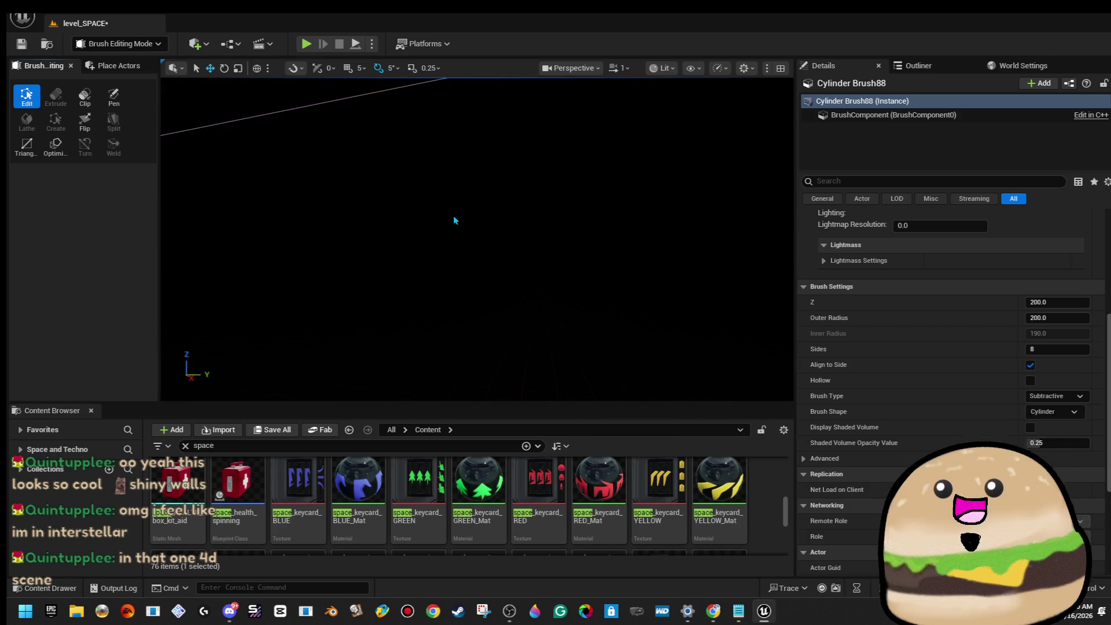
{"action": "left_click", "coordinate": [453, 219]}
{"action": "left_click_drag", "start_coordinate": [454, 218], "coordinate": [417, 223]}
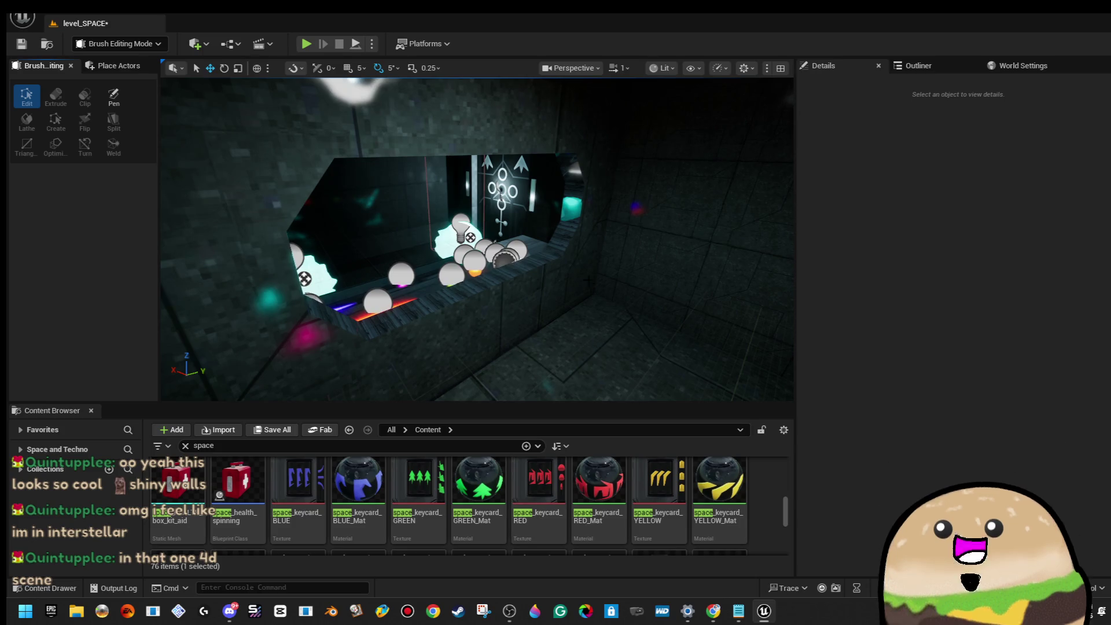
Step: Select all surfaces of the tunnel brush and set the texture U scale to 4.0
{"action": "left_click", "coordinate": [559, 249]}
{"action": "left_click", "coordinate": [831, 373]}
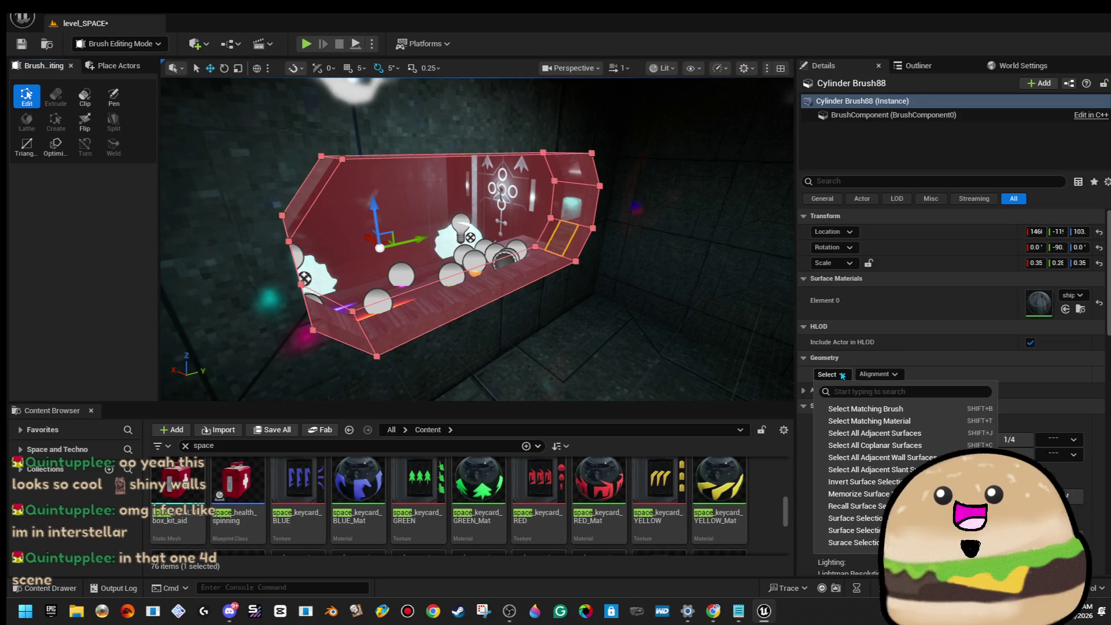
{"action": "left_click", "coordinate": [878, 409]}
{"action": "left_click", "coordinate": [878, 374]}
{"action": "left_click", "coordinate": [862, 411]}
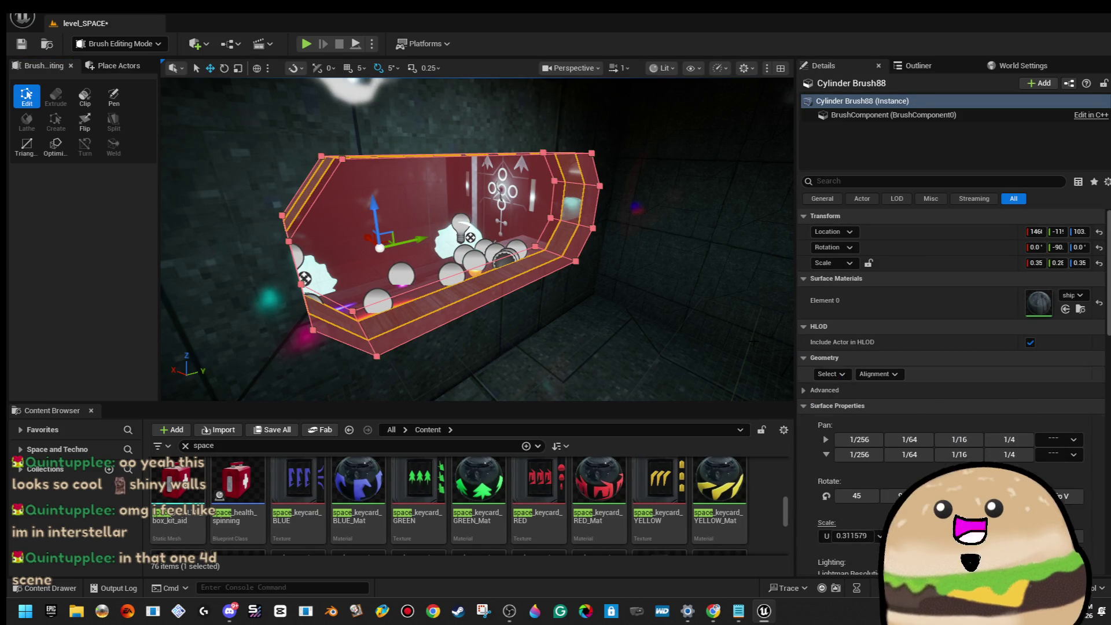
{"action": "mouse_move", "coordinate": [633, 249]}
{"action": "left_mouse_down"}
{"action": "mouse_move", "coordinate": [625, 243]}
{"action": "mouse_move", "coordinate": [632, 249]}
{"action": "left_mouse_up"}
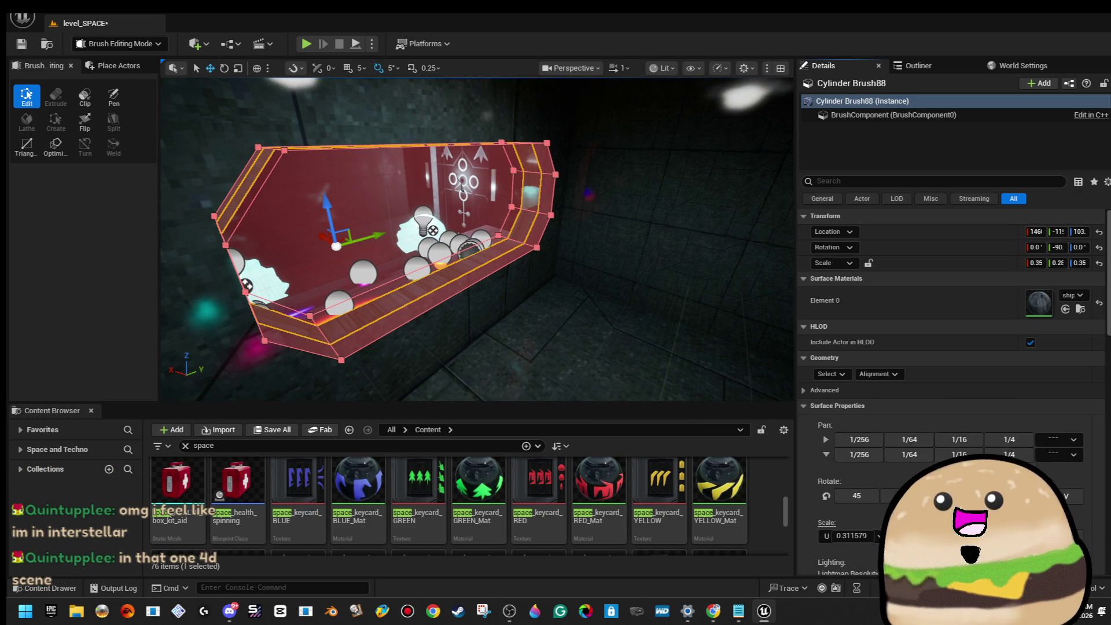
{"action": "left_click", "coordinate": [903, 507]}
{"action": "type", "text": "4"}
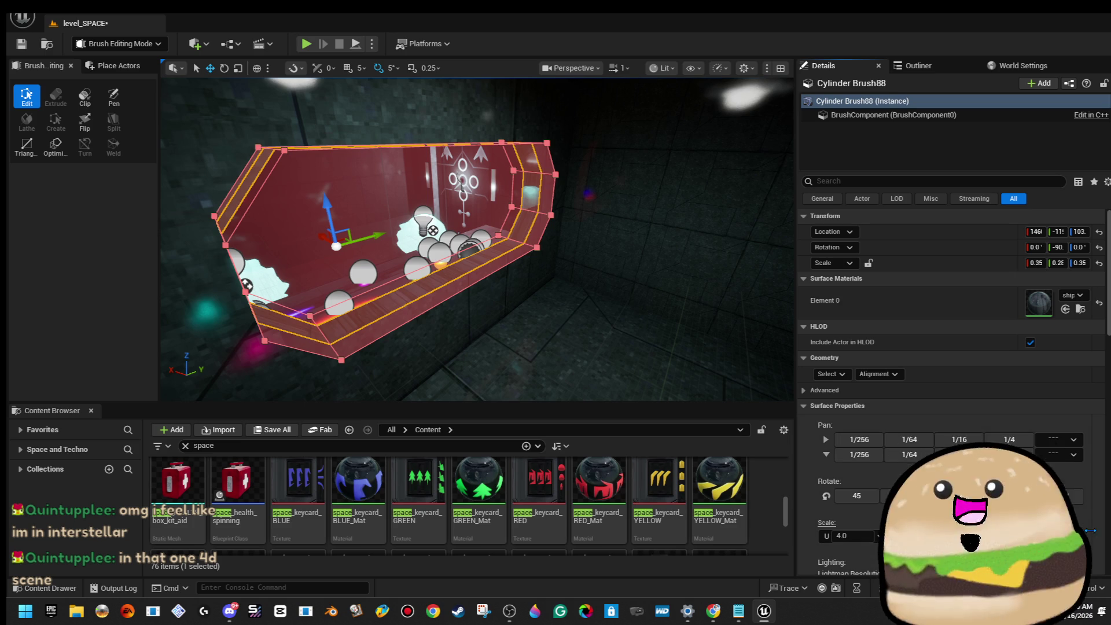
{"action": "left_click", "coordinate": [493, 231]}
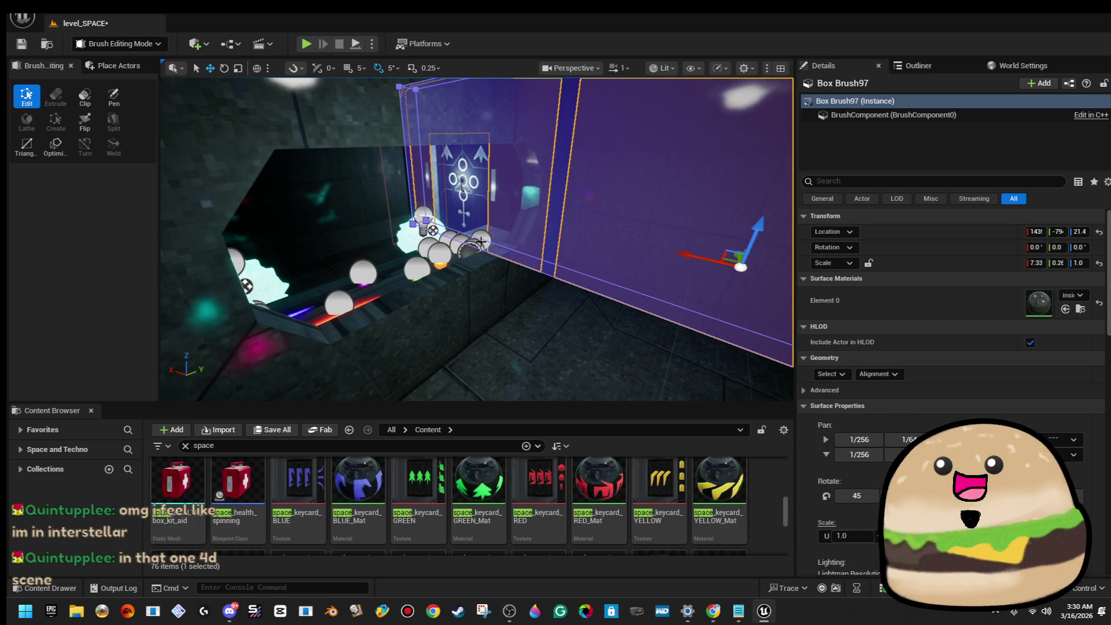
{"action": "key", "text": "ctrl+z"}
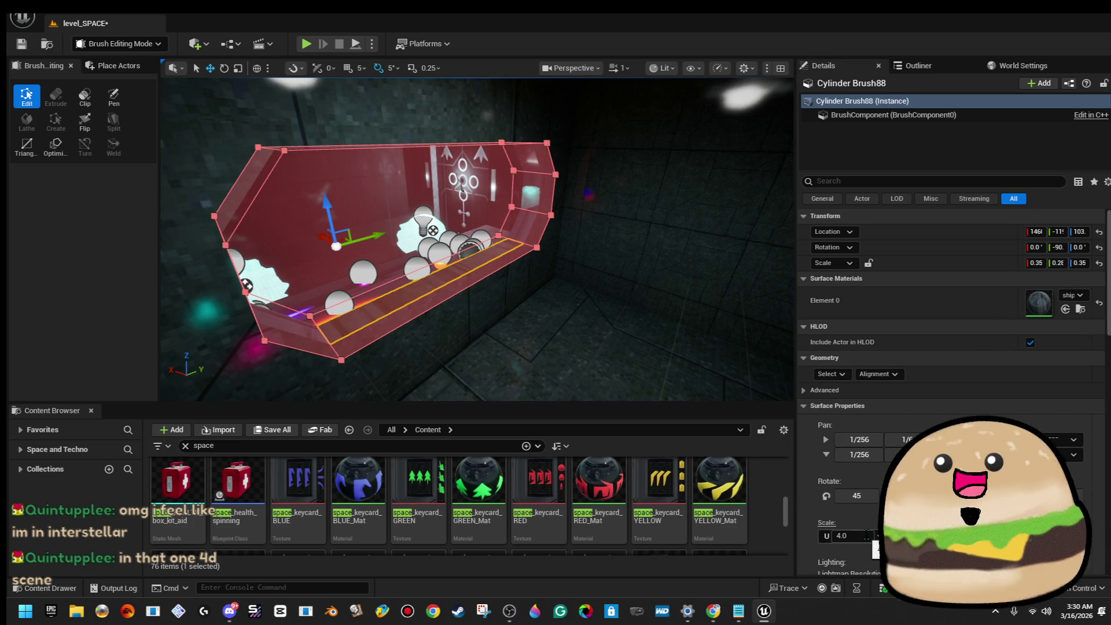
Step: Reselect all faces of the octagonal cylinder brush
{"action": "left_click", "coordinate": [836, 375]}
{"action": "left_click", "coordinate": [876, 408]}
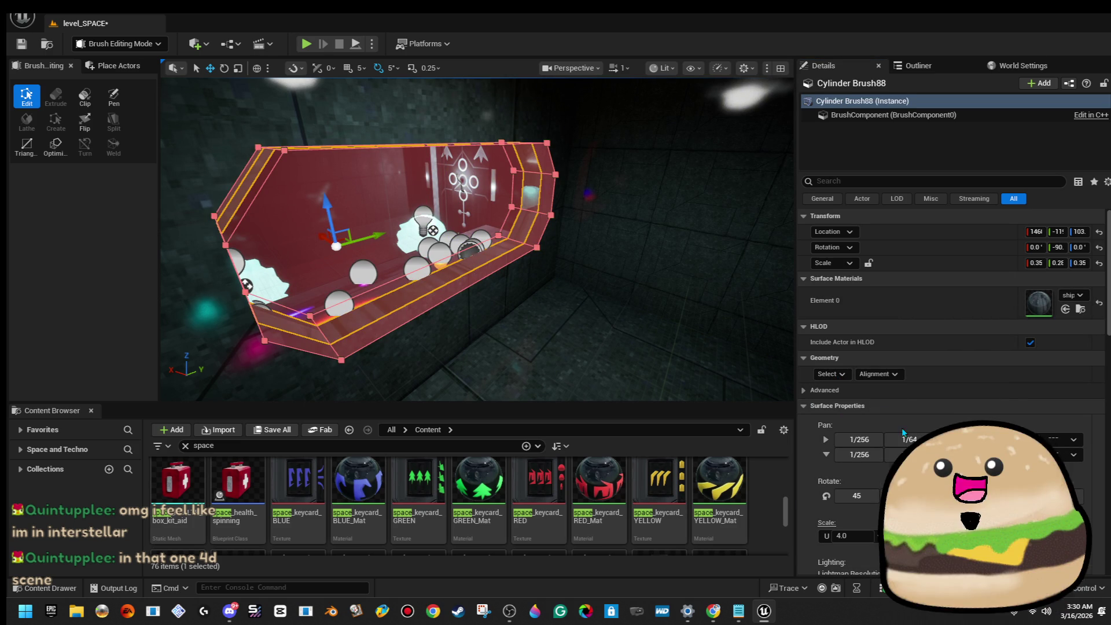
{"action": "left_click", "coordinate": [653, 260]}
{"action": "left_click_drag", "start_coordinate": [653, 260], "coordinate": [486, 347]}
{"action": "key", "text": "ctrl+z"}
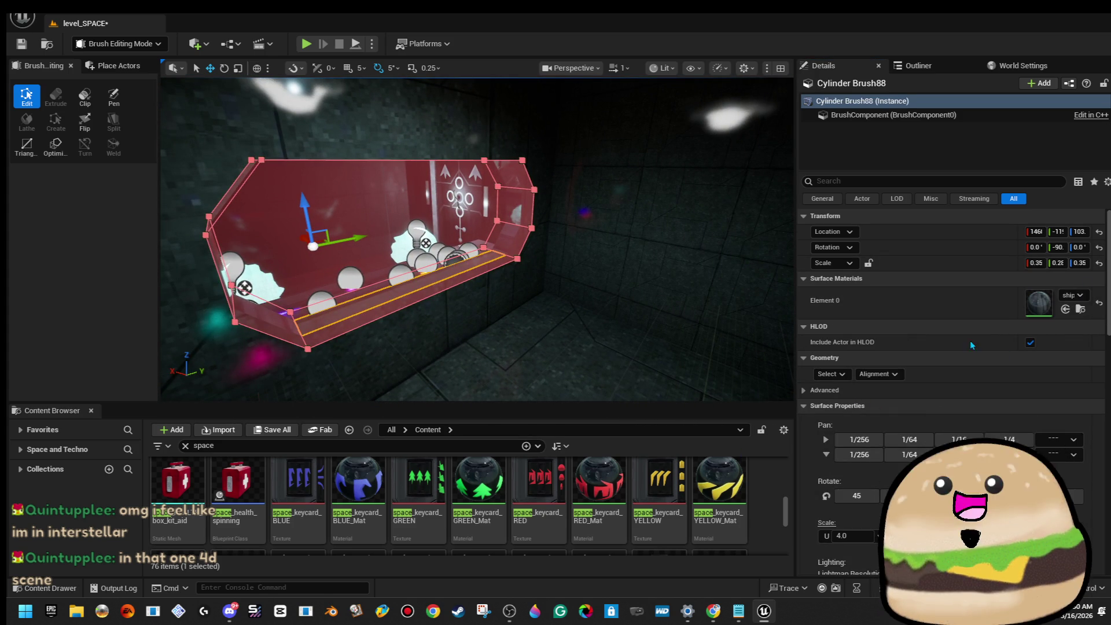
{"action": "left_click", "coordinate": [832, 374]}
{"action": "left_click", "coordinate": [875, 408]}
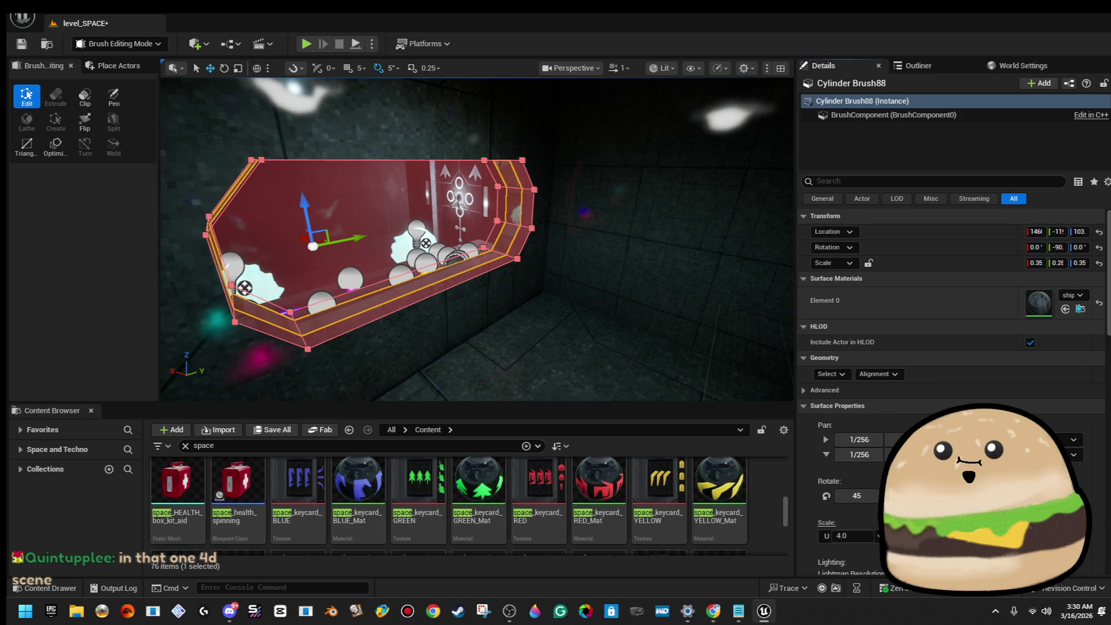
Step: Assign the 'inside' material to Element 0 in place of ship_metal_side_texture_Mat, then frame the door cylinder
{"action": "left_click", "coordinate": [1078, 296]}
{"action": "type", "text": "nside"}
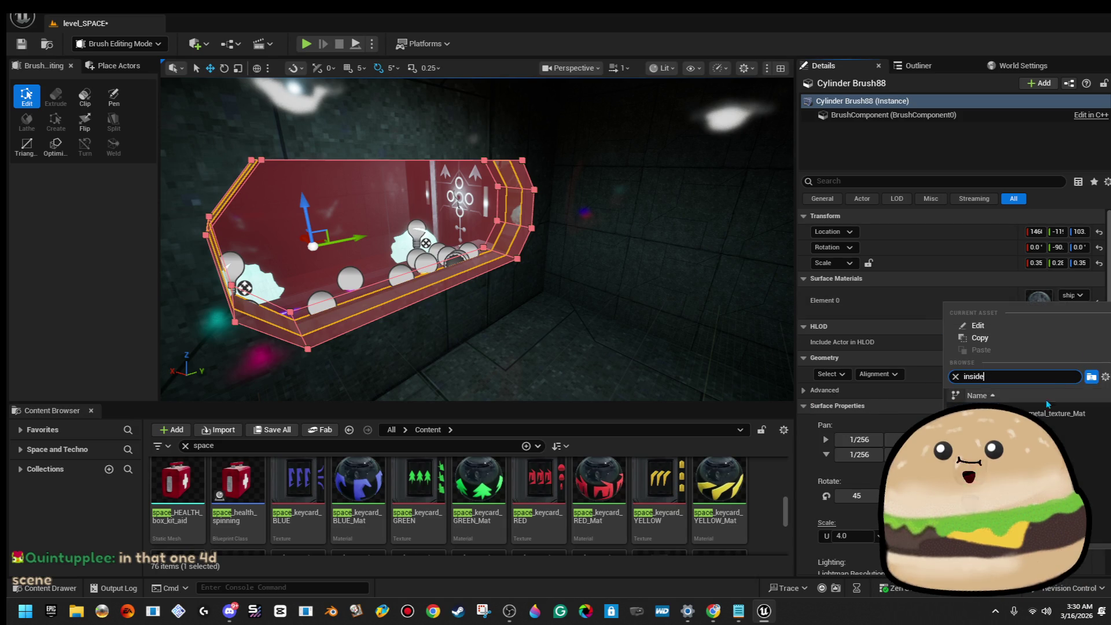
{"action": "left_click", "coordinate": [1047, 412]}
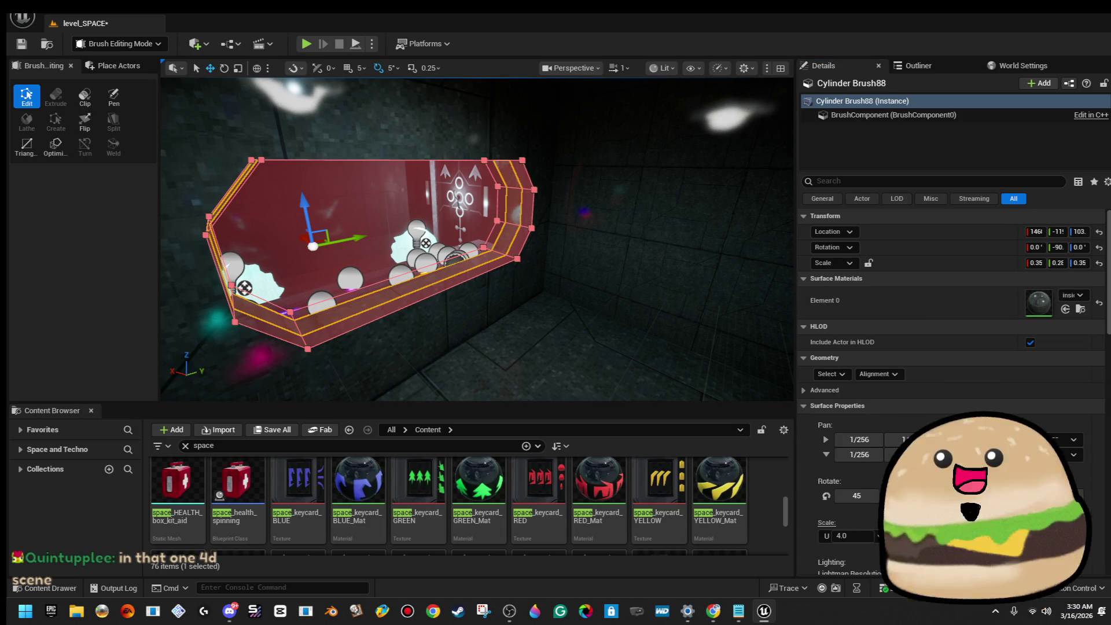
{"action": "left_click", "coordinate": [511, 237]}
{"action": "key", "text": "f"}
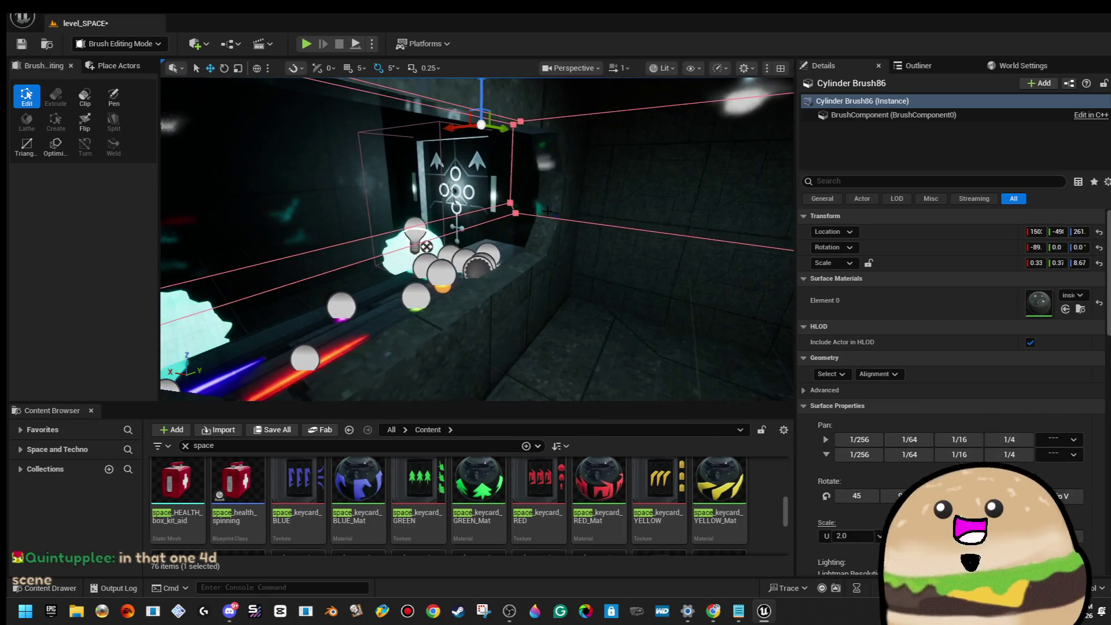
{"action": "left_click", "coordinate": [116, 66]}
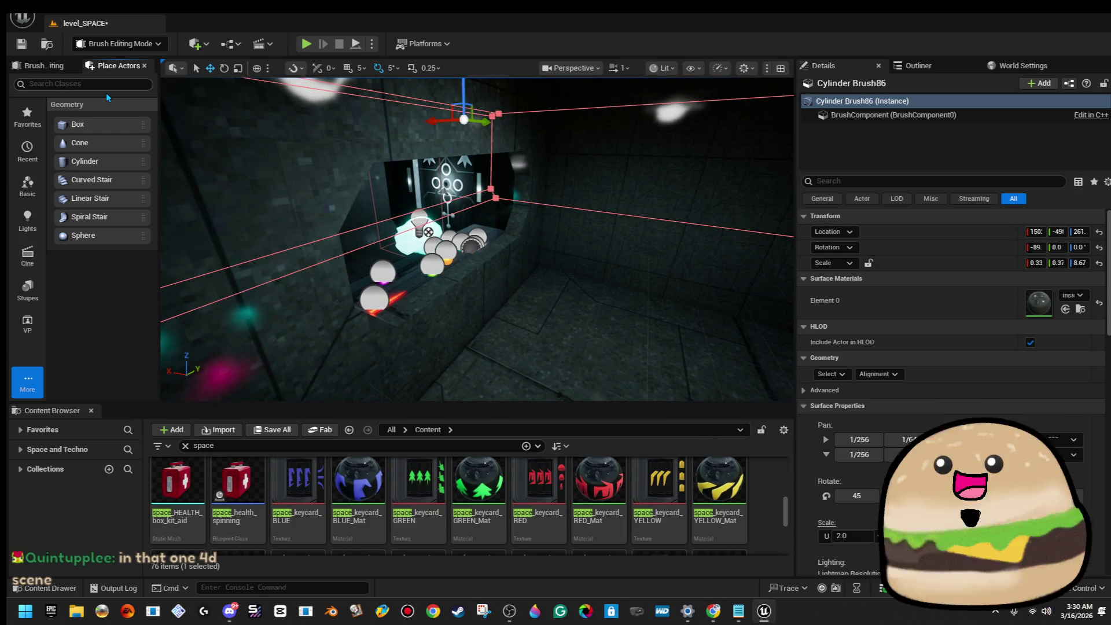
Step: Place a Plane in the octagonal doorway, rotate it 90° upright, and scale it to 4.75
{"action": "left_click", "coordinate": [81, 84]}
{"action": "type", "text": "spac"}
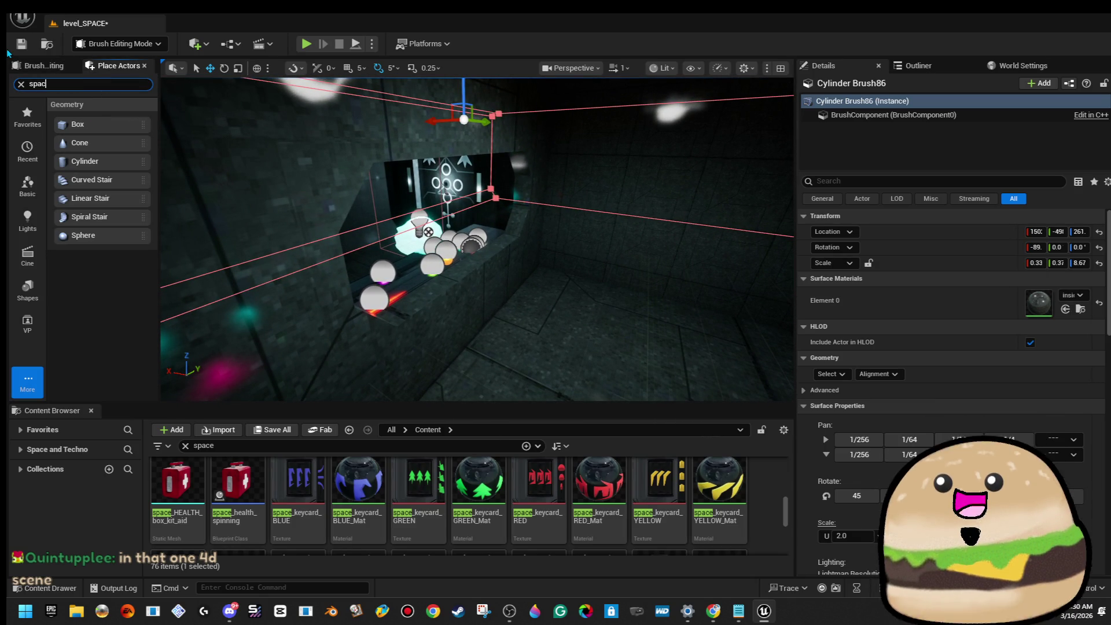
{"action": "type", "text": "e"}
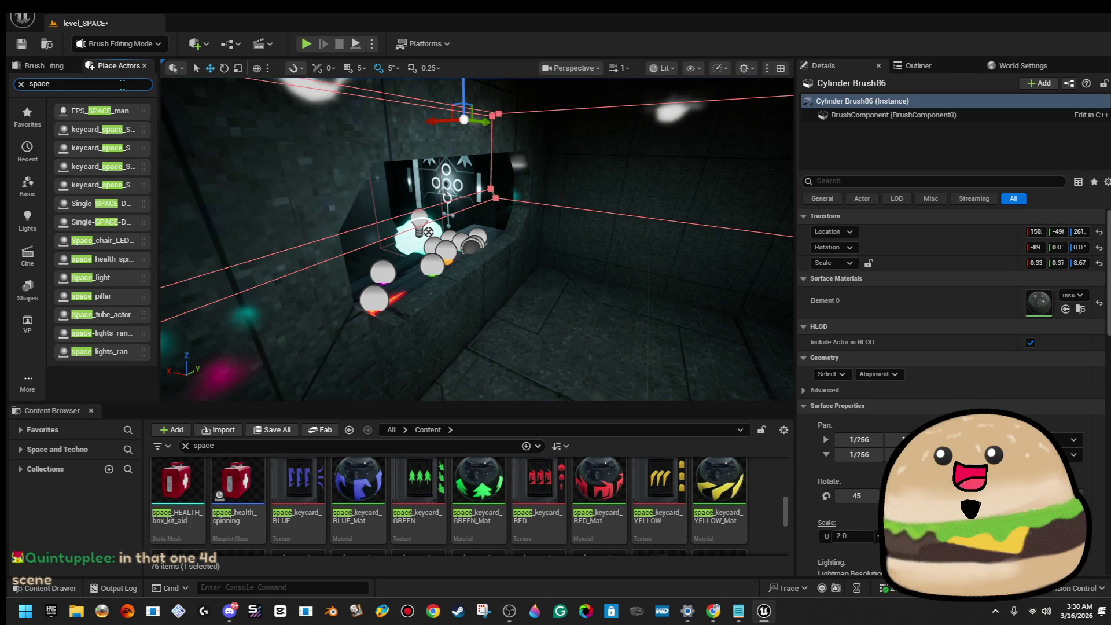
{"action": "type", "text": "plan"}
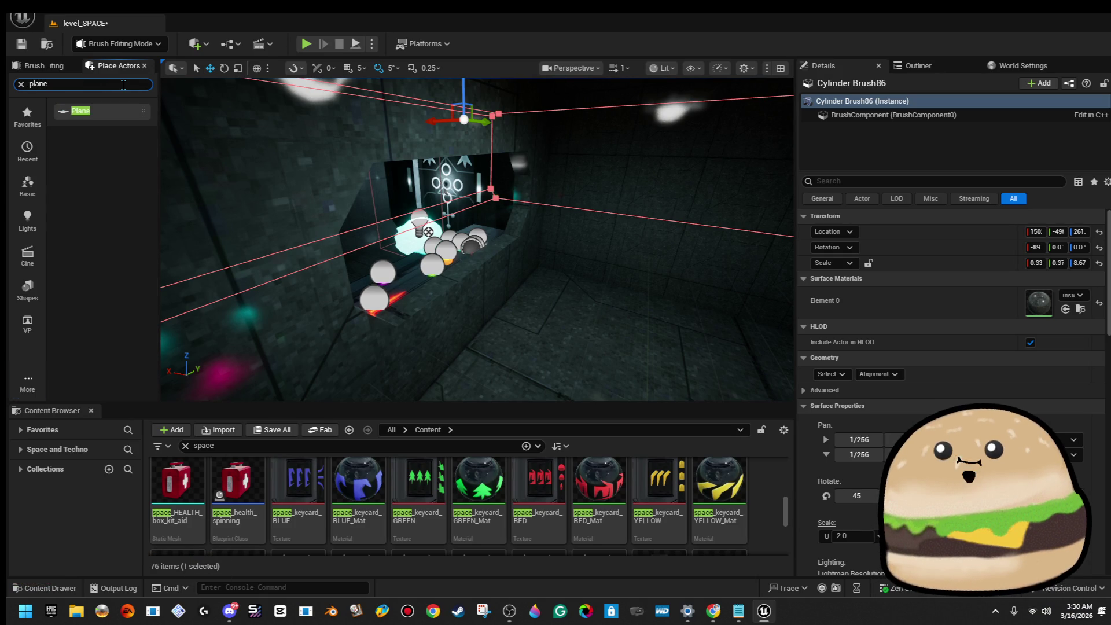
{"action": "mouse_move", "coordinate": [80, 110]}
{"action": "left_mouse_down"}
{"action": "mouse_move", "coordinate": [532, 321]}
{"action": "mouse_move", "coordinate": [493, 305]}
{"action": "left_mouse_up"}
{"action": "mouse_move", "coordinate": [535, 267]}
{"action": "left_mouse_down"}
{"action": "mouse_move", "coordinate": [544, 278]}
{"action": "mouse_move", "coordinate": [468, 249]}
{"action": "mouse_move", "coordinate": [474, 209]}
{"action": "mouse_move", "coordinate": [509, 214]}
{"action": "mouse_move", "coordinate": [521, 197]}
{"action": "left_mouse_up"}
{"action": "key", "text": "w"}
{"action": "left_click_drag", "start_coordinate": [498, 223], "coordinate": [504, 219]}
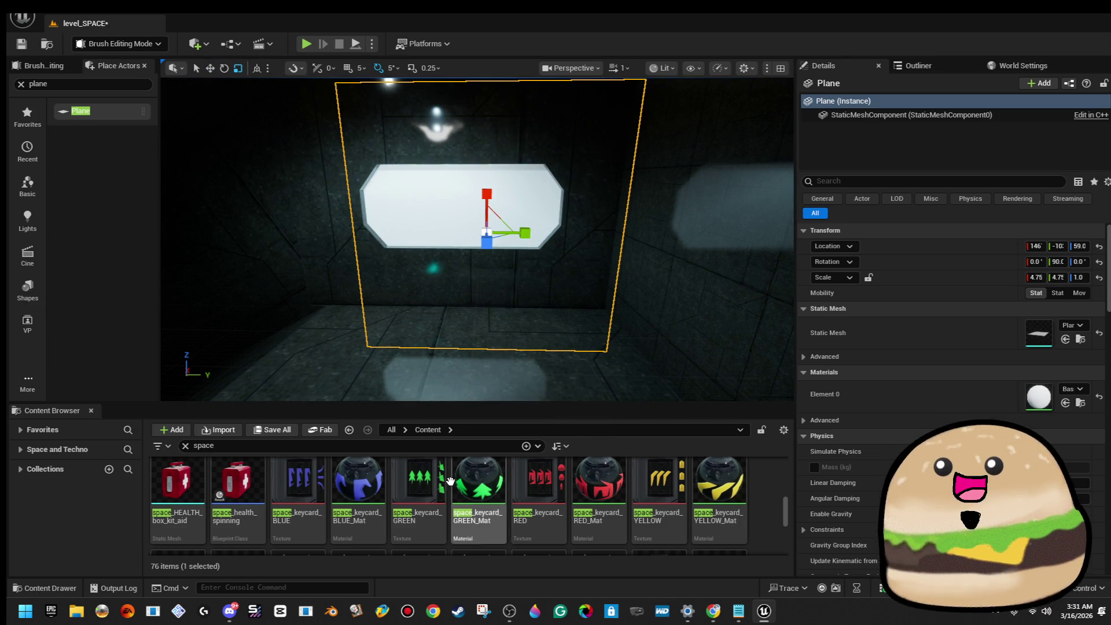
Step: Cancel the import, then reveal the GREEN keycard texture's space_stuff_actor folder with Show in Folder View
{"action": "left_click", "coordinate": [228, 435]}
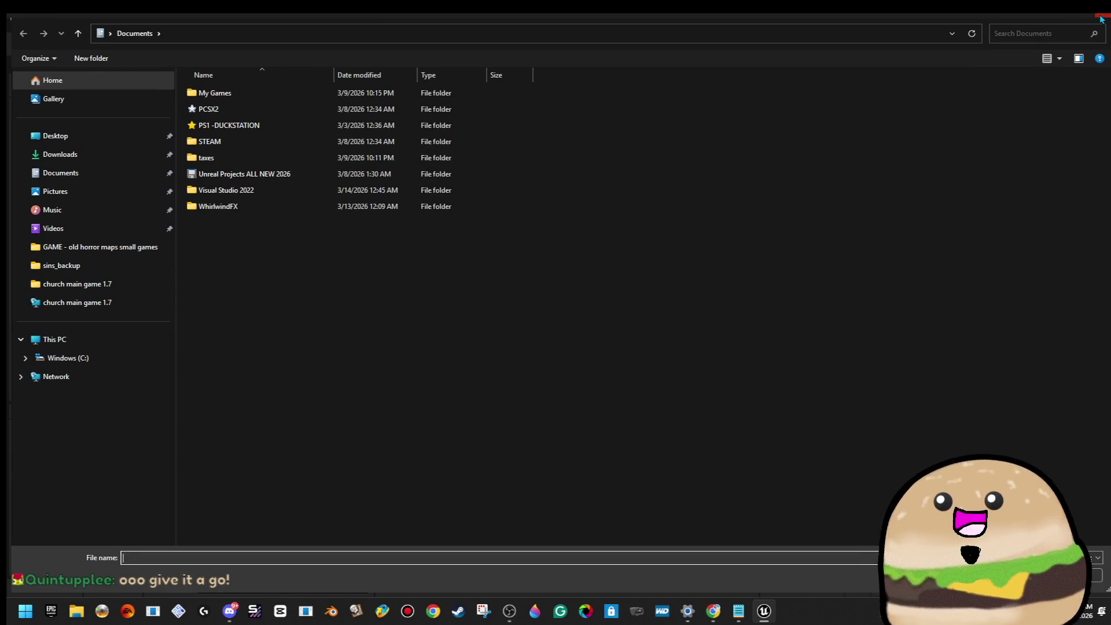
{"action": "left_click", "coordinate": [1100, 18]}
{"action": "left_click", "coordinate": [440, 498]}
{"action": "right_click", "coordinate": [440, 498]}
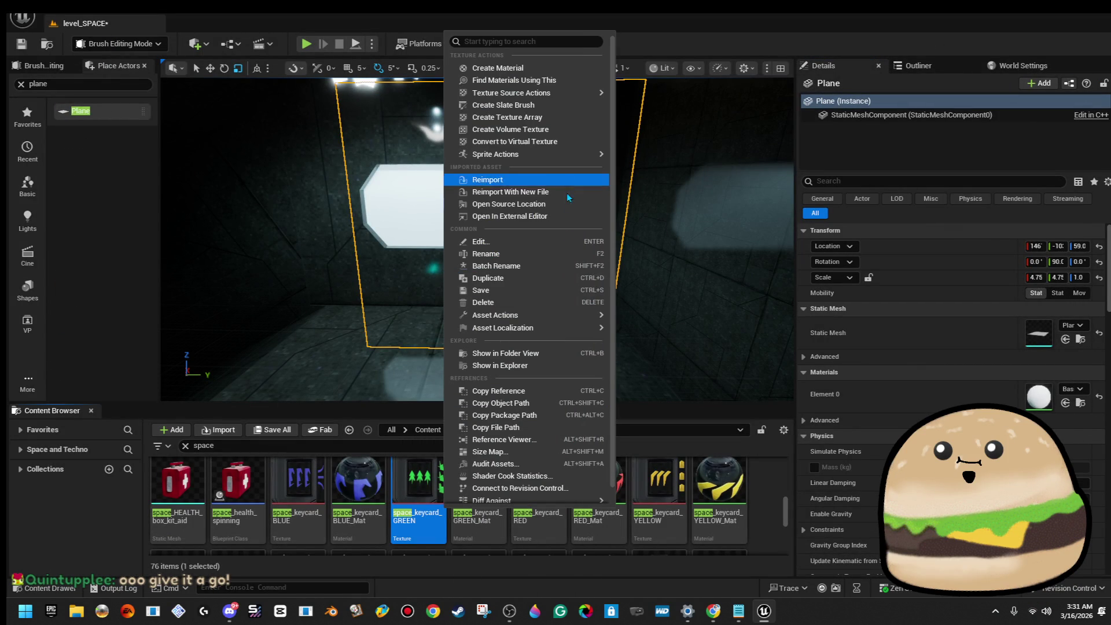
{"action": "mouse_move", "coordinate": [547, 100]}
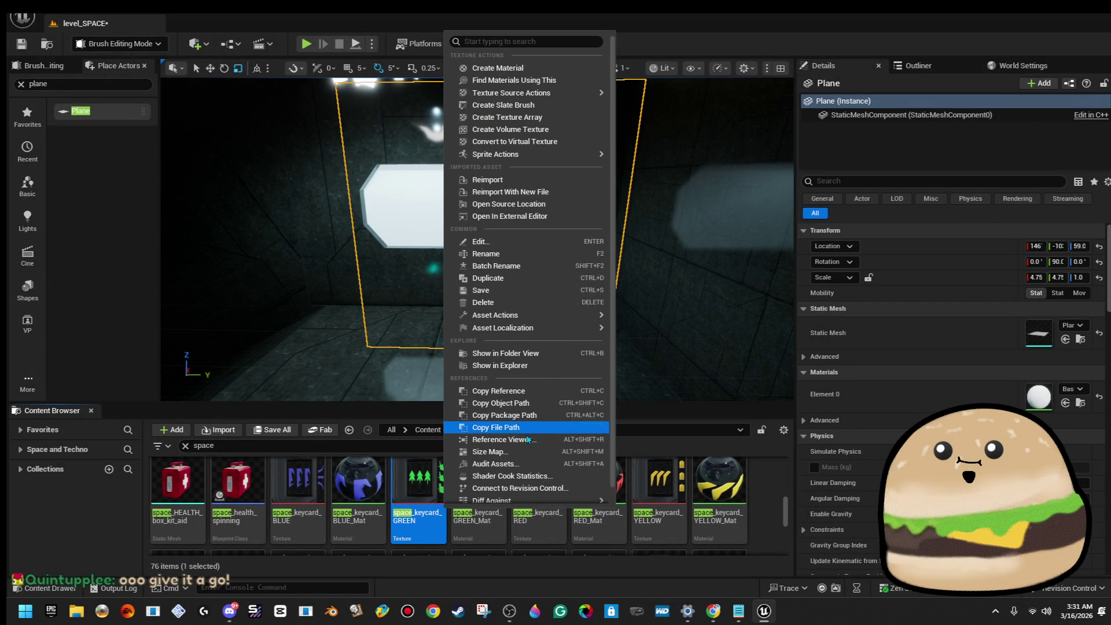
{"action": "left_click", "coordinate": [544, 353]}
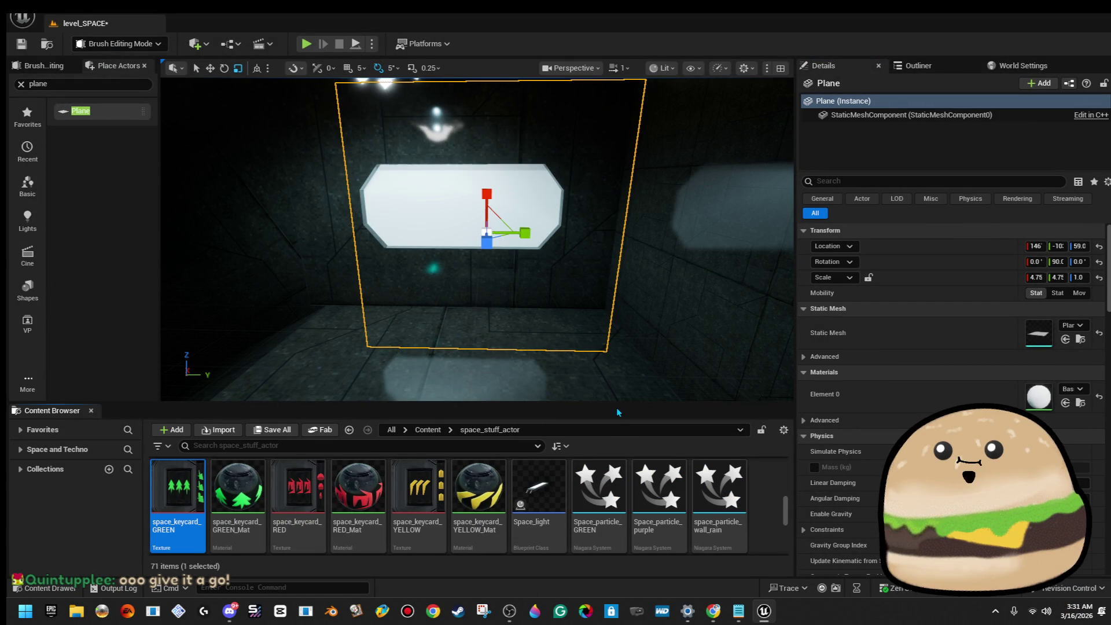
{"action": "scroll", "coordinate": [406, 504], "scroll_direction": "down", "scroll_amount": 5}
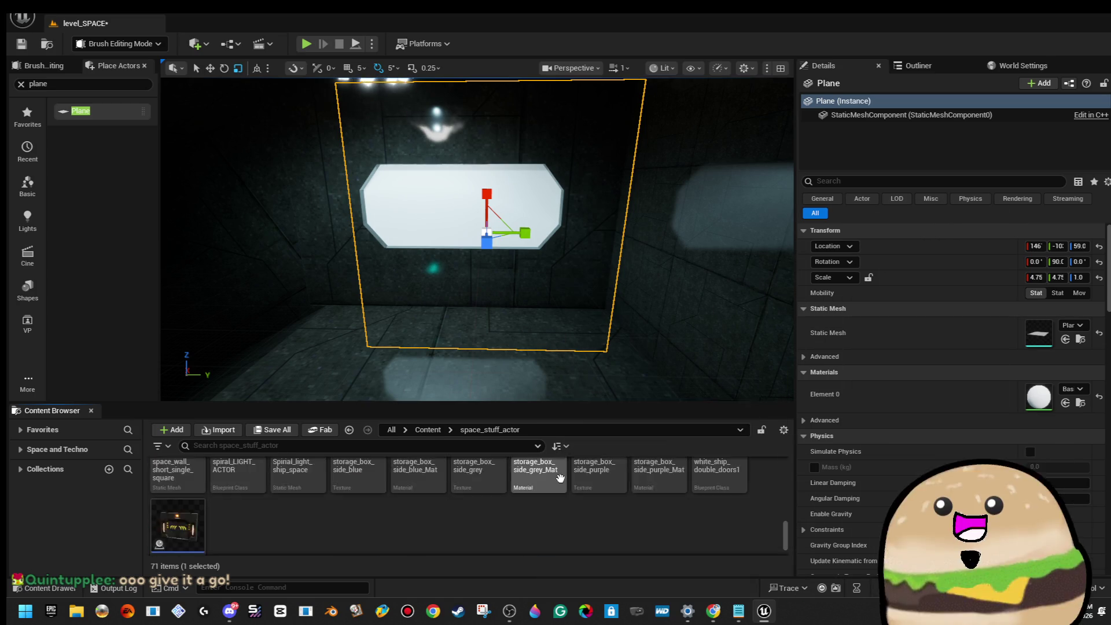
{"action": "left_click", "coordinate": [206, 431]}
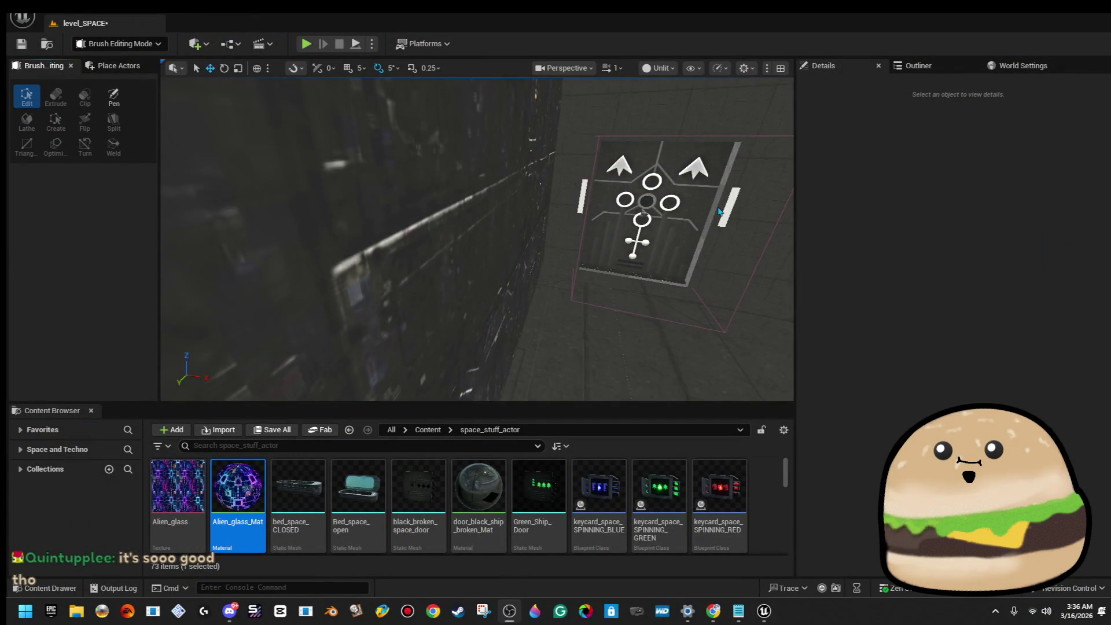
Step: Duplicate the cylinder brush, set Scale X to 0.32 with scale lock on, and reposition it
{"action": "left_click_drag", "start_coordinate": [344, 232], "coordinate": [371, 220]}
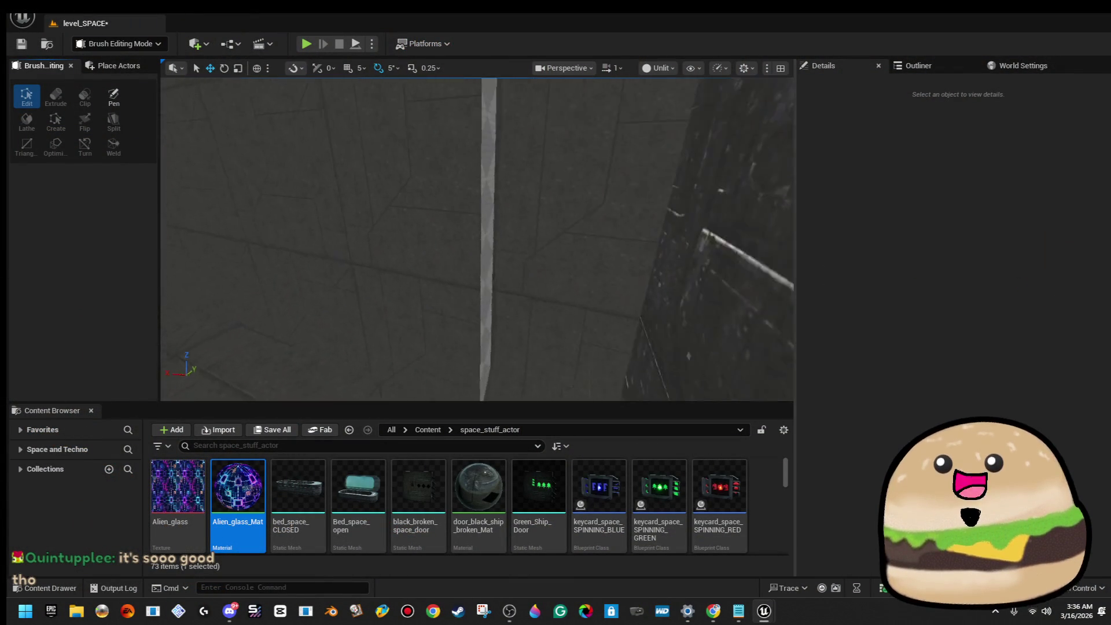
{"action": "left_click", "coordinate": [579, 261]}
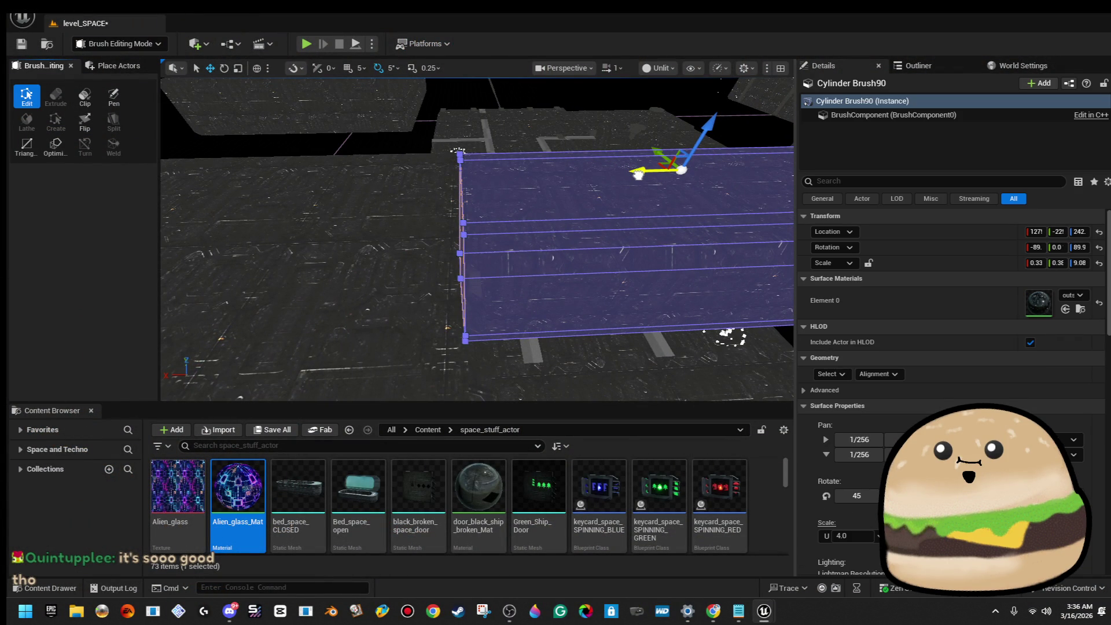
{"action": "key", "text": "ctrl+z"}
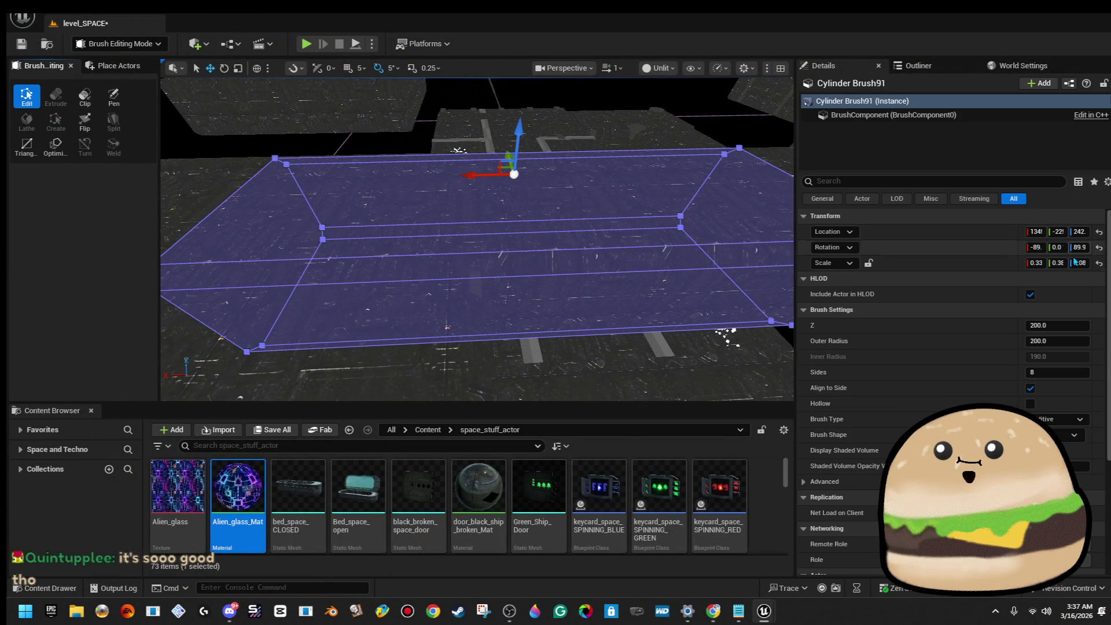
{"action": "left_click", "coordinate": [1036, 263]}
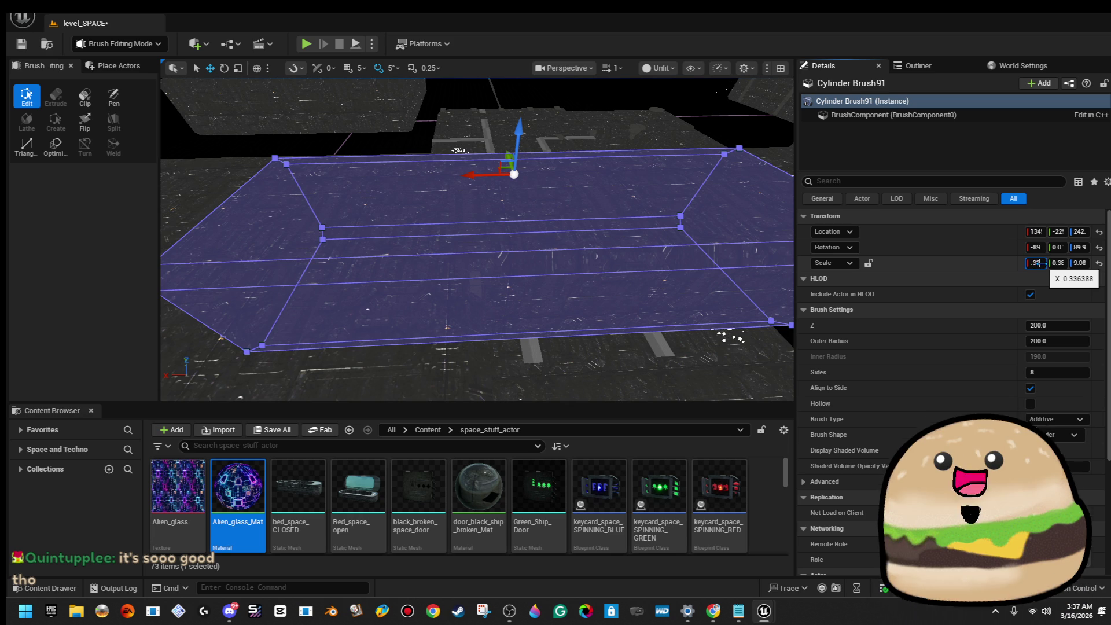
{"action": "mouse_move", "coordinate": [475, 243]}
{"action": "left_mouse_down"}
{"action": "mouse_move", "coordinate": [504, 191]}
{"action": "mouse_move", "coordinate": [474, 231]}
{"action": "left_mouse_up"}
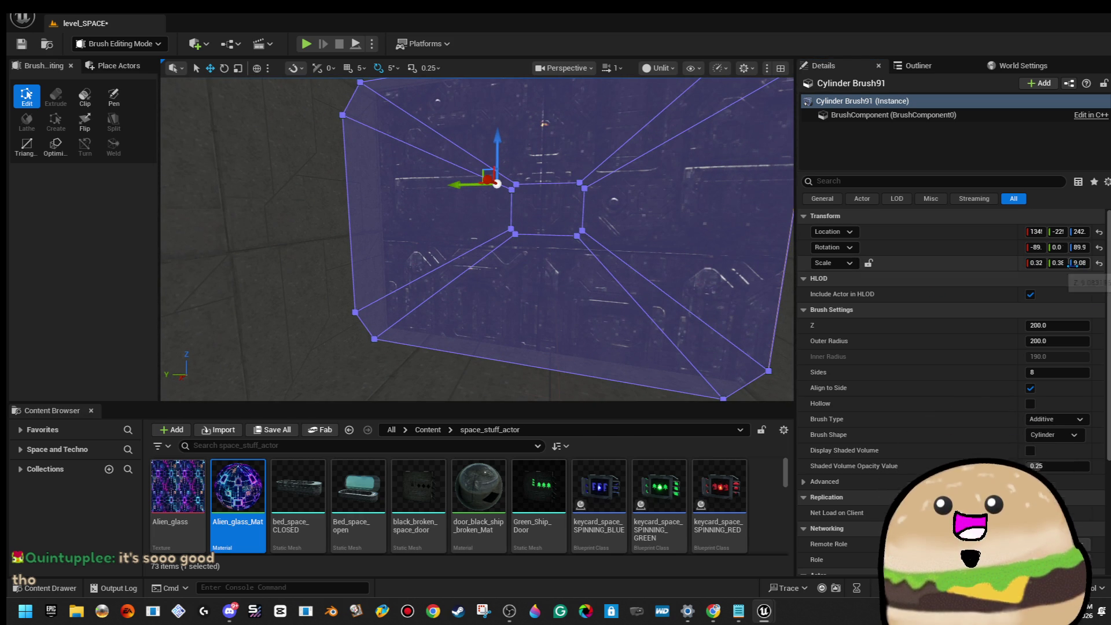
{"action": "left_click_drag", "start_coordinate": [1036, 263], "coordinate": [1004, 276]}
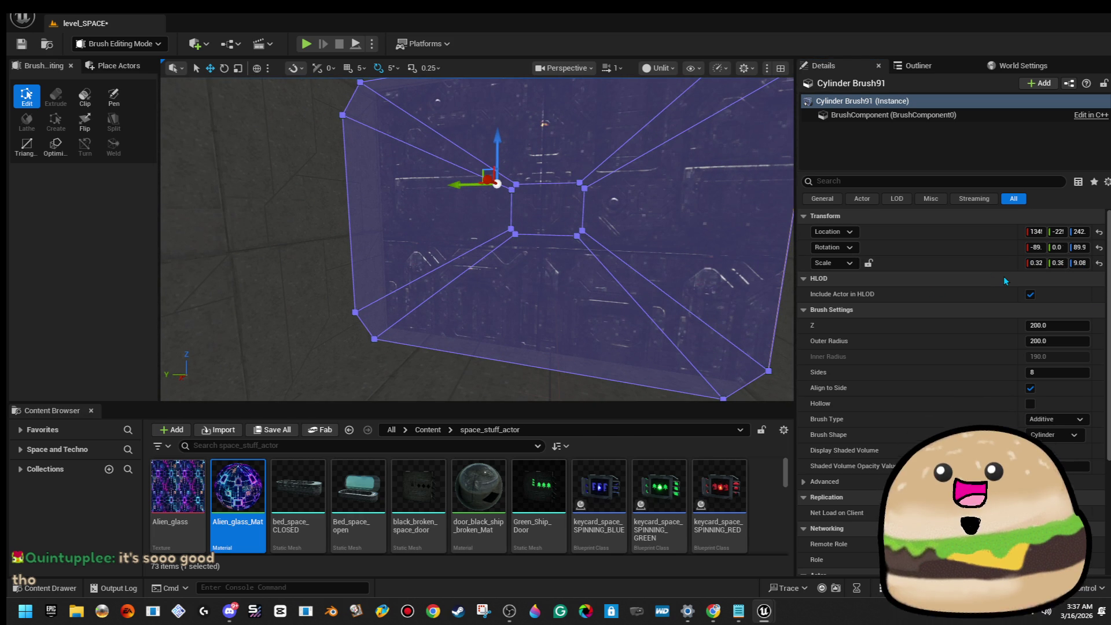
{"action": "left_click", "coordinate": [868, 263]}
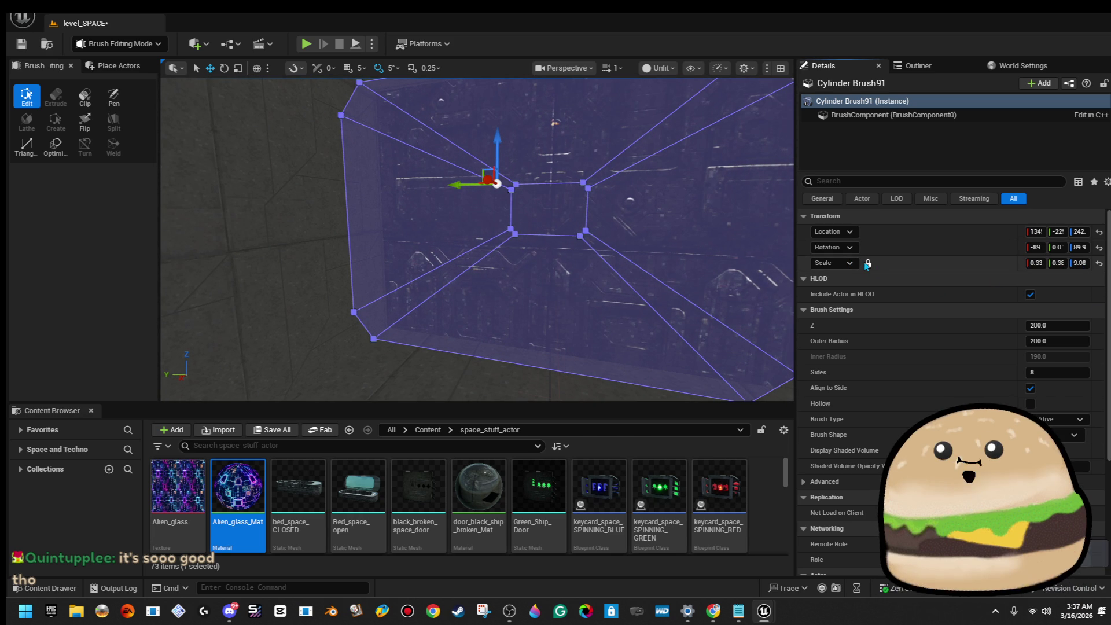
{"action": "left_click", "coordinate": [1036, 263]}
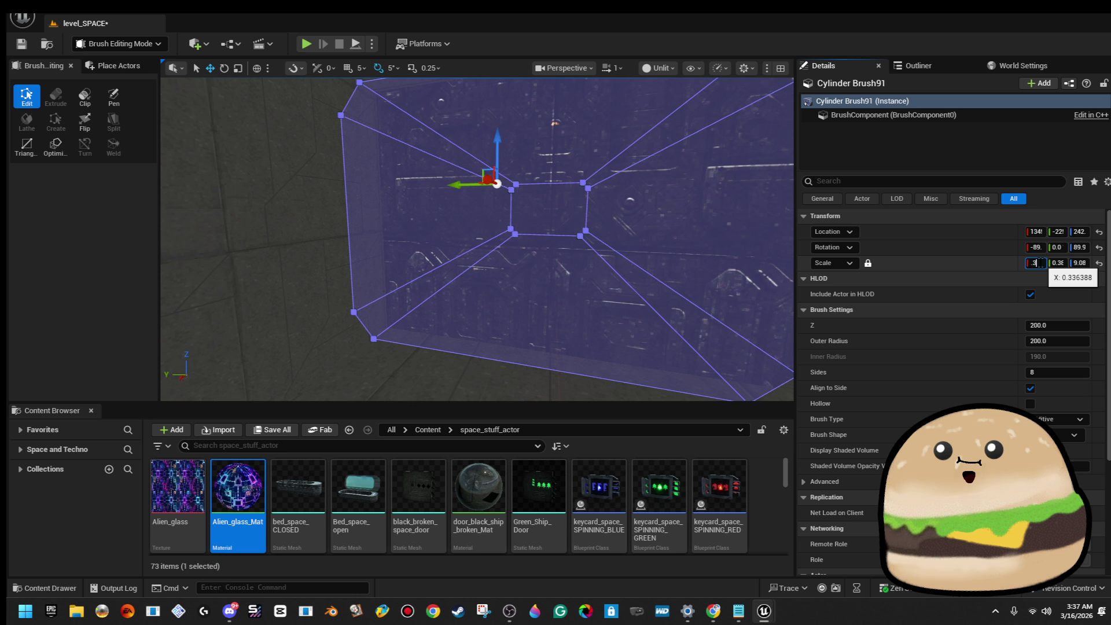
{"action": "type", "text": "2"}
{"action": "key", "text": "Return"}
{"action": "mouse_move", "coordinate": [493, 184]}
{"action": "left_mouse_down"}
{"action": "mouse_move", "coordinate": [528, 156]}
{"action": "mouse_move", "coordinate": [695, 179]}
{"action": "mouse_move", "coordinate": [665, 196]}
{"action": "mouse_move", "coordinate": [471, 193]}
{"action": "mouse_move", "coordinate": [583, 290]}
{"action": "mouse_move", "coordinate": [645, 187]}
{"action": "mouse_move", "coordinate": [602, 191]}
{"action": "left_mouse_up"}
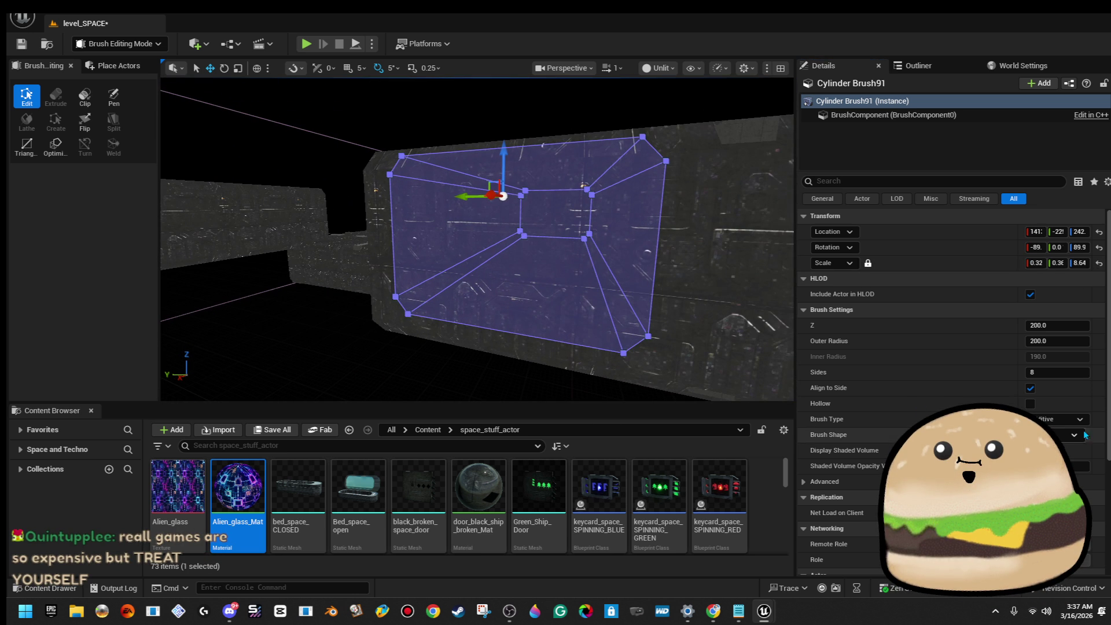
Step: Make the new brush Subtractive and fly down the resulting corridor to check it
{"action": "left_click", "coordinate": [1073, 434]}
{"action": "key", "text": "Return"}
{"action": "mouse_move", "coordinate": [637, 305]}
{"action": "left_mouse_down"}
{"action": "mouse_move", "coordinate": [627, 258]}
{"action": "mouse_move", "coordinate": [651, 259]}
{"action": "left_mouse_up"}
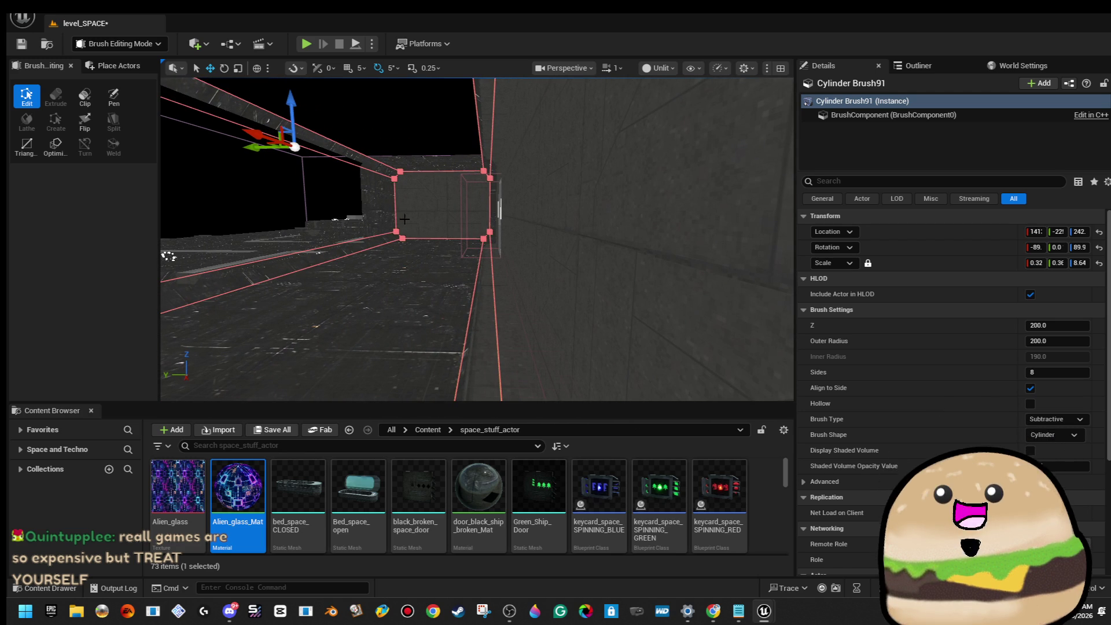
{"action": "mouse_move", "coordinate": [651, 258]}
{"action": "left_mouse_down"}
{"action": "mouse_move", "coordinate": [654, 219]}
{"action": "mouse_move", "coordinate": [686, 215]}
{"action": "mouse_move", "coordinate": [634, 219]}
{"action": "mouse_move", "coordinate": [637, 194]}
{"action": "mouse_move", "coordinate": [645, 249]}
{"action": "left_mouse_up"}
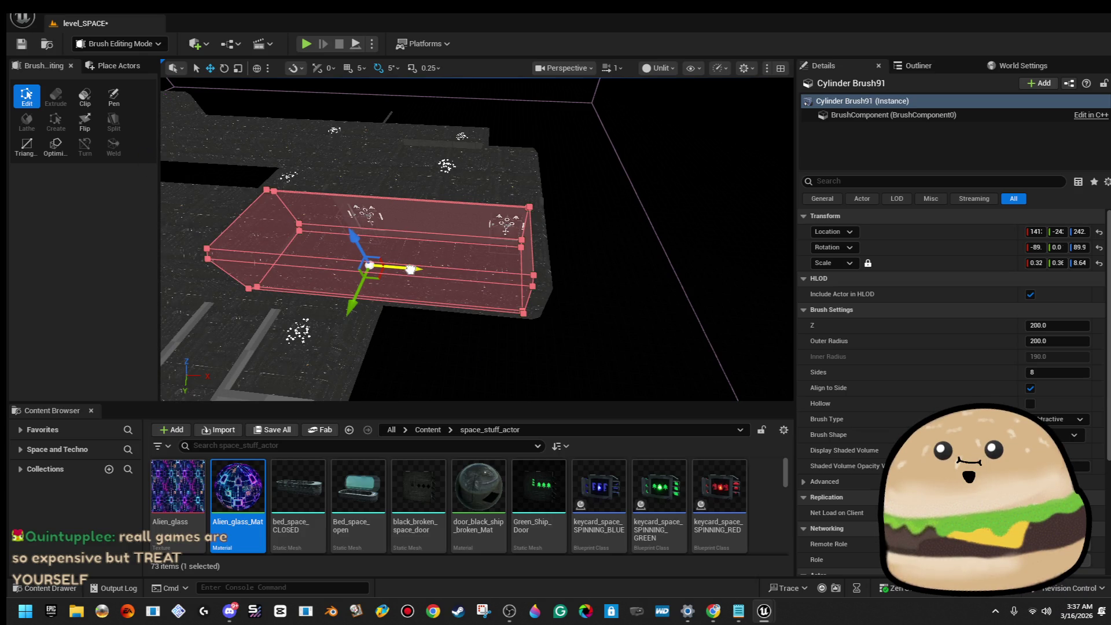
{"action": "key", "text": "Escape"}
{"action": "left_click_drag", "start_coordinate": [646, 249], "coordinate": [648, 237]}
{"action": "left_click", "coordinate": [417, 261]}
{"action": "left_click_drag", "start_coordinate": [417, 261], "coordinate": [411, 290]}
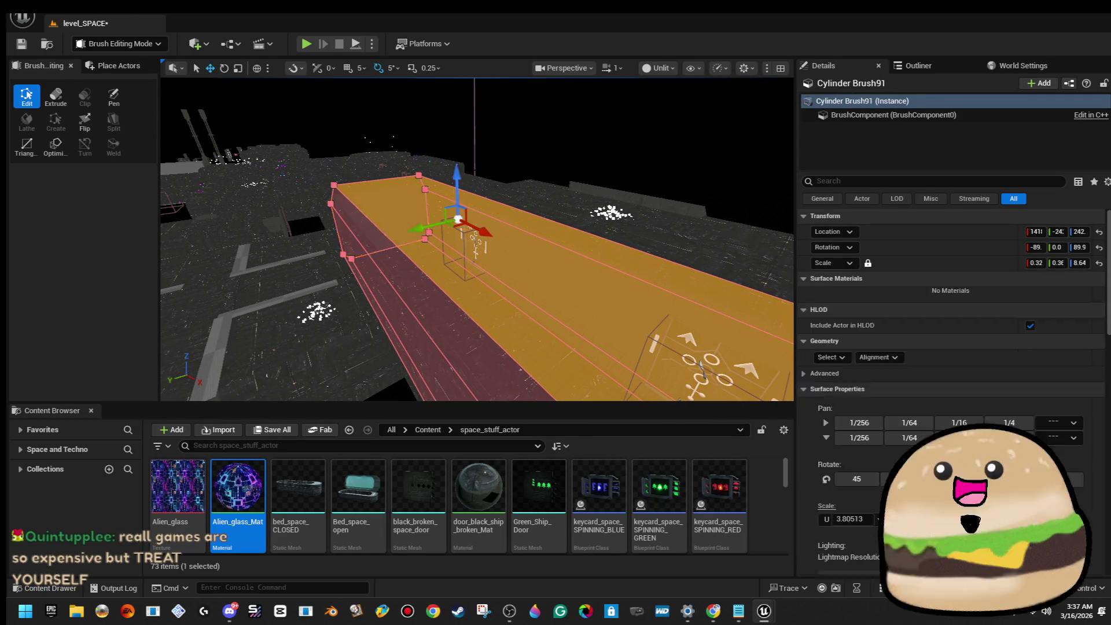
Step: Select Cylinder Brush91 and frame it in the viewport
{"action": "key", "text": "Escape"}
{"action": "key", "text": "w"}
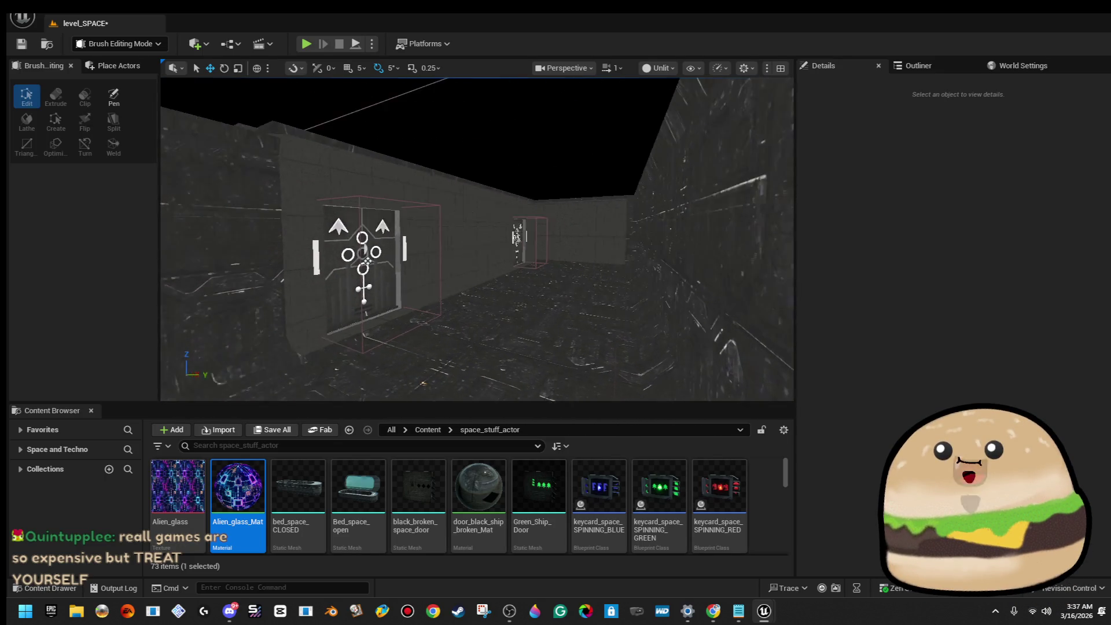
{"action": "key", "text": "w"}
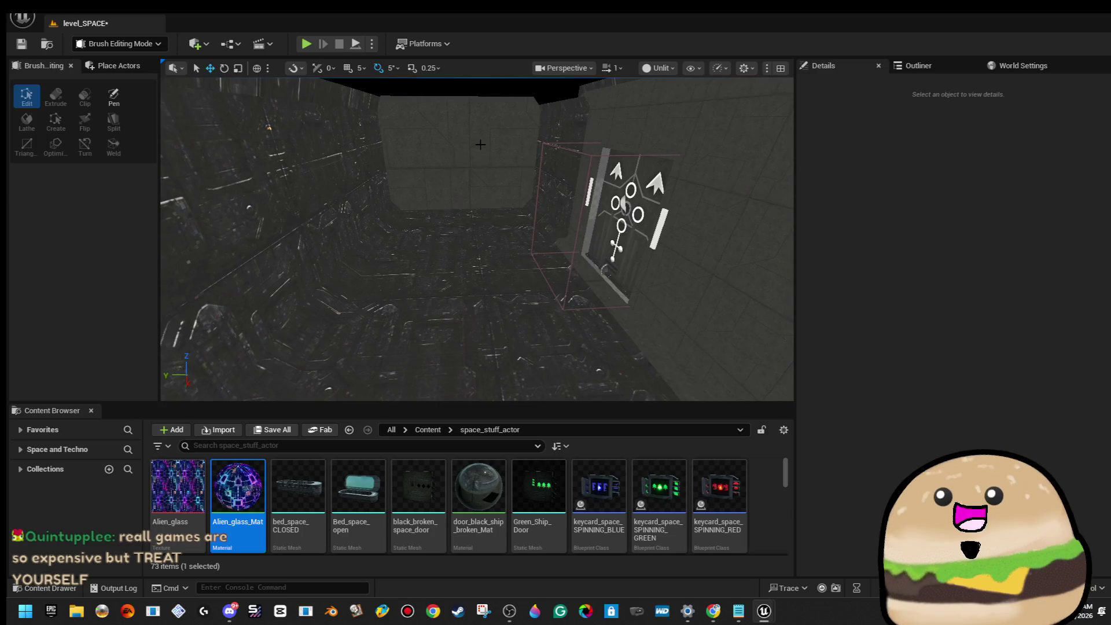
{"action": "left_click", "coordinate": [481, 145]}
{"action": "key", "text": "f"}
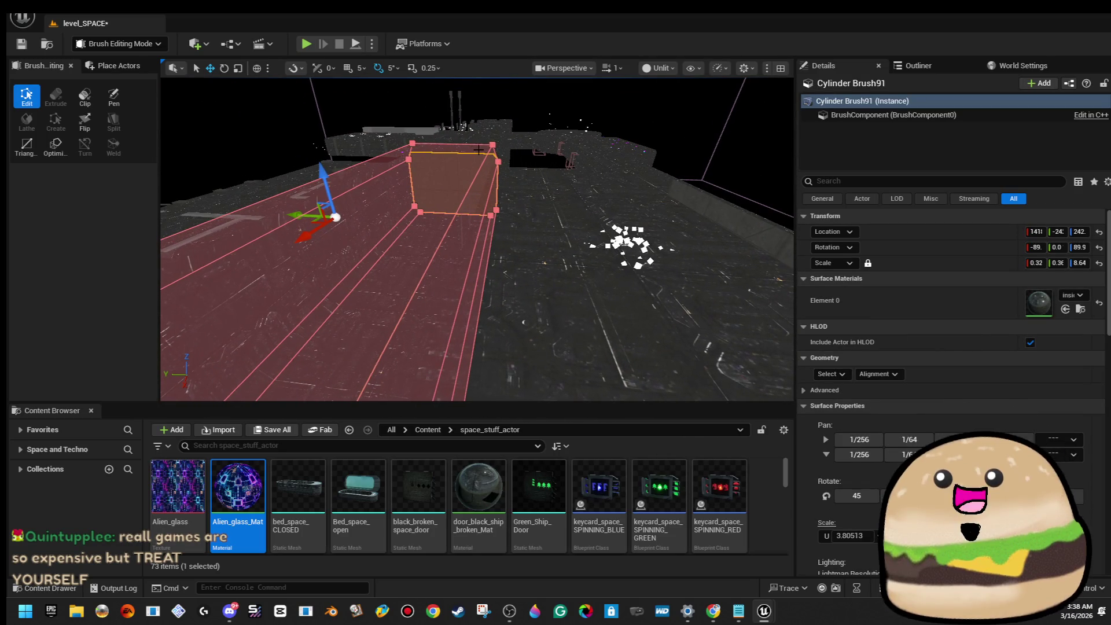
Step: Fly through the corridor along its floor toward the door, then back out
{"action": "key", "text": "w"}
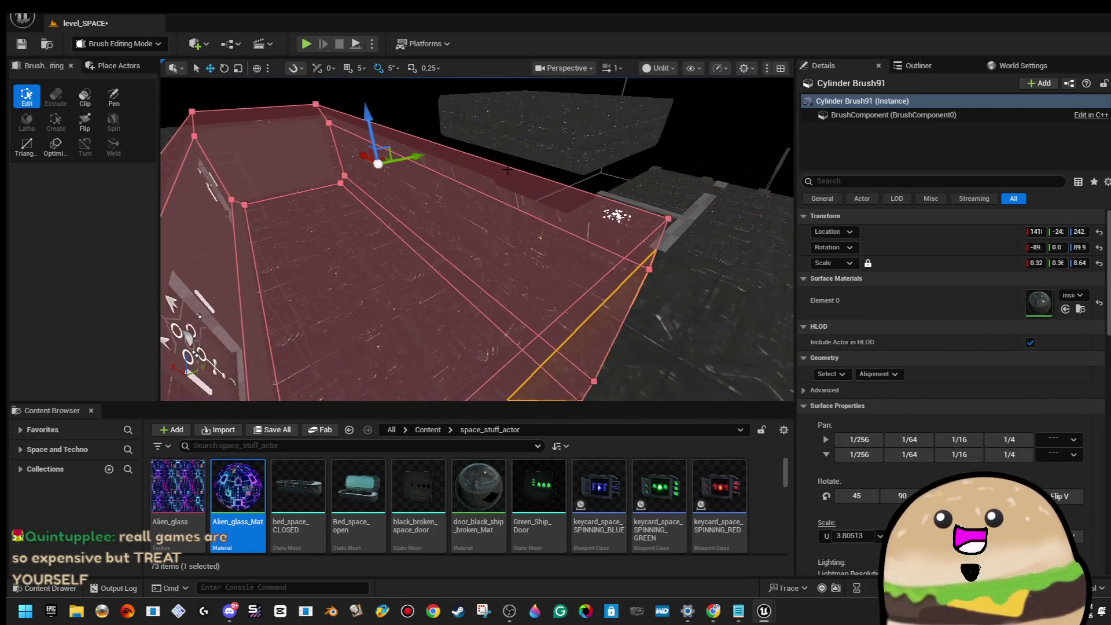
{"action": "key", "text": "s"}
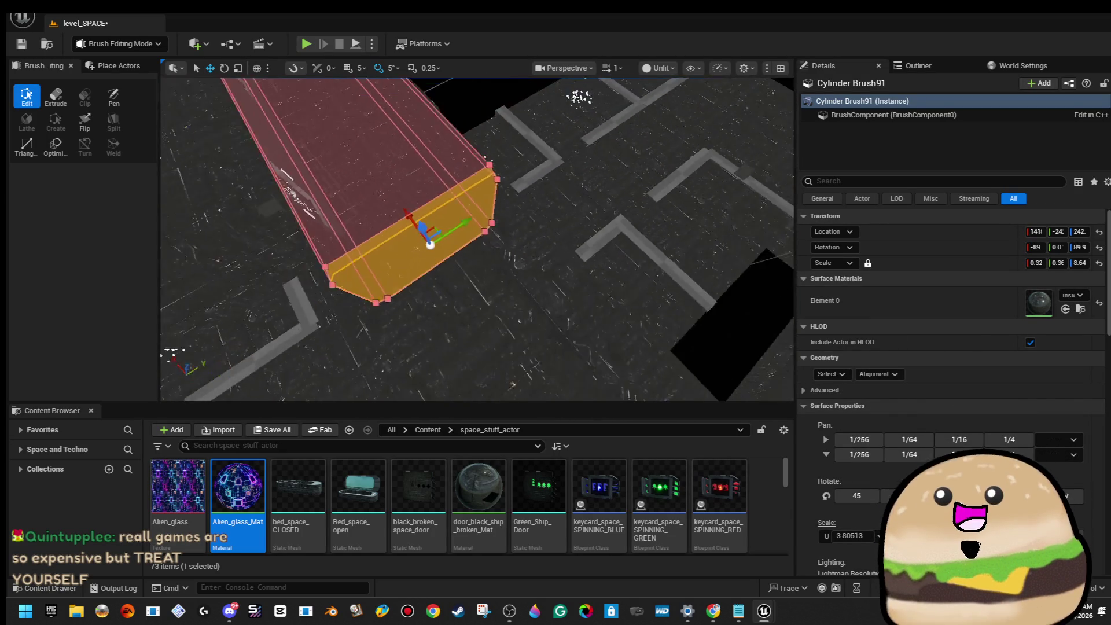
{"action": "key", "text": "a"}
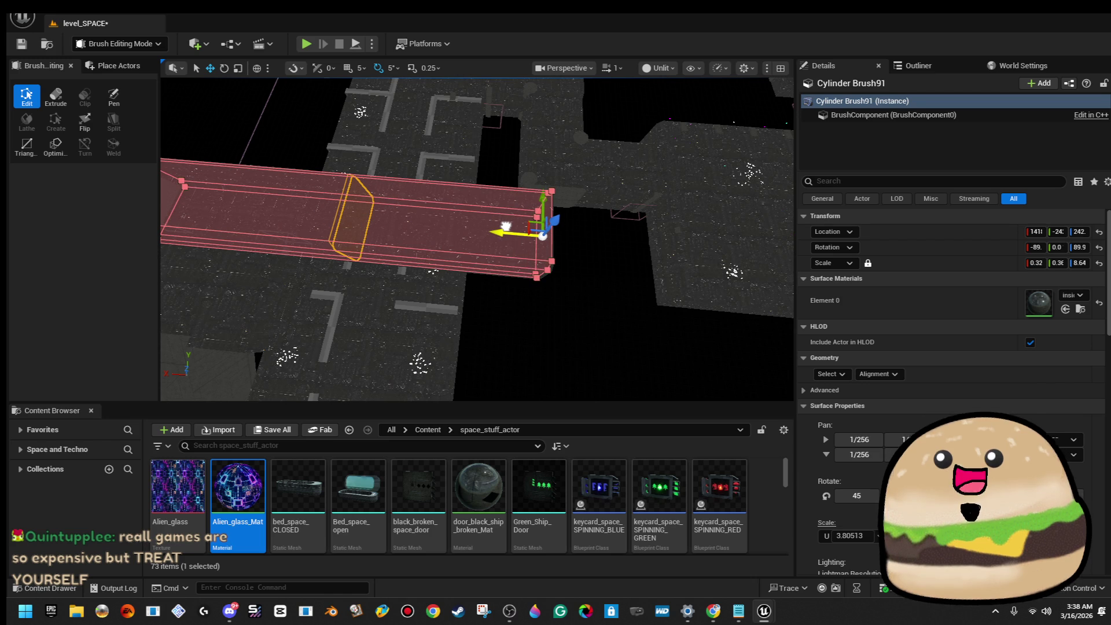
{"action": "key", "text": "w"}
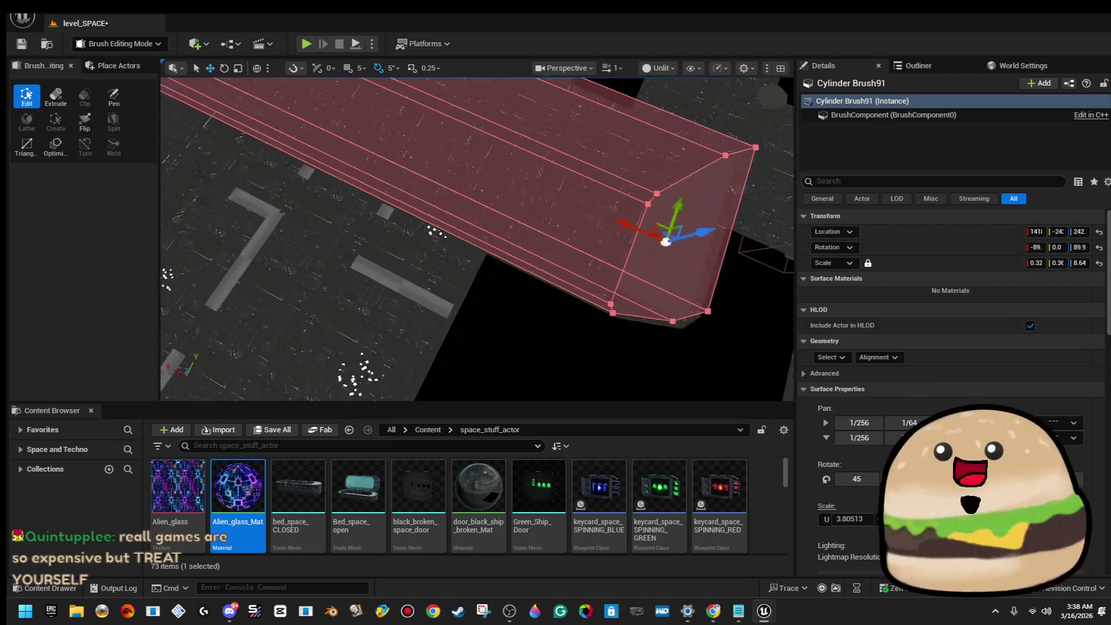
{"action": "key", "text": "w"}
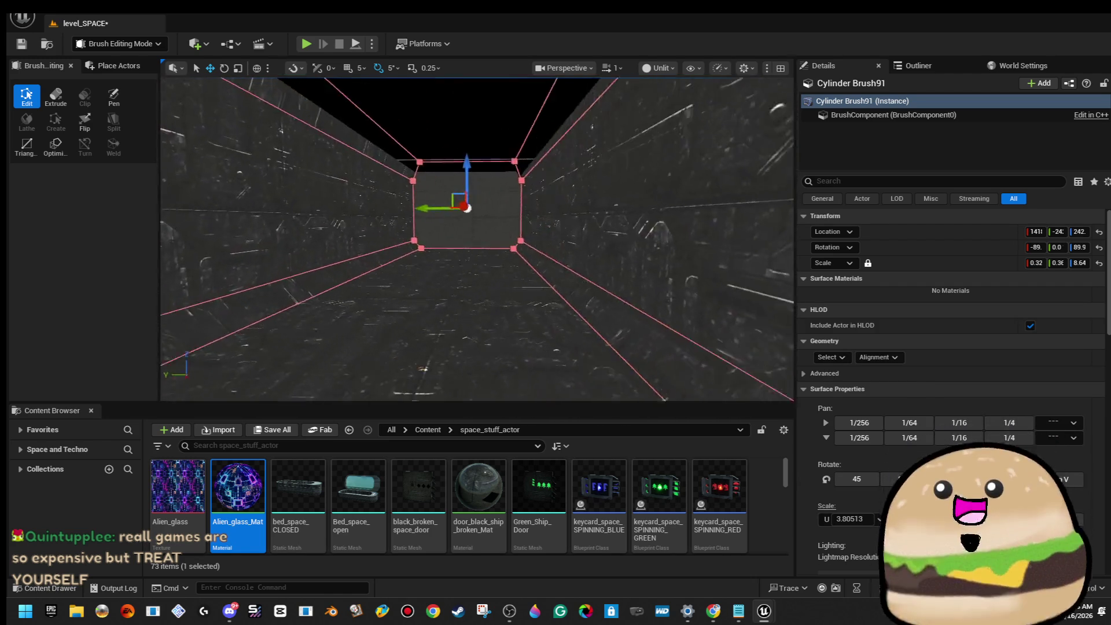
{"action": "key", "text": "w"}
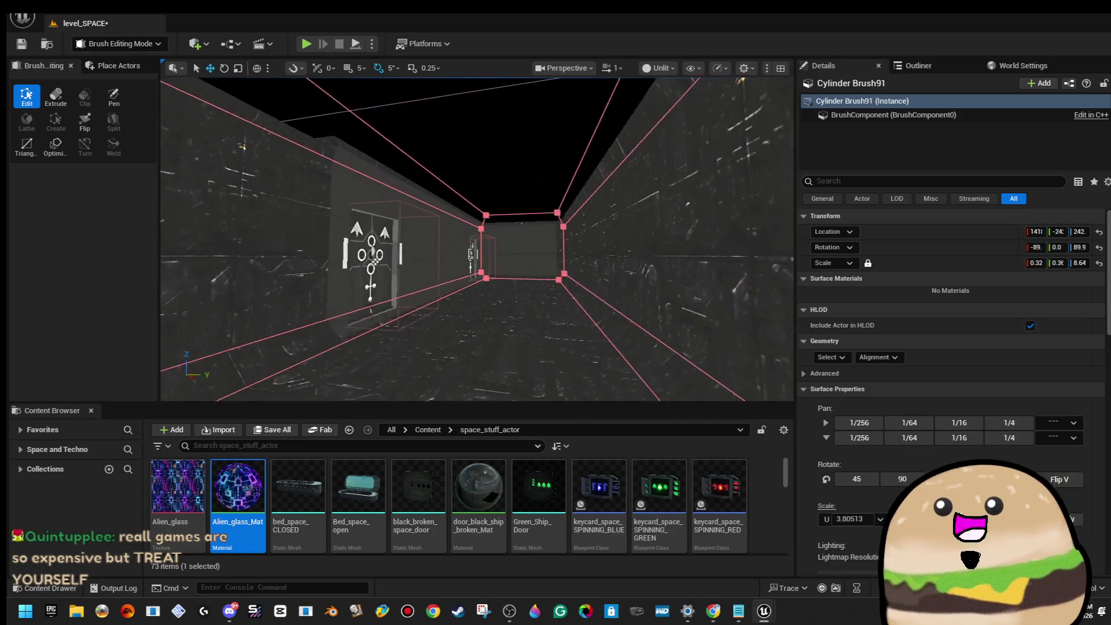
{"action": "key", "text": "w"}
{"action": "key", "text": "s"}
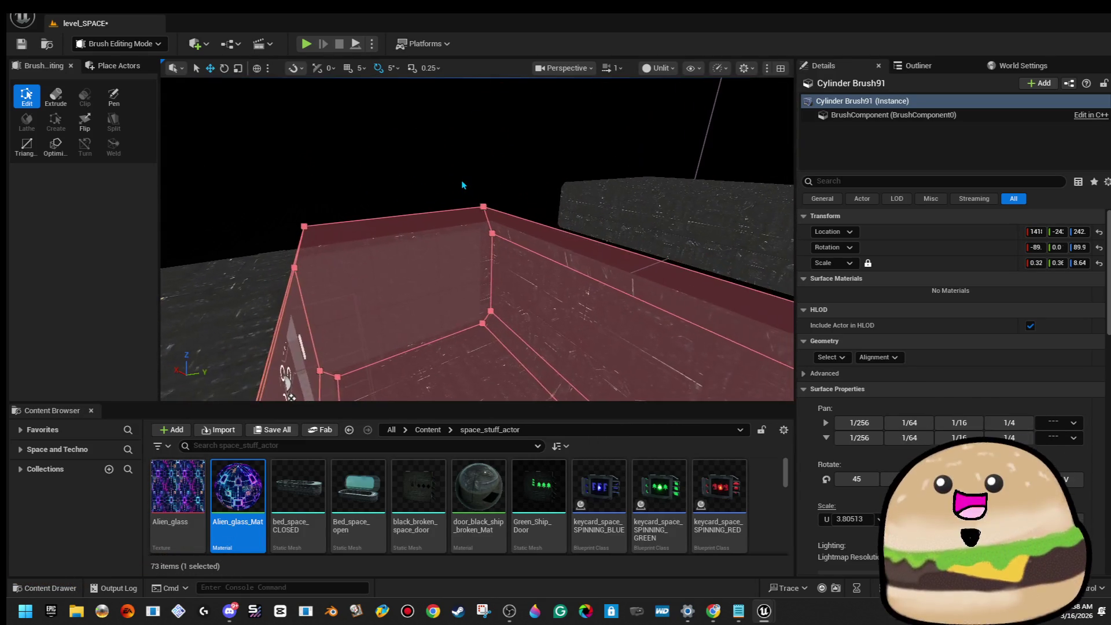
Step: Drop door_black_ship_broken_Mat onto two corridor surfaces, turning the floor-edge strips dark metal
{"action": "left_click_drag", "start_coordinate": [461, 182], "coordinate": [520, 120]}
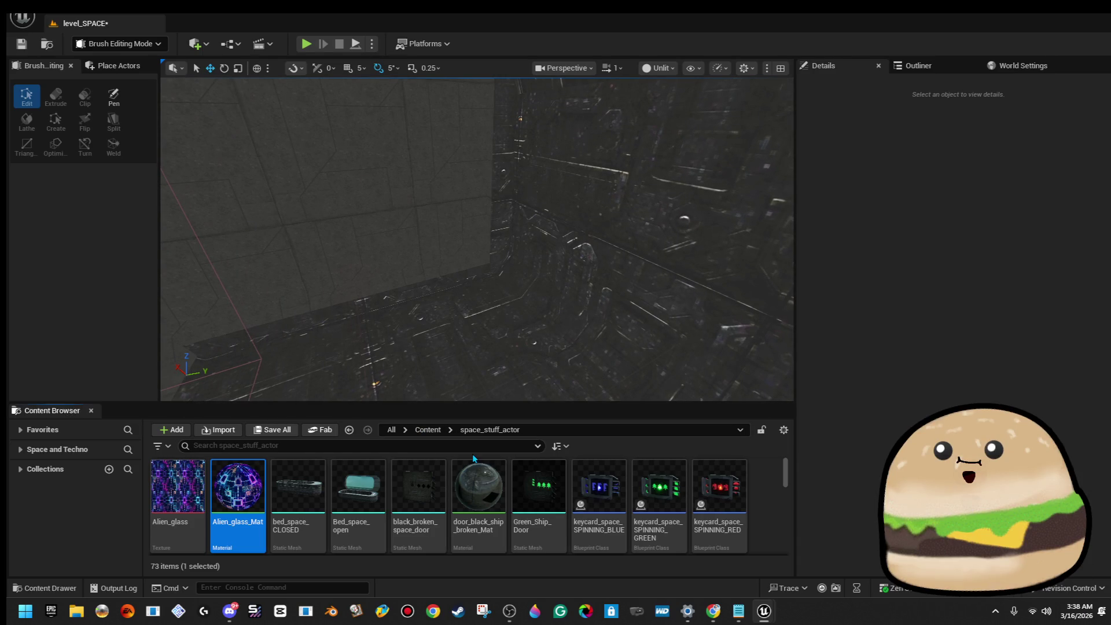
{"action": "mouse_move", "coordinate": [545, 235]}
{"action": "left_mouse_down"}
{"action": "mouse_move", "coordinate": [504, 397]}
{"action": "mouse_move", "coordinate": [477, 388]}
{"action": "mouse_move", "coordinate": [453, 437]}
{"action": "mouse_move", "coordinate": [384, 250]}
{"action": "mouse_move", "coordinate": [400, 233]}
{"action": "left_mouse_up"}
{"action": "left_click_drag", "start_coordinate": [511, 235], "coordinate": [511, 235]}
{"action": "left_click_drag", "start_coordinate": [643, 290], "coordinate": [643, 290]}
{"action": "type", "text": "insid"}
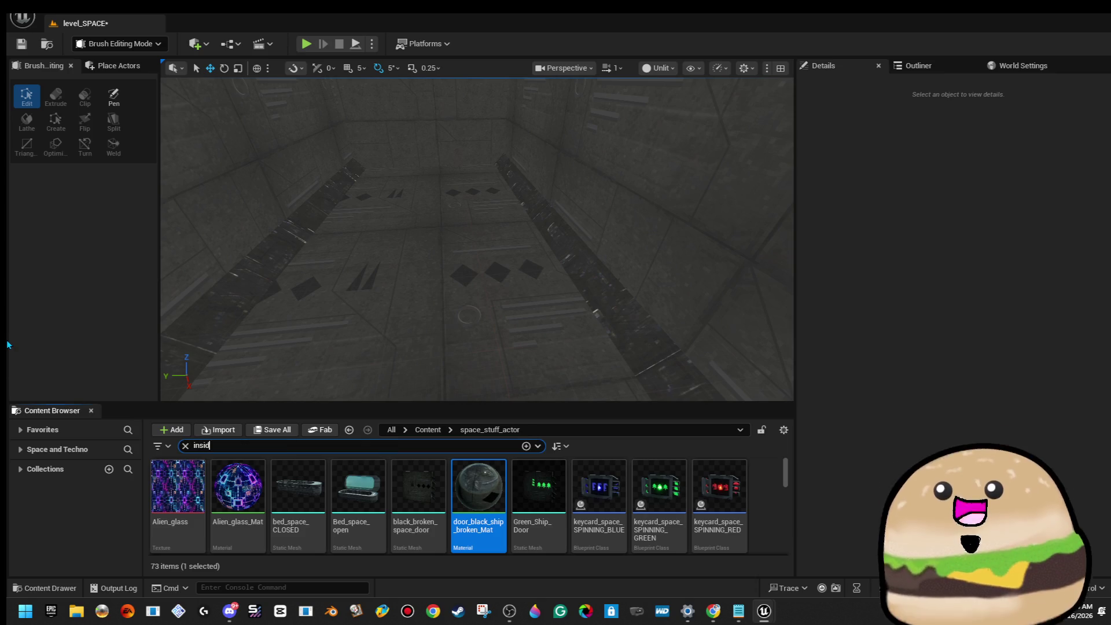
Step: Find inside_ship_metal_texture_Mat via an 'inside' search and drop it onto three corridor walls
{"action": "type", "text": "e"}
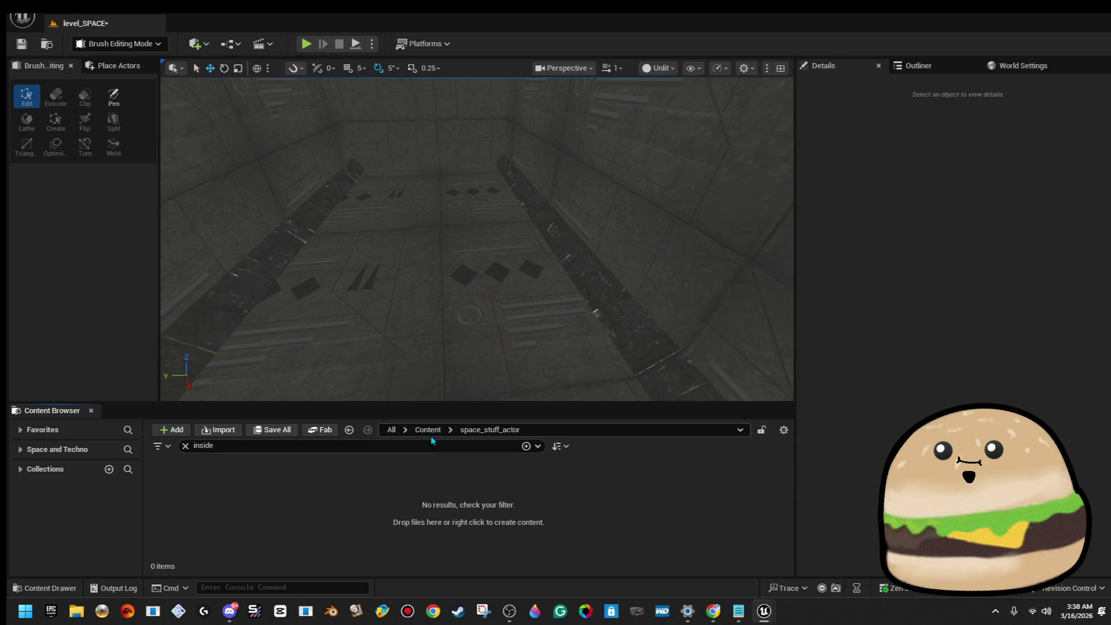
{"action": "left_click", "coordinate": [428, 431]}
{"action": "left_click", "coordinate": [358, 485]}
{"action": "left_click_drag", "start_coordinate": [460, 266], "coordinate": [460, 266]}
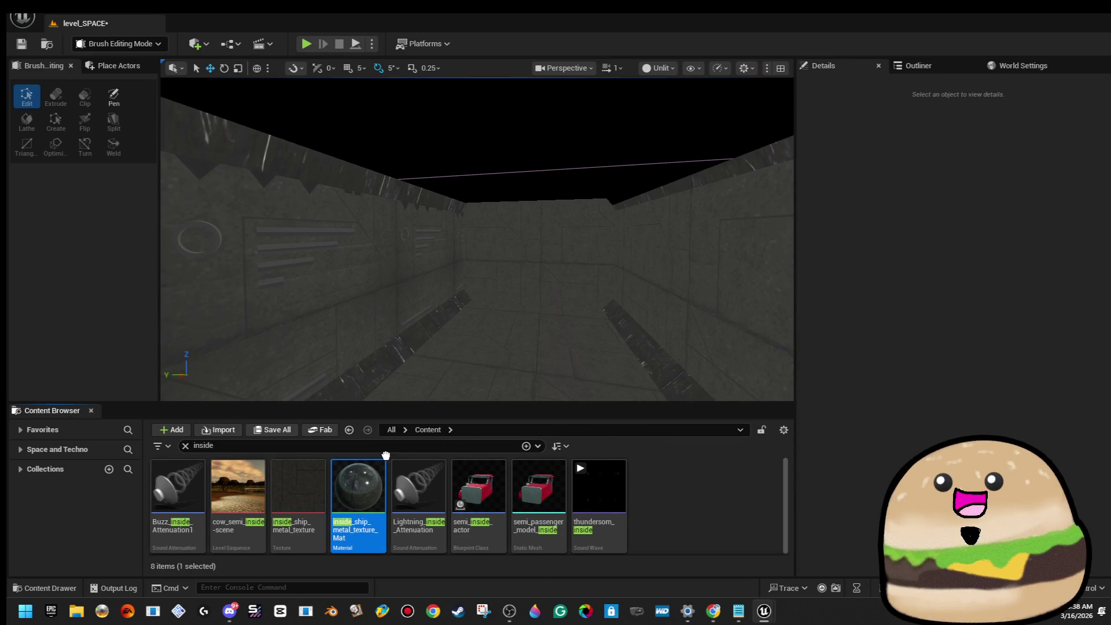
{"action": "left_click_drag", "start_coordinate": [362, 492], "coordinate": [318, 314]}
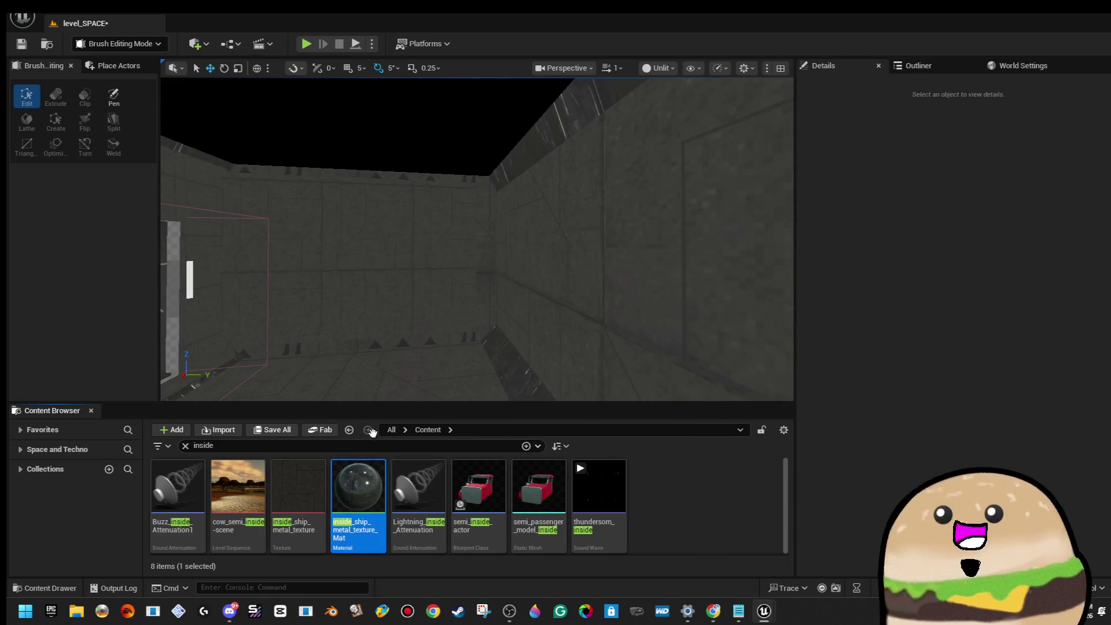
{"action": "scroll", "coordinate": [404, 383], "scroll_direction": "up", "scroll_amount": 5}
{"action": "left_click_drag", "start_coordinate": [370, 467], "coordinate": [637, 303]}
{"action": "mouse_move", "coordinate": [531, 204]}
{"action": "left_mouse_down"}
{"action": "mouse_move", "coordinate": [397, 248]}
{"action": "mouse_move", "coordinate": [484, 249]}
{"action": "left_mouse_up"}
{"action": "mouse_move", "coordinate": [358, 486]}
{"action": "left_mouse_down"}
{"action": "mouse_move", "coordinate": [289, 306]}
{"action": "mouse_move", "coordinate": [324, 289]}
{"action": "left_mouse_up"}
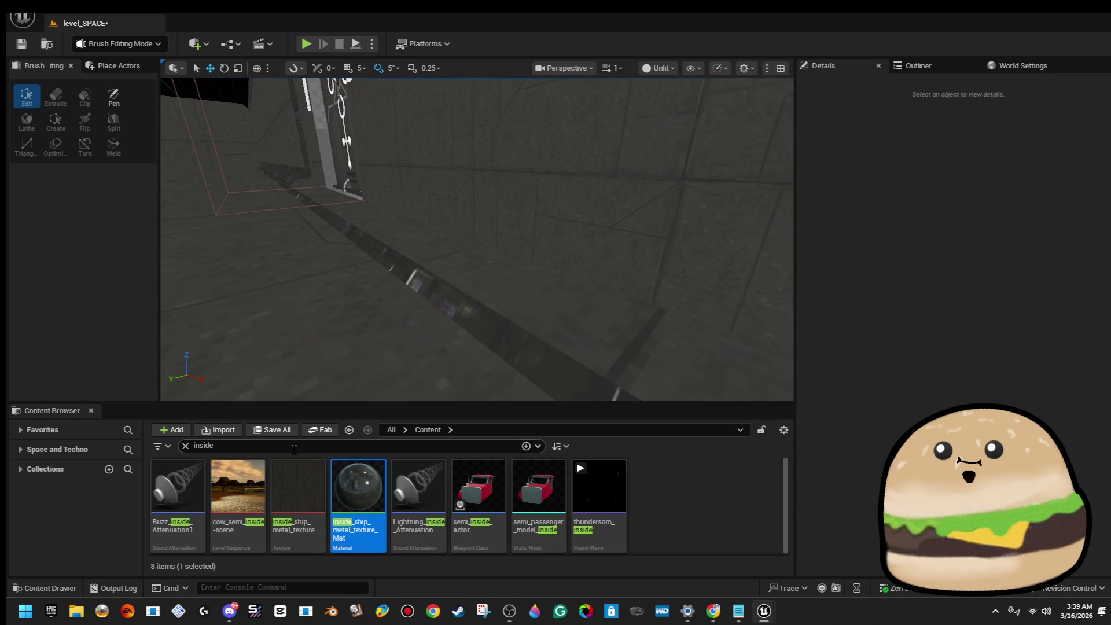
Step: Apply inside_ship_metal_texture_Mat to the remaining wall, wall edge, ceiling edge and upper wall
{"action": "left_click_drag", "start_coordinate": [358, 487], "coordinate": [460, 313]}
{"action": "left_click_drag", "start_coordinate": [460, 313], "coordinate": [400, 289]}
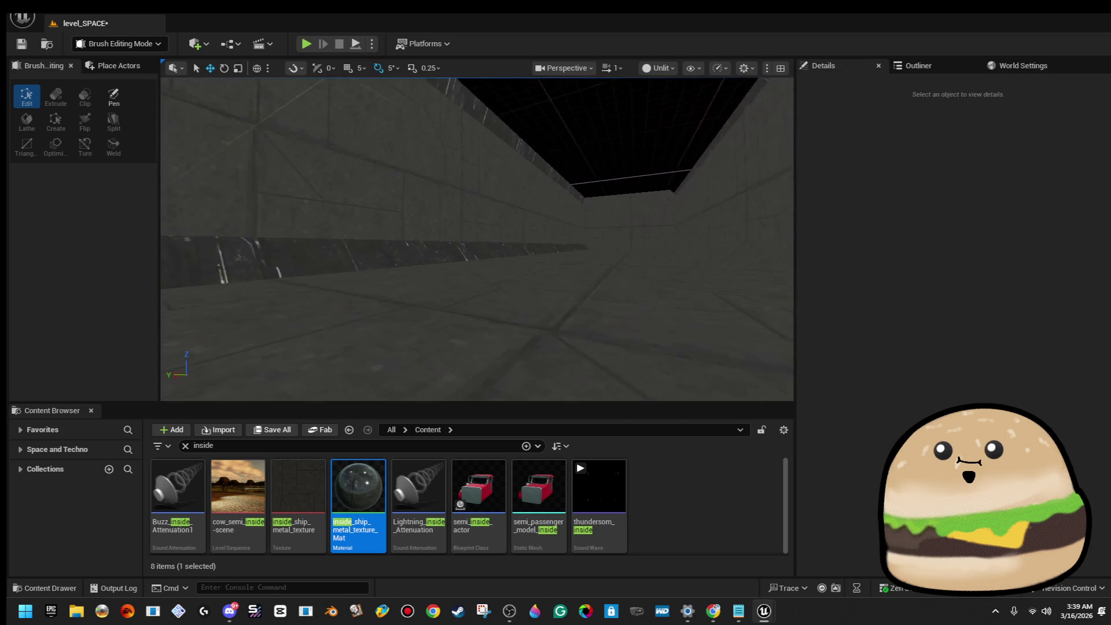
{"action": "left_click_drag", "start_coordinate": [370, 492], "coordinate": [330, 256]}
{"action": "left_click_drag", "start_coordinate": [405, 232], "coordinate": [475, 202]}
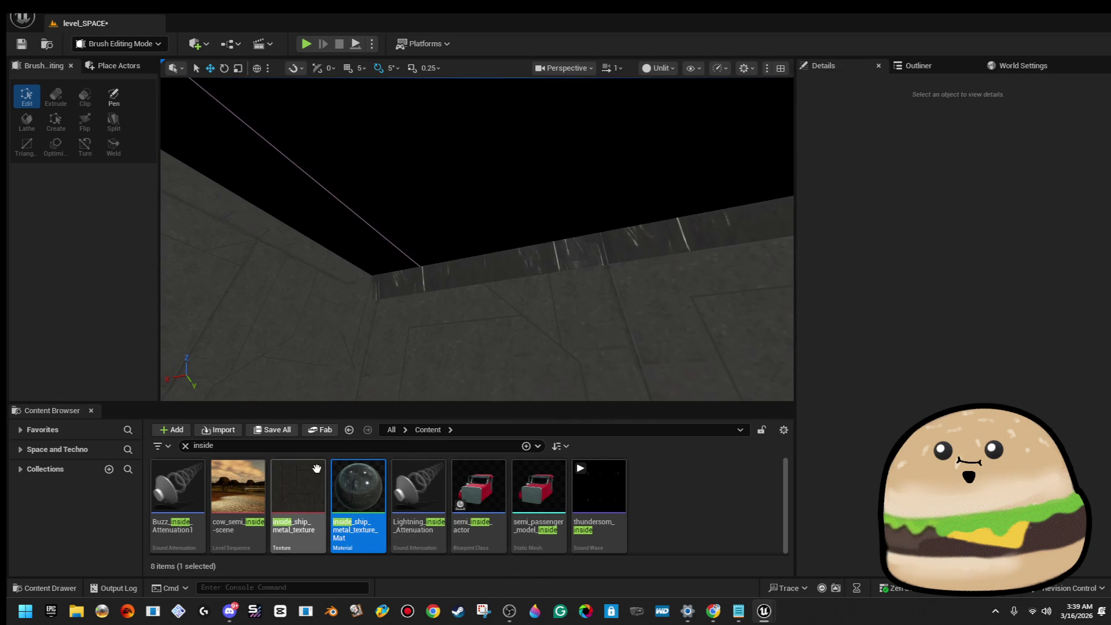
{"action": "mouse_move", "coordinate": [371, 462]}
{"action": "left_mouse_down"}
{"action": "mouse_move", "coordinate": [460, 276]}
{"action": "mouse_move", "coordinate": [461, 301]}
{"action": "left_mouse_up"}
{"action": "left_click_drag", "start_coordinate": [359, 487], "coordinate": [332, 170]}
{"action": "mouse_move", "coordinate": [297, 249]}
{"action": "left_mouse_down"}
{"action": "mouse_move", "coordinate": [297, 229]}
{"action": "mouse_move", "coordinate": [316, 246]}
{"action": "left_mouse_up"}
{"action": "left_click", "coordinate": [317, 249]}
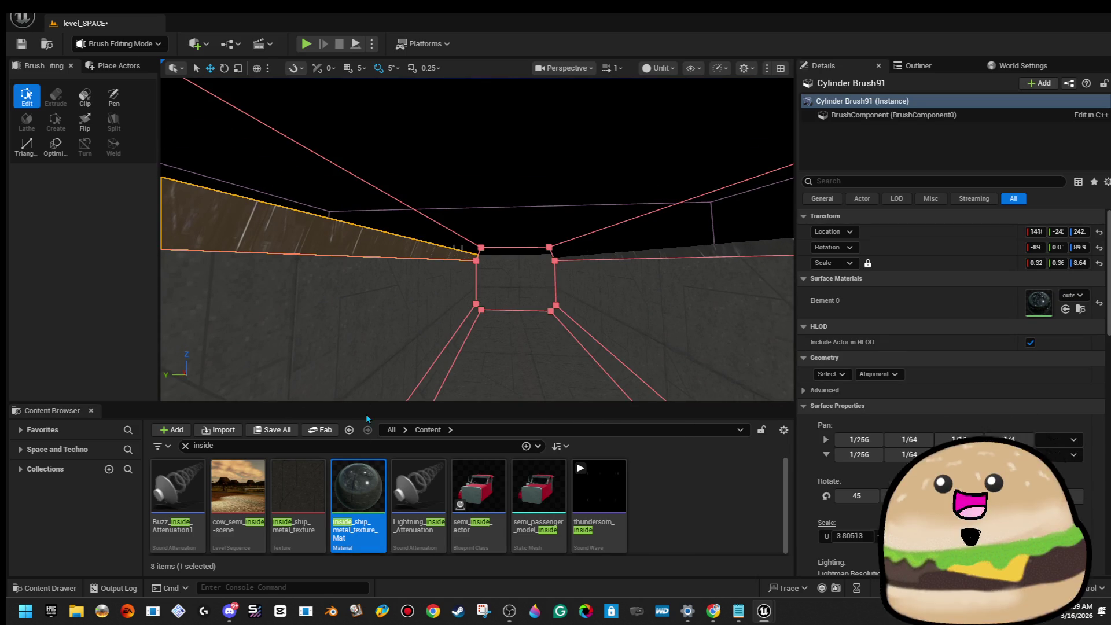
Step: Assign inside_ship_metal_texture_Mat to the corridor brush's Element 0 and save the level
{"action": "left_click_drag", "start_coordinate": [359, 470], "coordinate": [1056, 307]}
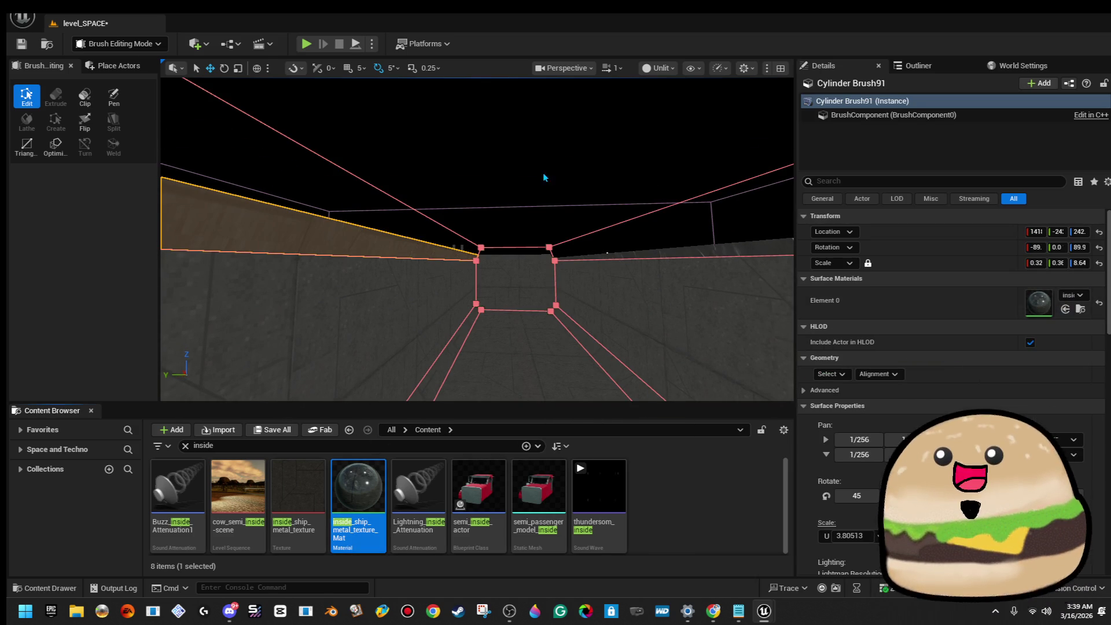
{"action": "key", "text": "Escape"}
{"action": "left_click", "coordinate": [17, 48]}
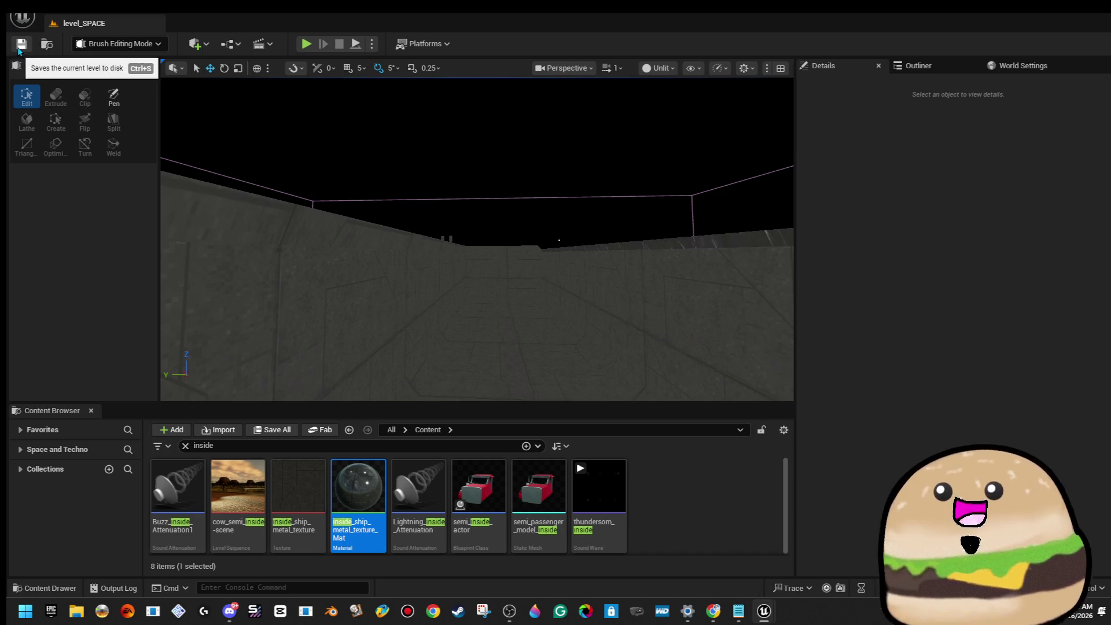
Step: Apply inside_ship_metal_texture_Mat to the upper wall strip of Cylinder Brush91
{"action": "left_click_drag", "start_coordinate": [390, 81], "coordinate": [399, 127]}
{"action": "left_click_drag", "start_coordinate": [526, 172], "coordinate": [529, 185]}
{"action": "left_click", "coordinate": [528, 185]}
{"action": "mouse_move", "coordinate": [376, 493]}
{"action": "left_mouse_down"}
{"action": "mouse_move", "coordinate": [496, 188]}
{"action": "mouse_move", "coordinate": [470, 196]}
{"action": "left_mouse_up"}
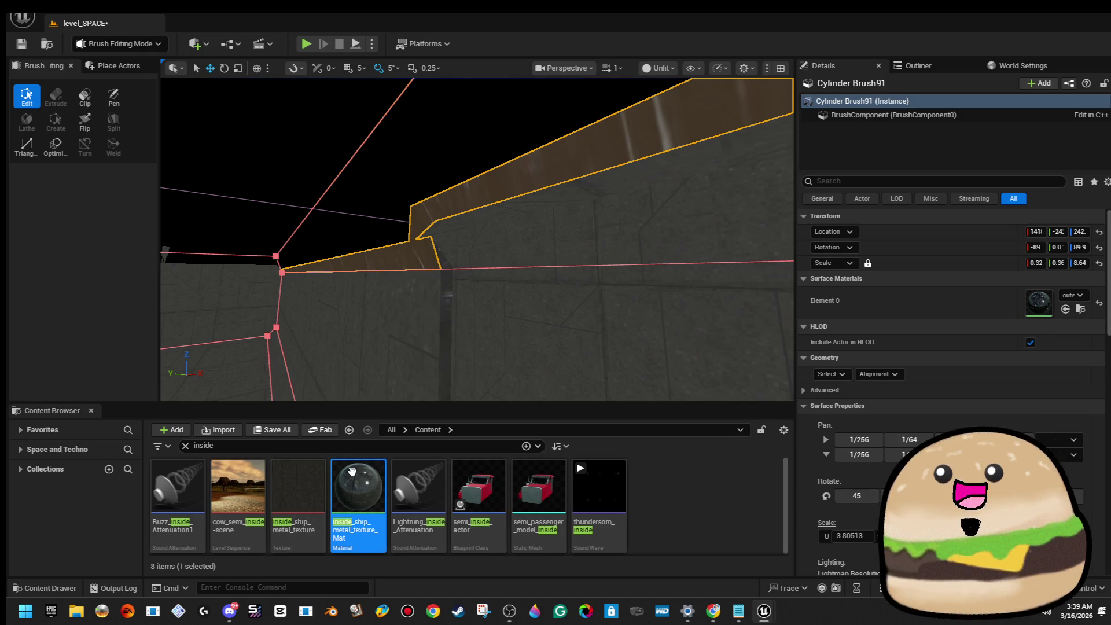
{"action": "left_click_drag", "start_coordinate": [348, 469], "coordinate": [950, 295]}
{"action": "left_click_drag", "start_coordinate": [1043, 311], "coordinate": [1042, 310]}
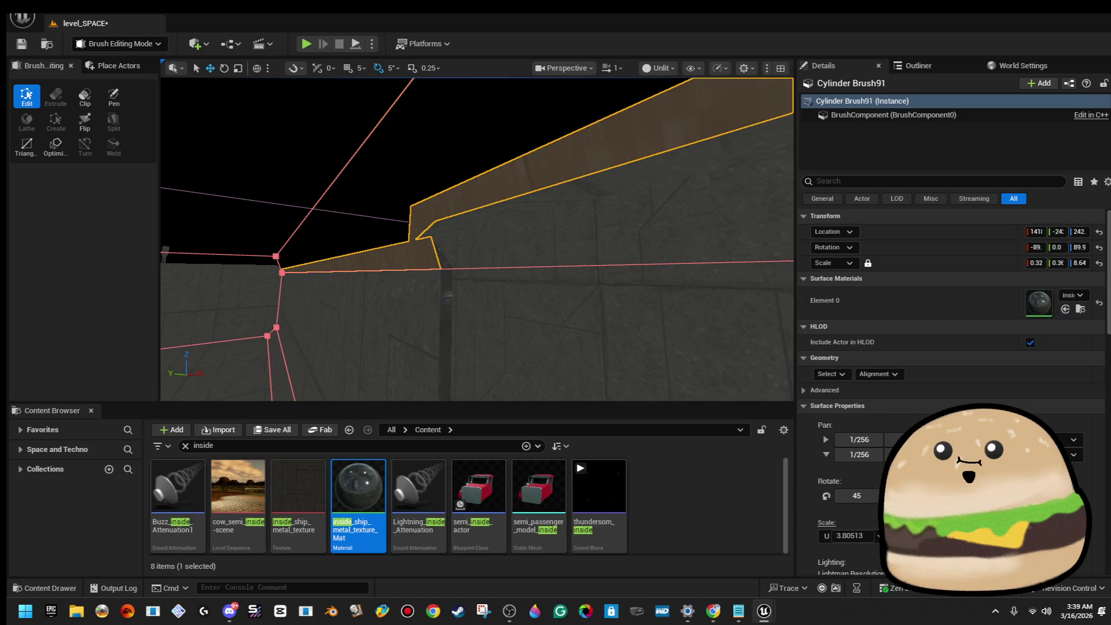
{"action": "key", "text": "Escape"}
{"action": "left_click_drag", "start_coordinate": [442, 227], "coordinate": [443, 226]}
Step: Inspect the corridor brushes Cylinder Brush90 and Cylinder Brush91 from around the corridor
{"action": "left_click", "coordinate": [443, 226]}
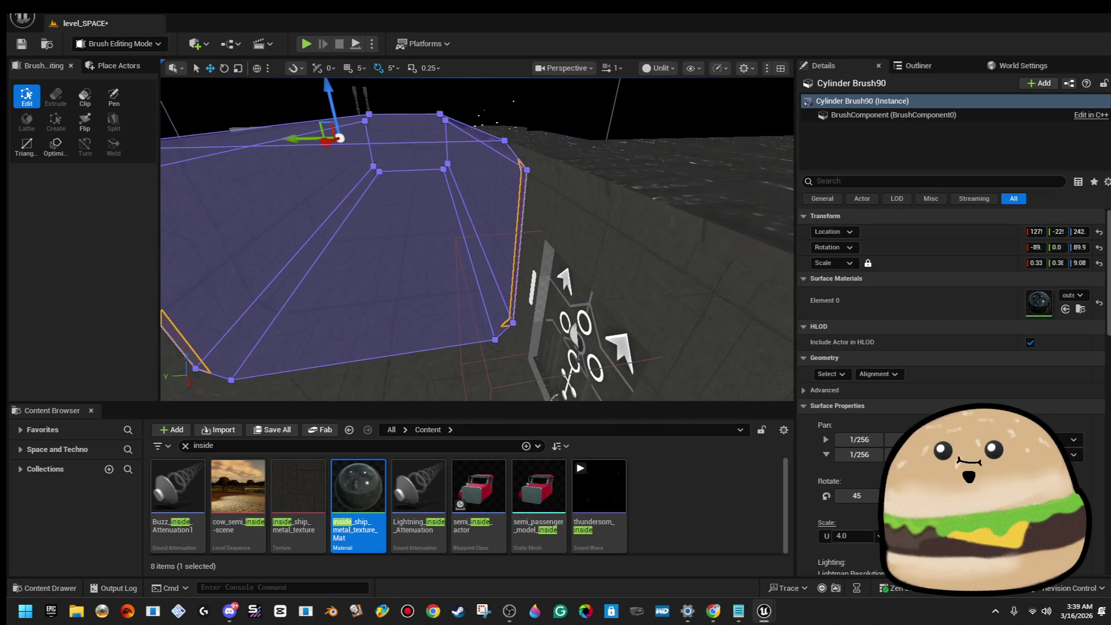
{"action": "left_click_drag", "start_coordinate": [309, 161], "coordinate": [310, 161]}
{"action": "left_click", "coordinate": [328, 200]}
{"action": "left_click_drag", "start_coordinate": [328, 201], "coordinate": [328, 201]}
{"action": "key", "text": "Escape"}
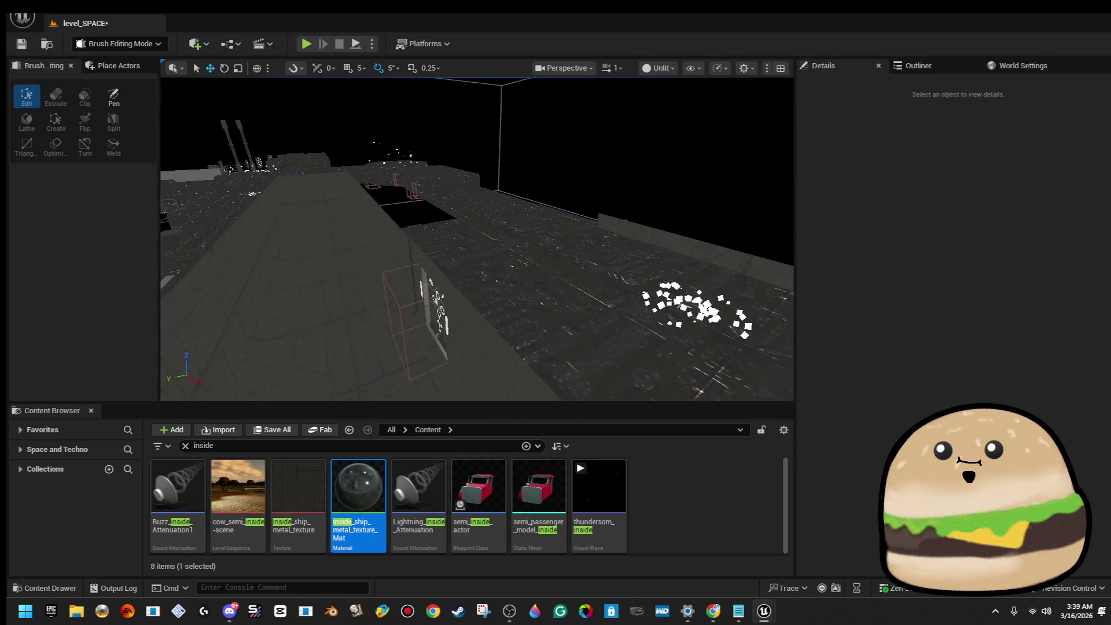
{"action": "left_click_drag", "start_coordinate": [538, 139], "coordinate": [539, 139]}
{"action": "key", "text": "ctrl+z"}
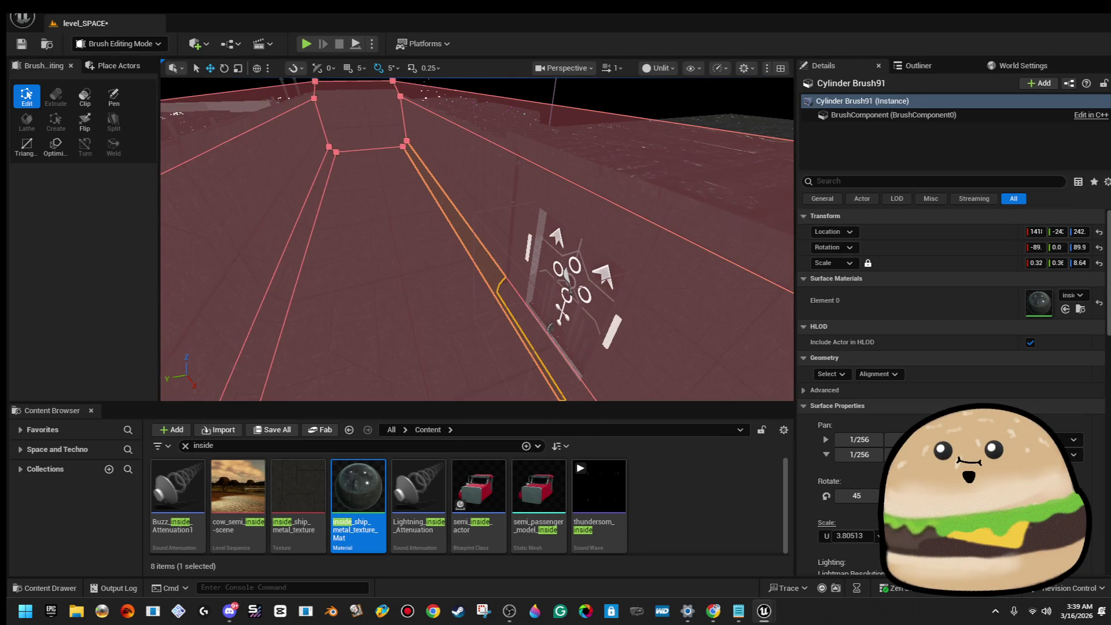
{"action": "left_click_drag", "start_coordinate": [467, 181], "coordinate": [467, 180]}
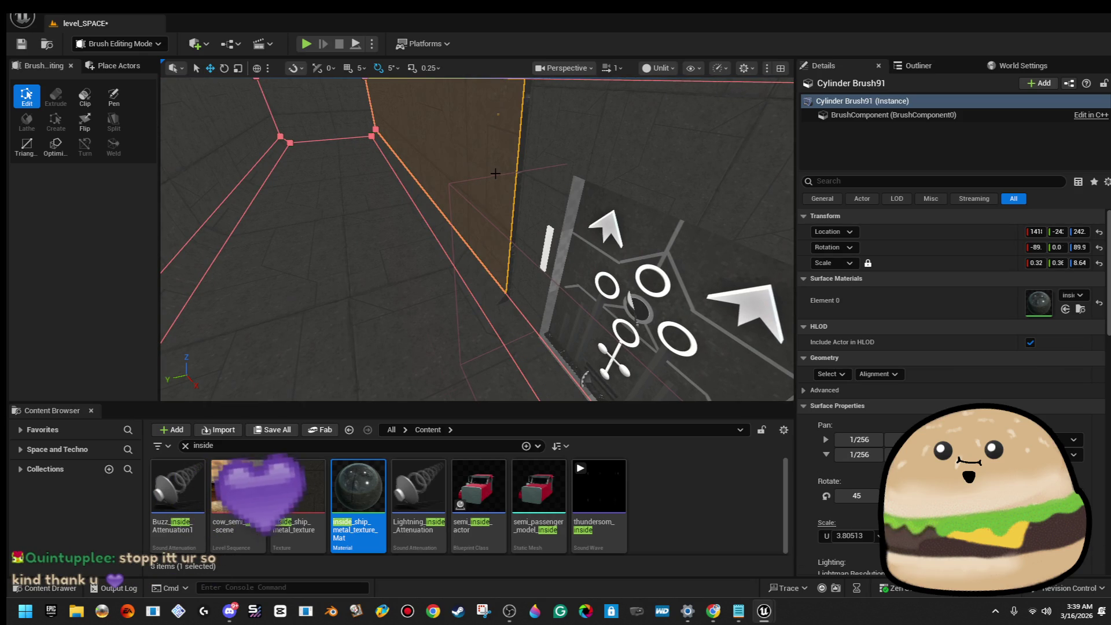
{"action": "key", "text": "ctrl+z"}
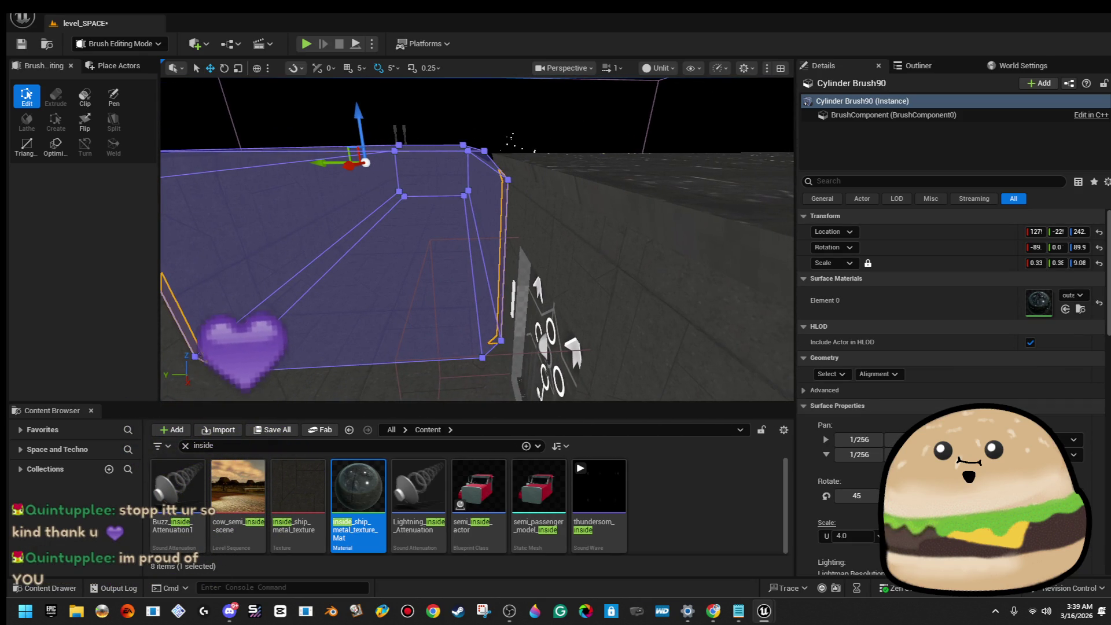
{"action": "key", "text": "a"}
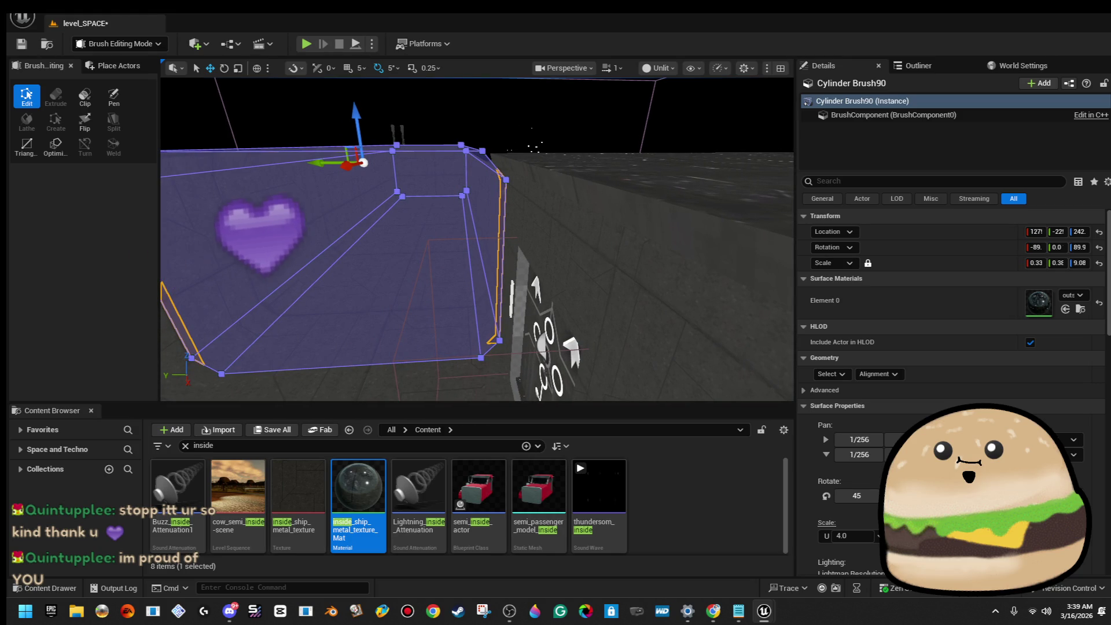
{"action": "key", "text": "s"}
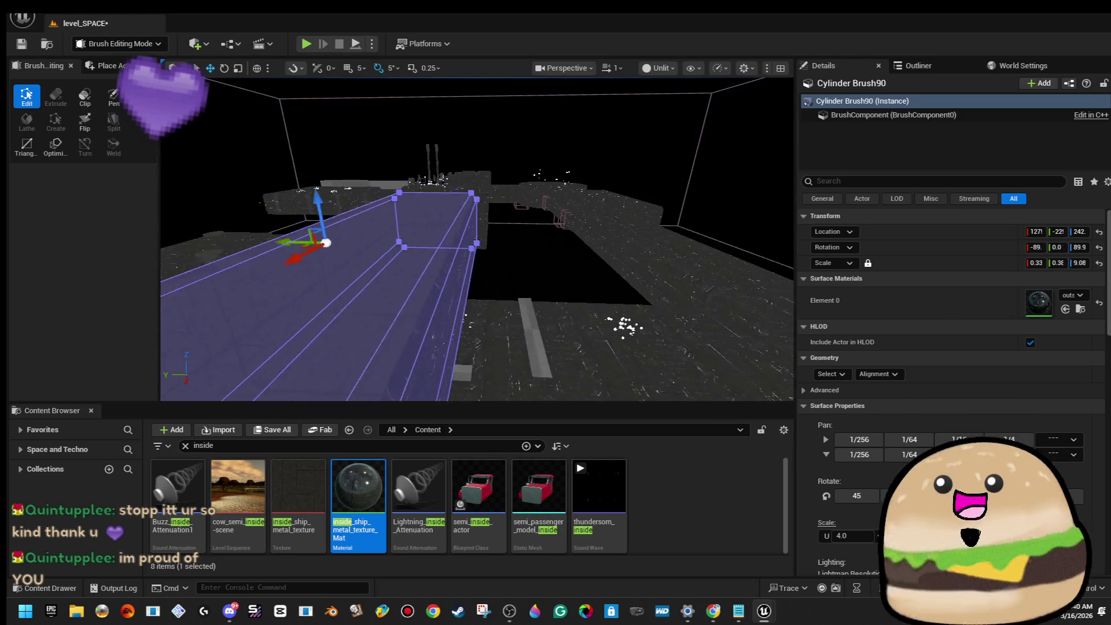
{"action": "key", "text": "w"}
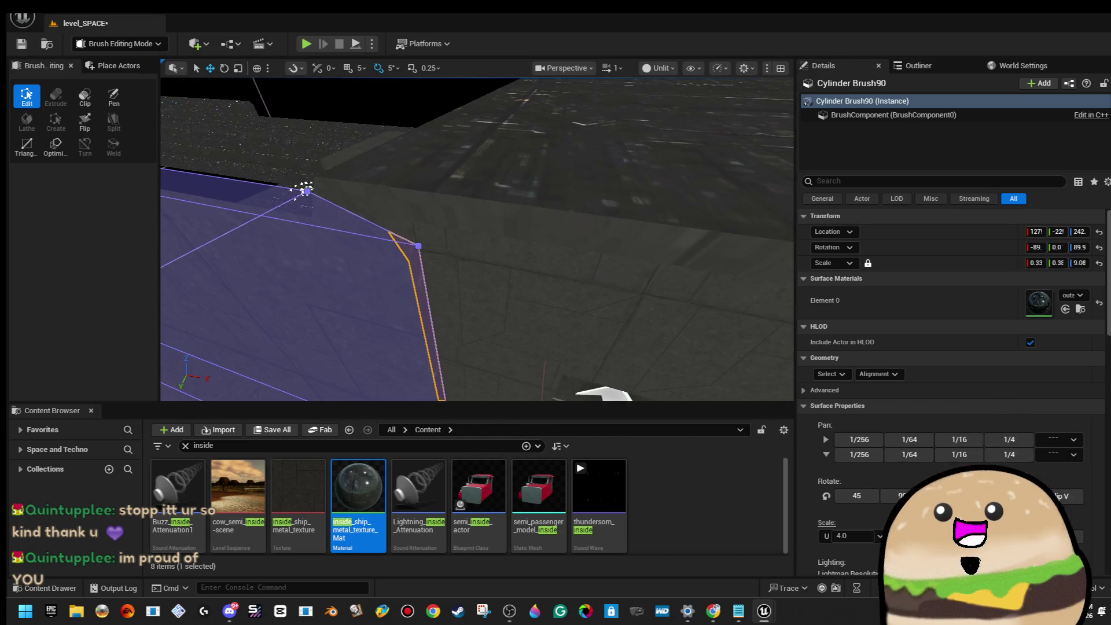
Step: Check Cylinder Brush85, the adjoining corridor brush and one of its faces
{"action": "left_click", "coordinate": [535, 299]}
{"action": "key", "text": "s"}
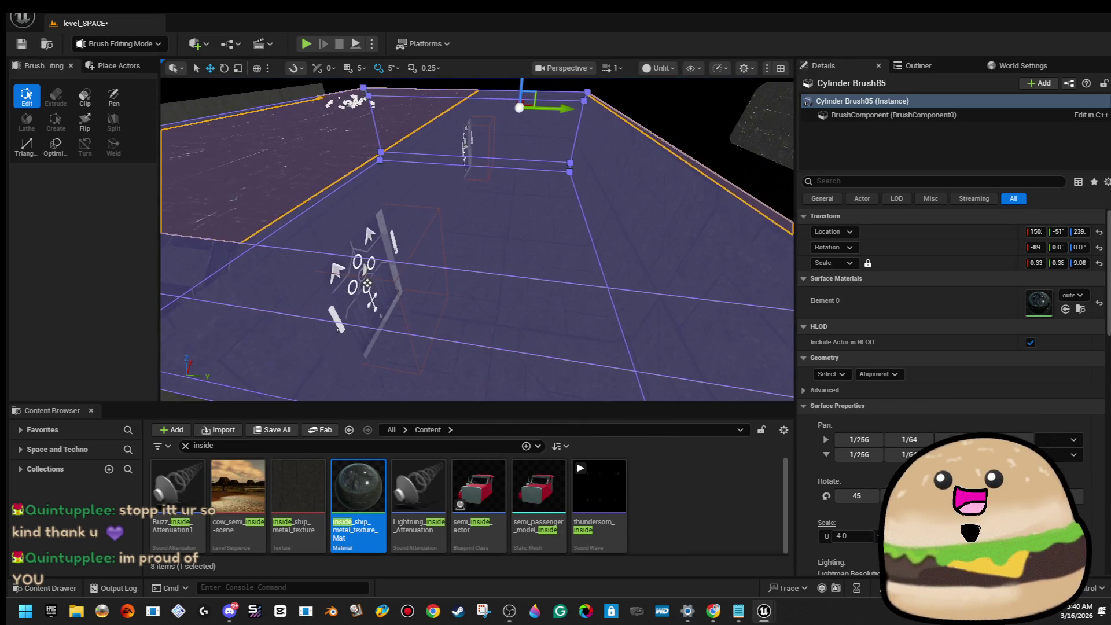
{"action": "key", "text": "w"}
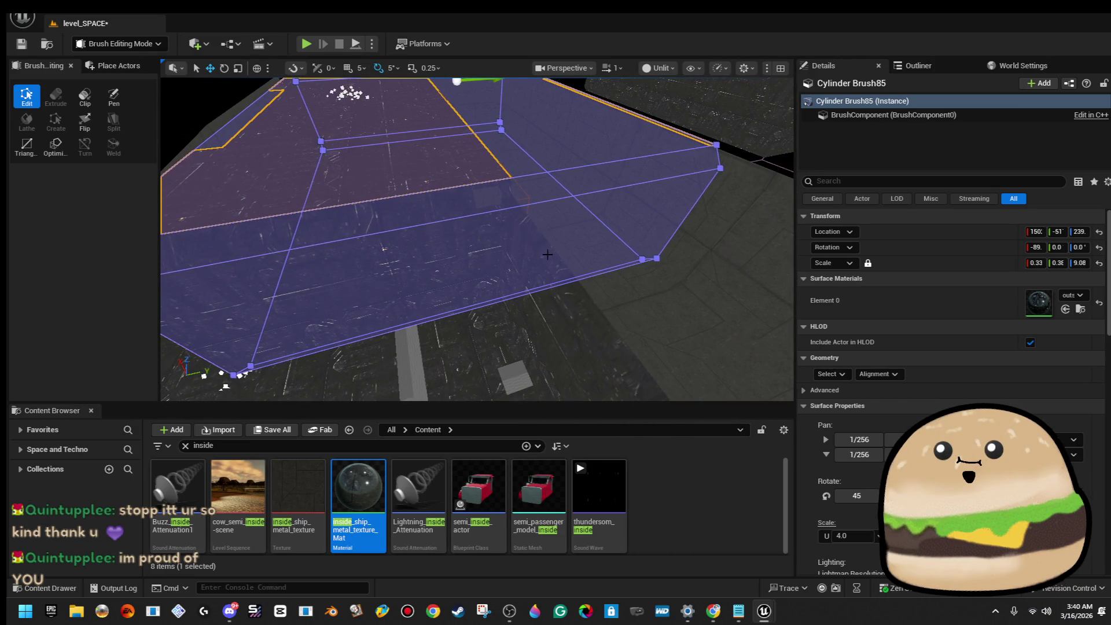
{"action": "key", "text": "w"}
{"action": "left_click", "coordinate": [544, 253]}
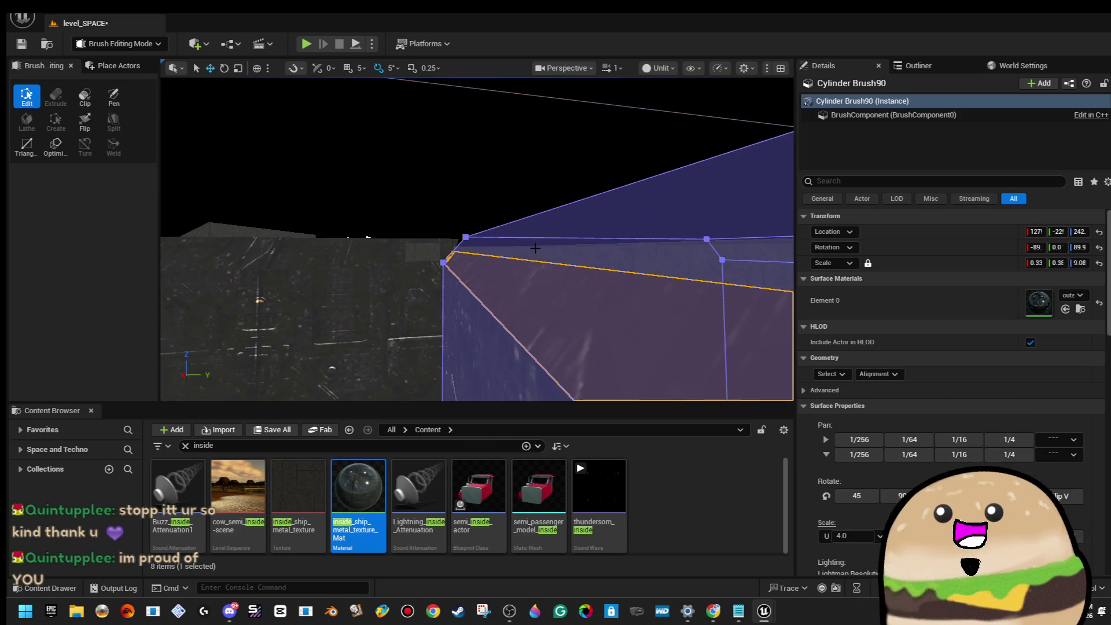
{"action": "left_click", "coordinate": [519, 222]}
{"action": "left_click", "coordinate": [519, 219]}
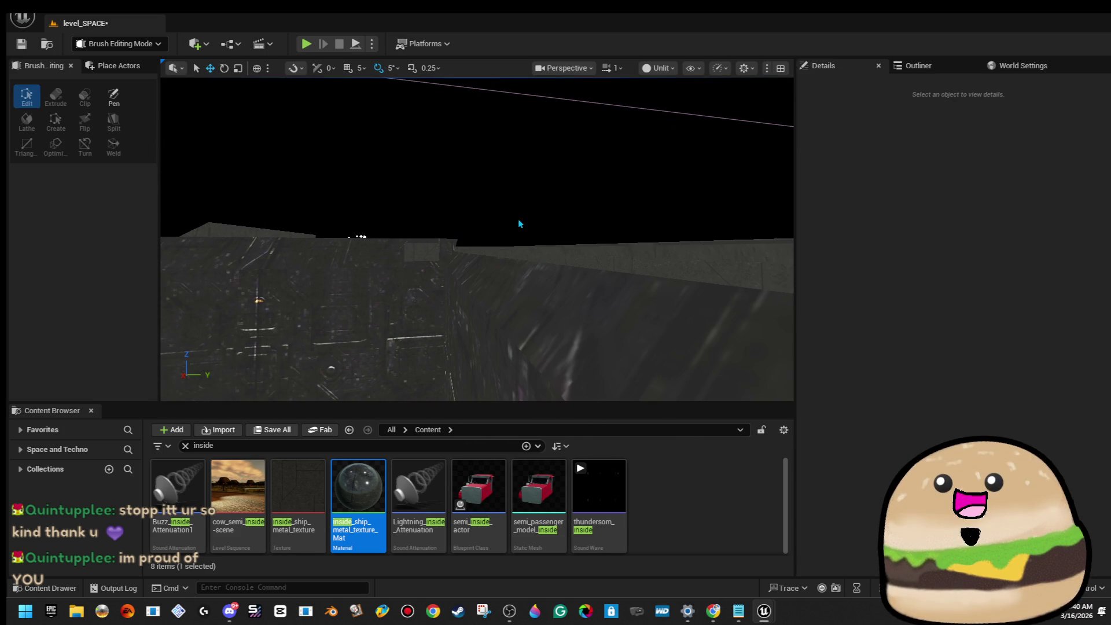
{"action": "left_click", "coordinate": [504, 250]}
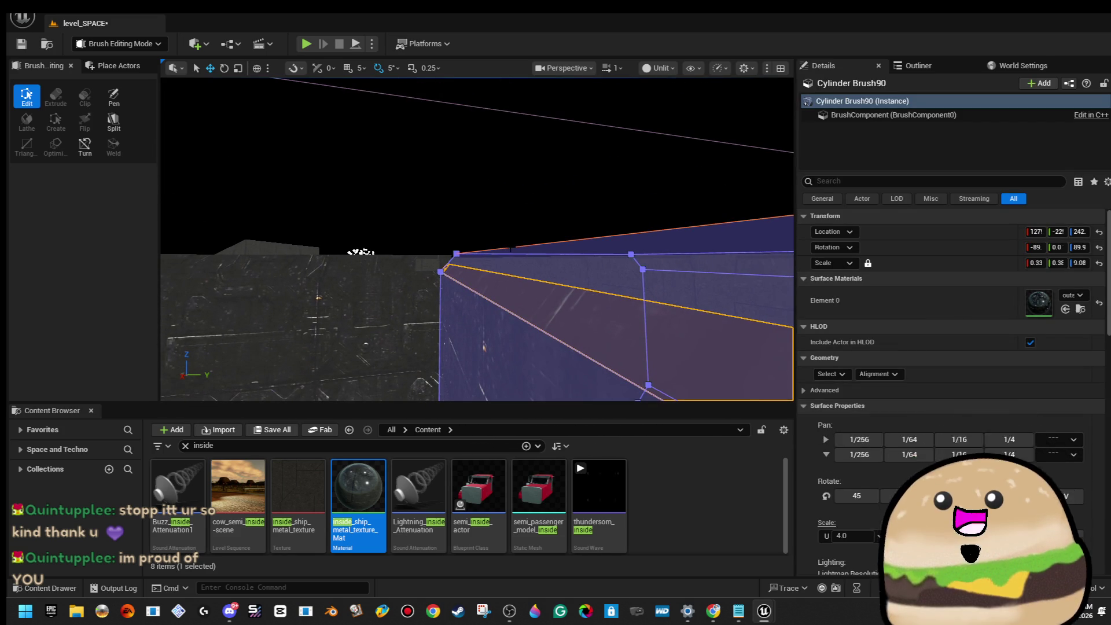
{"action": "key", "text": "w"}
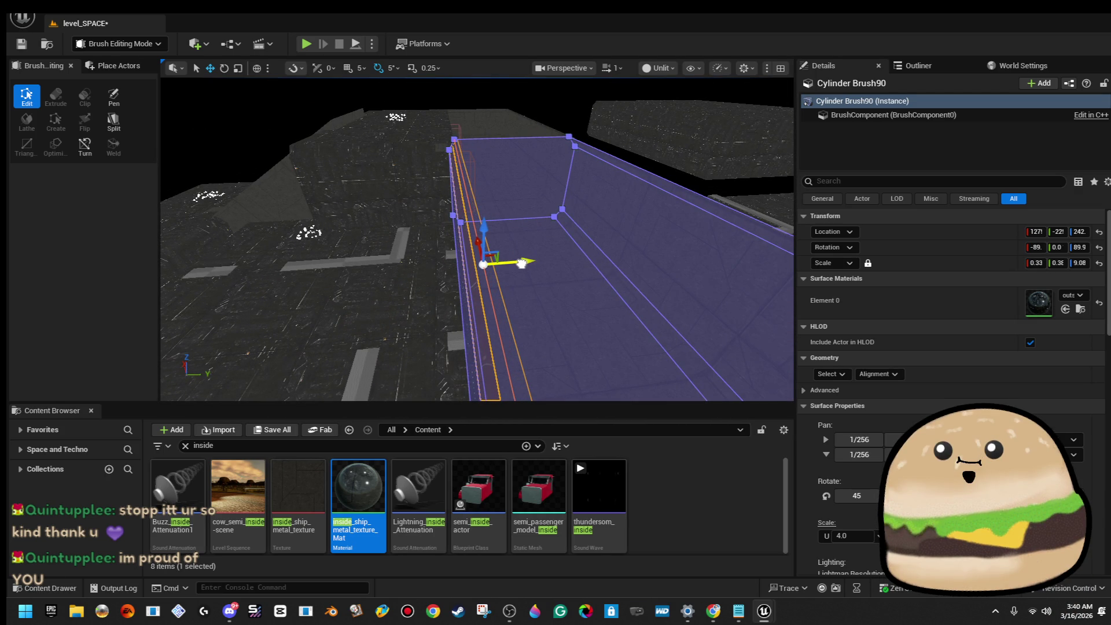
Step: Open and close the Perspective viewport menu, then save level_SPACE with Ctrl+S
{"action": "left_click", "coordinate": [576, 69]}
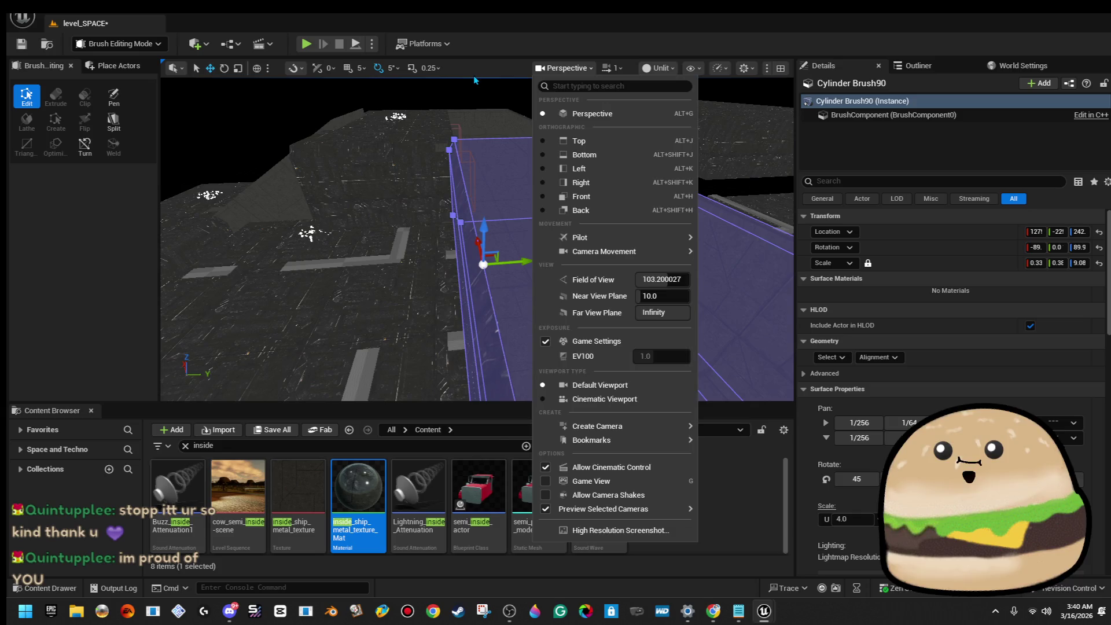
{"action": "left_click", "coordinate": [475, 80]}
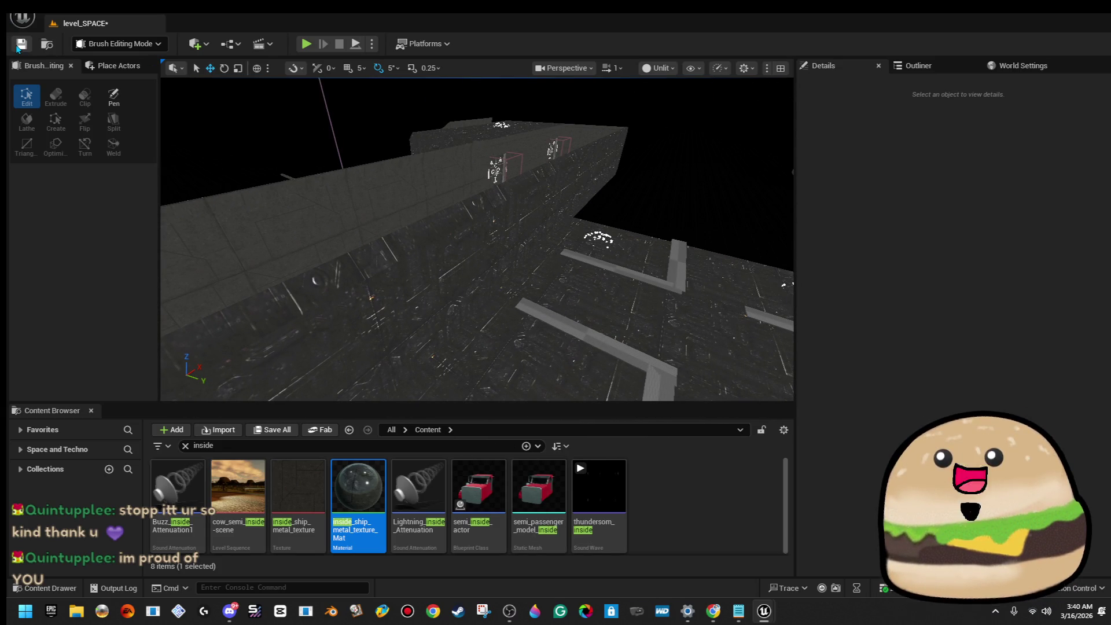
{"action": "key", "text": "ctrl+s"}
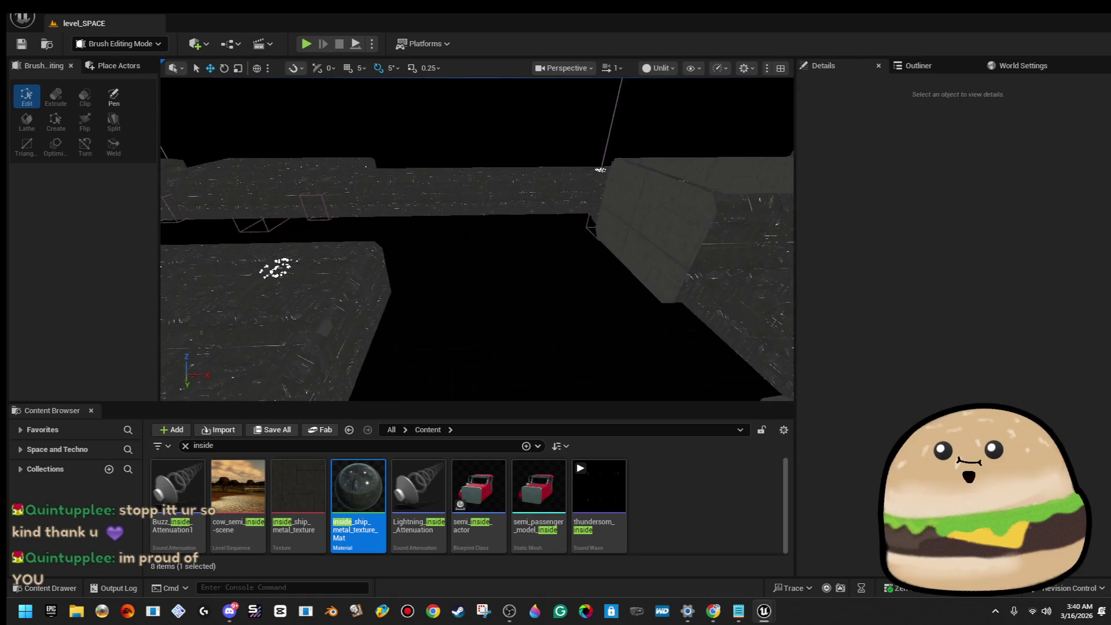
{"action": "left_click_drag", "start_coordinate": [566, 300], "coordinate": [479, 299]}
Step: Frame the long corridor brush Cylinder Brush90 and box-select its open-end vertices
{"action": "left_click", "coordinate": [484, 254]}
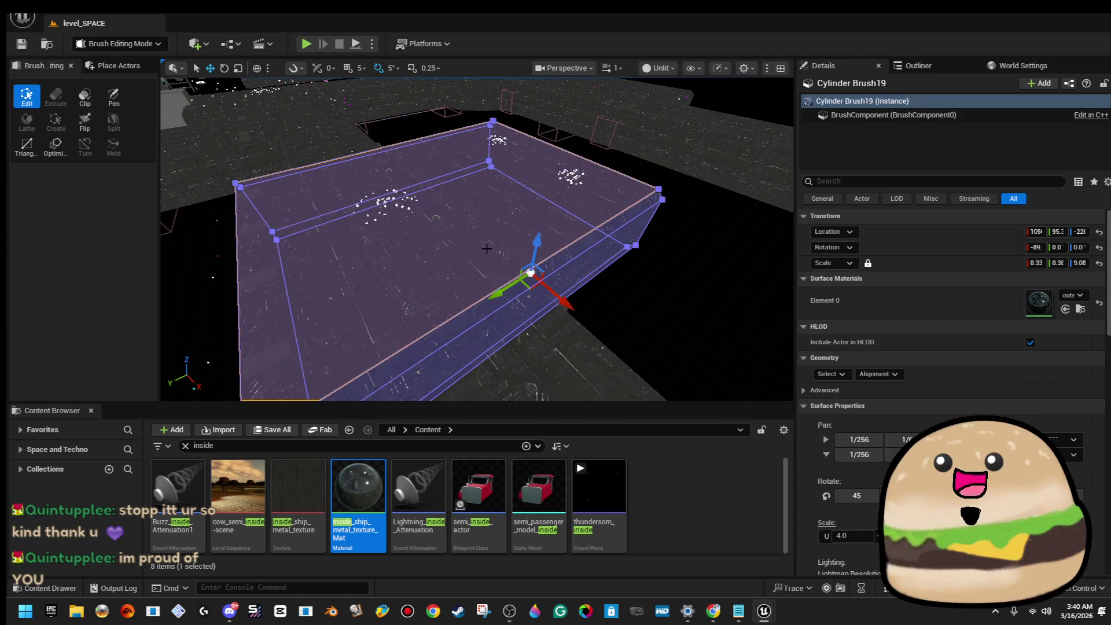
{"action": "left_click_drag", "start_coordinate": [566, 248], "coordinate": [566, 247]}
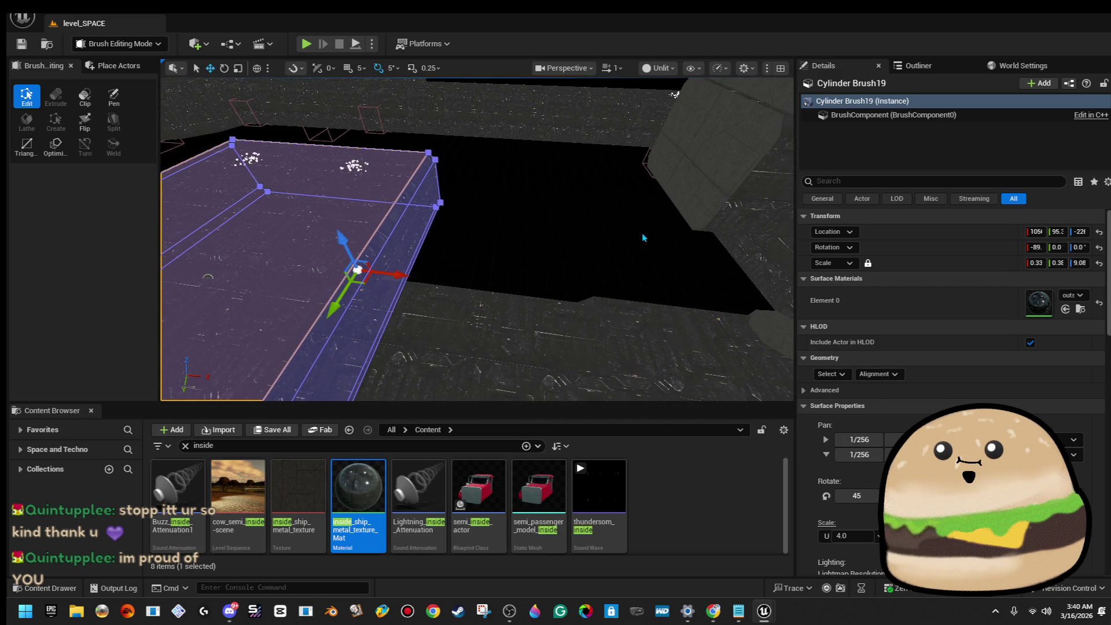
{"action": "left_click", "coordinate": [721, 168]}
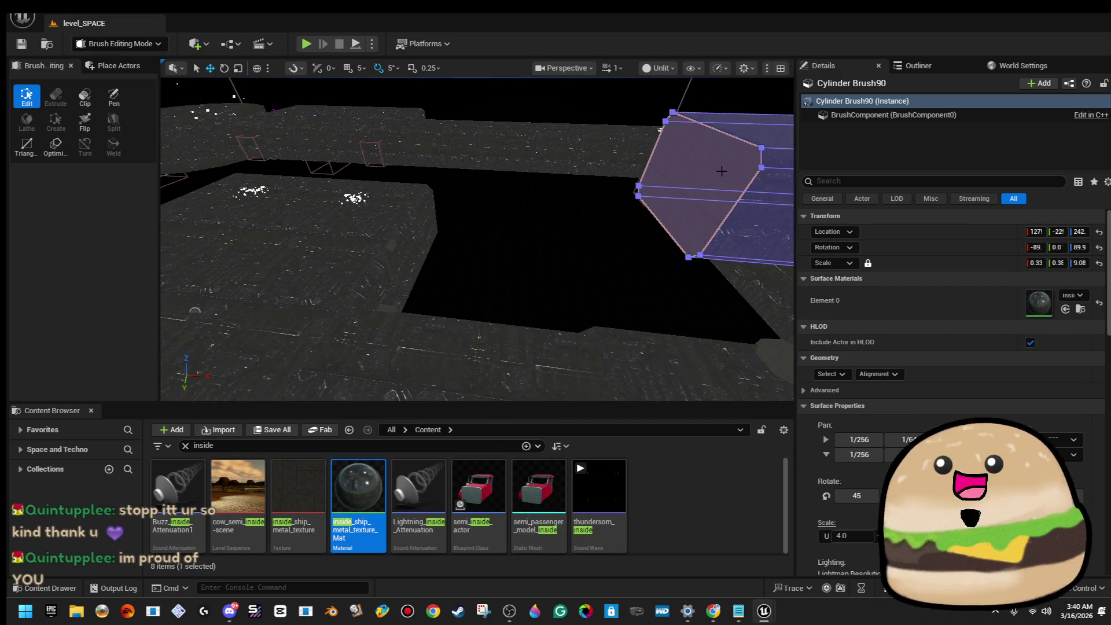
{"action": "key", "text": "f"}
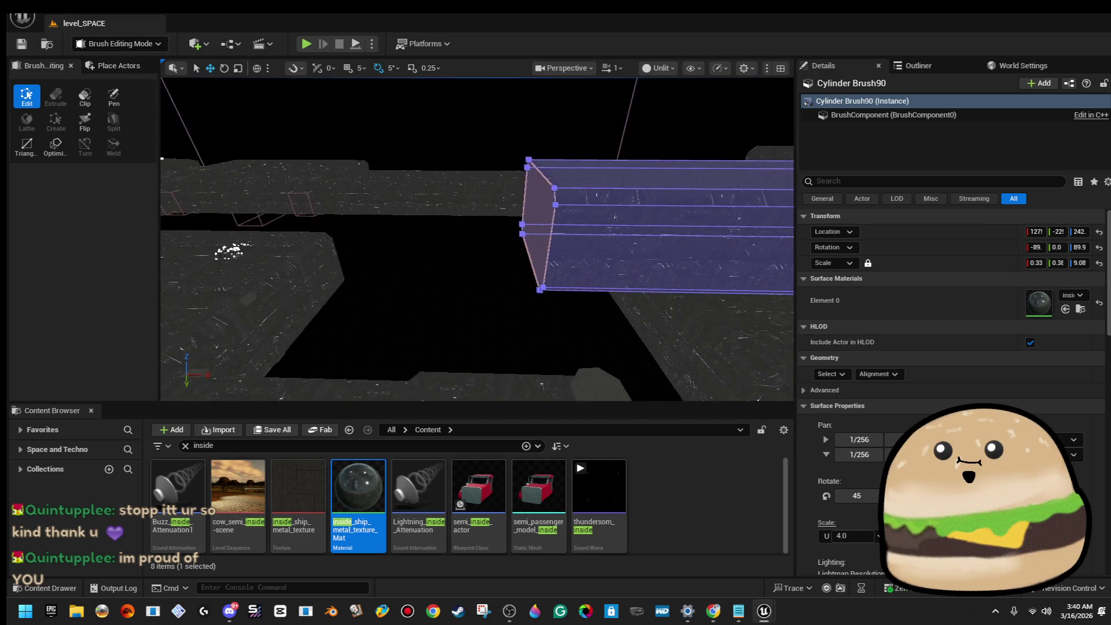
{"action": "left_click_drag", "start_coordinate": [499, 321], "coordinate": [499, 321]}
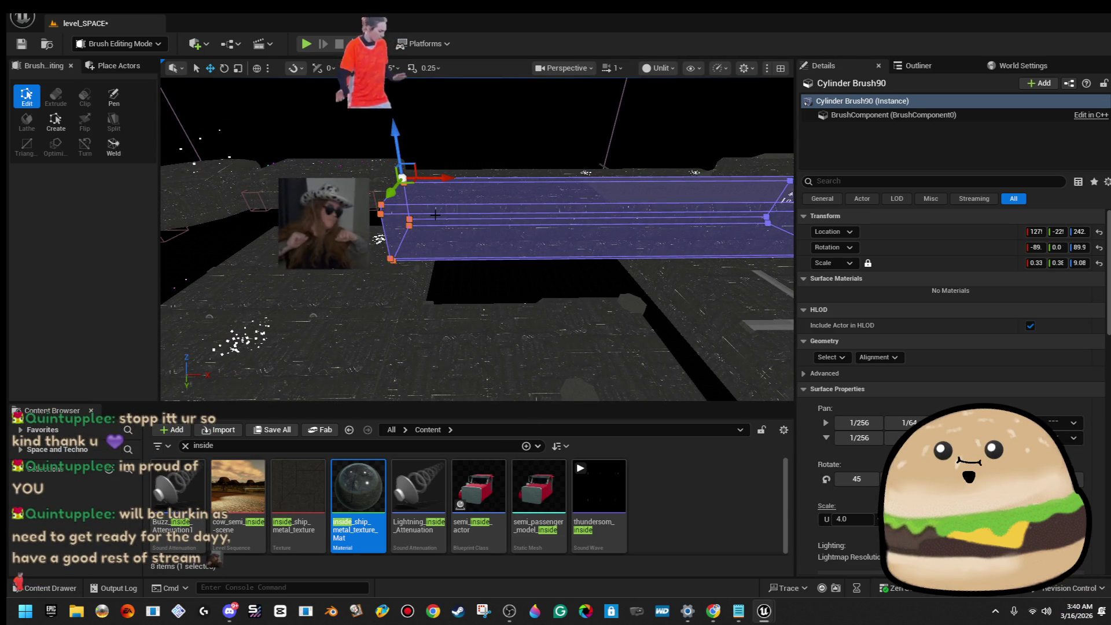
{"action": "mouse_move", "coordinate": [436, 215]}
{"action": "left_mouse_down"}
{"action": "mouse_move", "coordinate": [479, 283]}
{"action": "mouse_move", "coordinate": [503, 136]}
{"action": "left_mouse_up"}
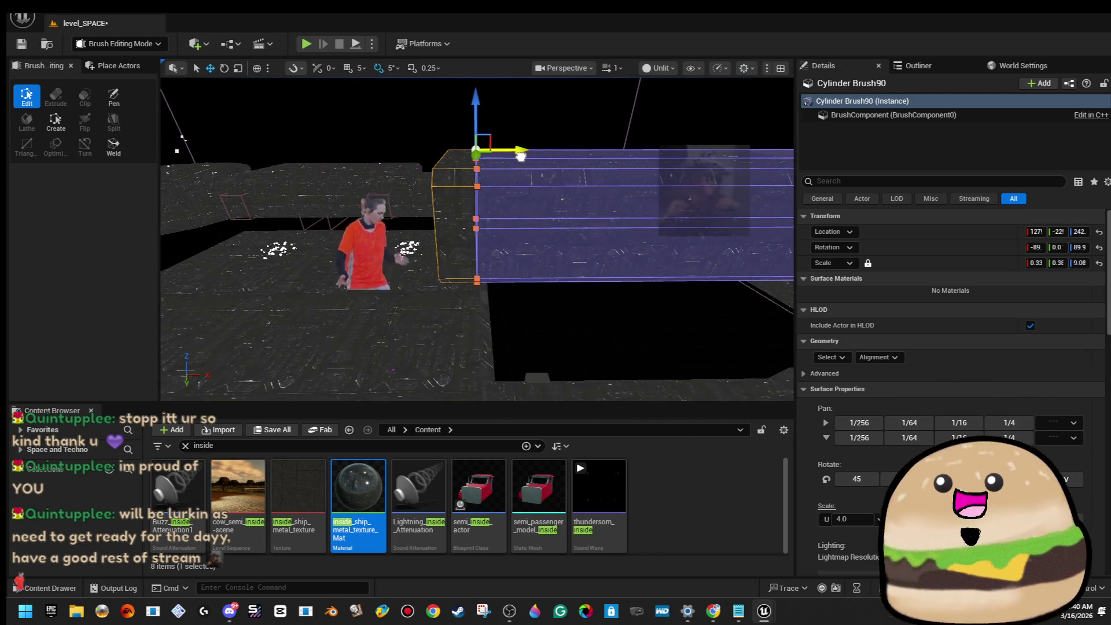
Step: Select Cylinder Brush19 plus a second corridor brush, then pick the brush's end face
{"action": "left_click", "coordinate": [537, 318]}
{"action": "mouse_move", "coordinate": [537, 318]}
{"action": "left_mouse_down"}
{"action": "mouse_move", "coordinate": [544, 243]}
{"action": "mouse_move", "coordinate": [220, 254]}
{"action": "mouse_move", "coordinate": [232, 290]}
{"action": "mouse_move", "coordinate": [252, 232]}
{"action": "left_mouse_up"}
{"action": "left_click", "coordinate": [220, 254]}
{"action": "left_click", "coordinate": [231, 290]}
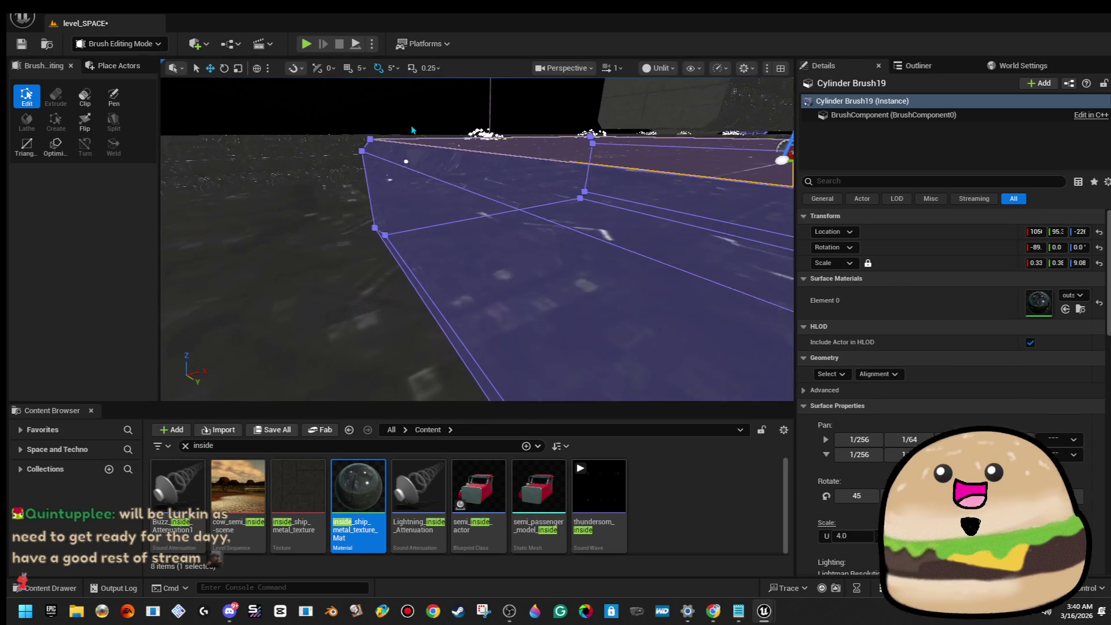
{"action": "left_click", "coordinate": [597, 246], "text": "ctrl"}
{"action": "left_click_drag", "start_coordinate": [364, 187], "coordinate": [453, 221]}
{"action": "left_click", "coordinate": [453, 220]}
Step: Apply inside_ship_metal_texture_Mat to the selected end face of the corridor brush
{"action": "left_click", "coordinate": [488, 176]}
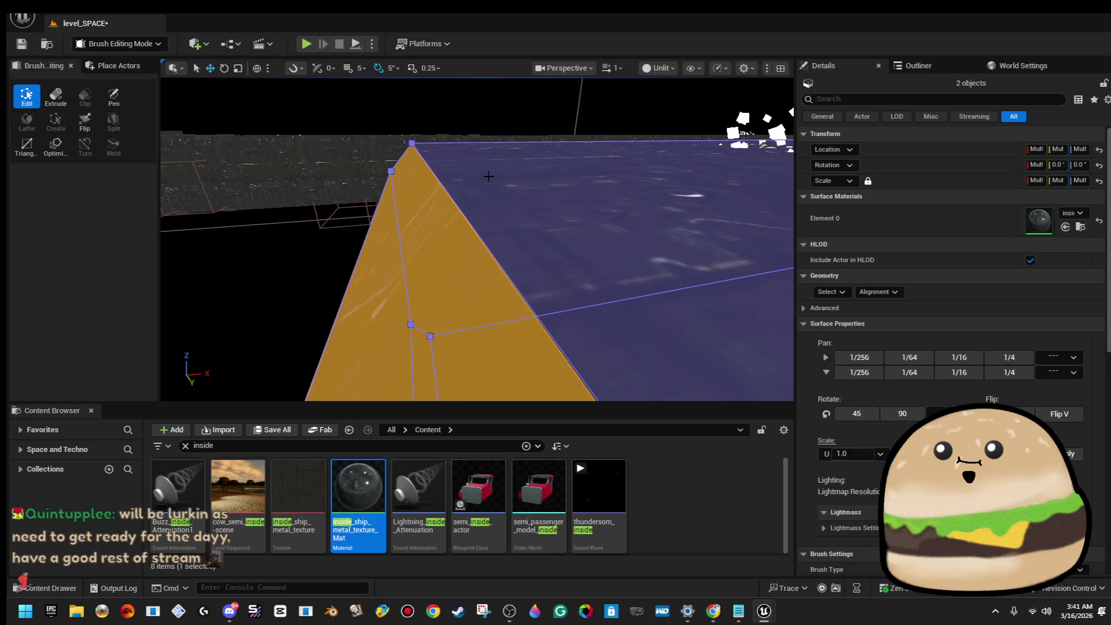
{"action": "right_click", "coordinate": [491, 188]}
{"action": "type", "text": "sd"}
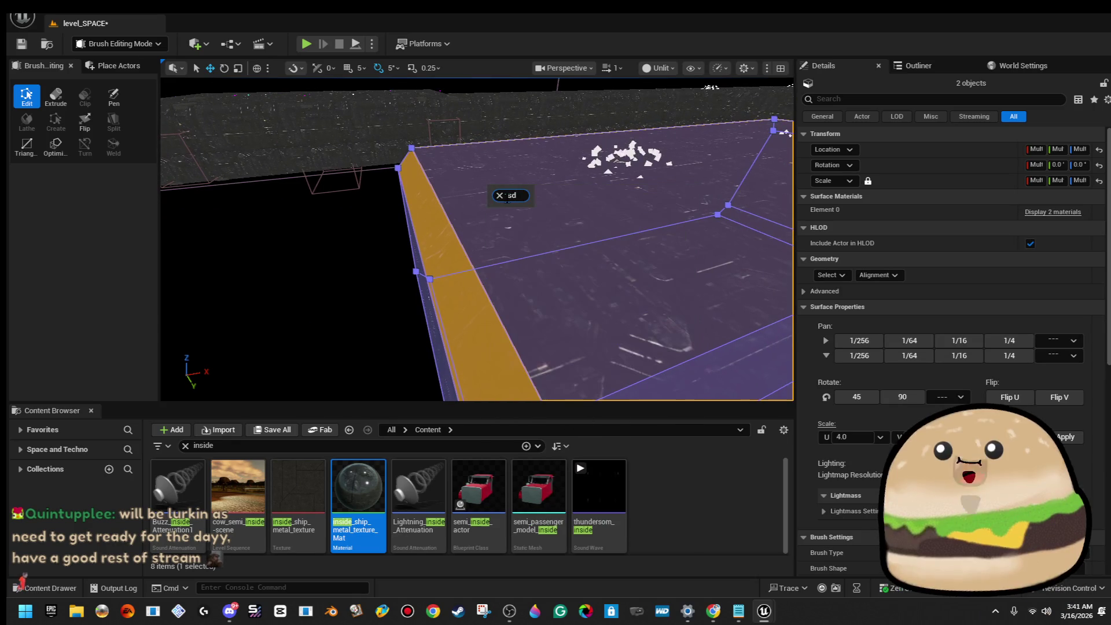
{"action": "left_click", "coordinate": [500, 196]}
{"action": "left_click_drag", "start_coordinate": [501, 197], "coordinate": [502, 197]}
Step: Box-select the top vertices of Cylinder Brush19, then select and frame Cylinder Brush20
{"action": "left_click", "coordinate": [501, 261]}
{"action": "left_click_drag", "start_coordinate": [501, 260], "coordinate": [477, 276]}
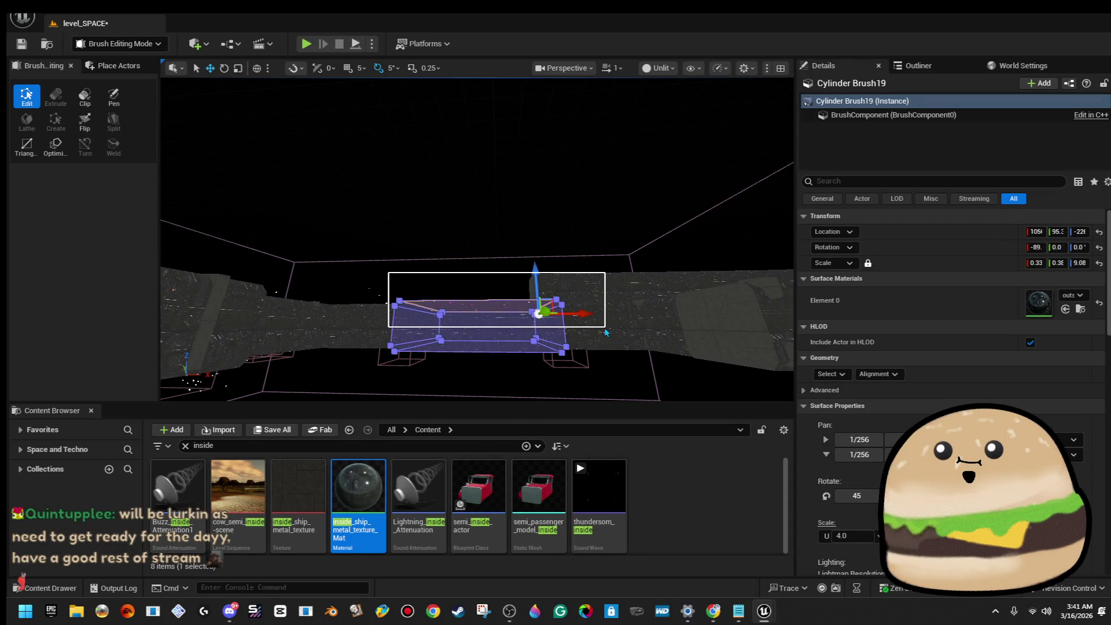
{"action": "left_click_drag", "start_coordinate": [591, 328], "coordinate": [591, 328]}
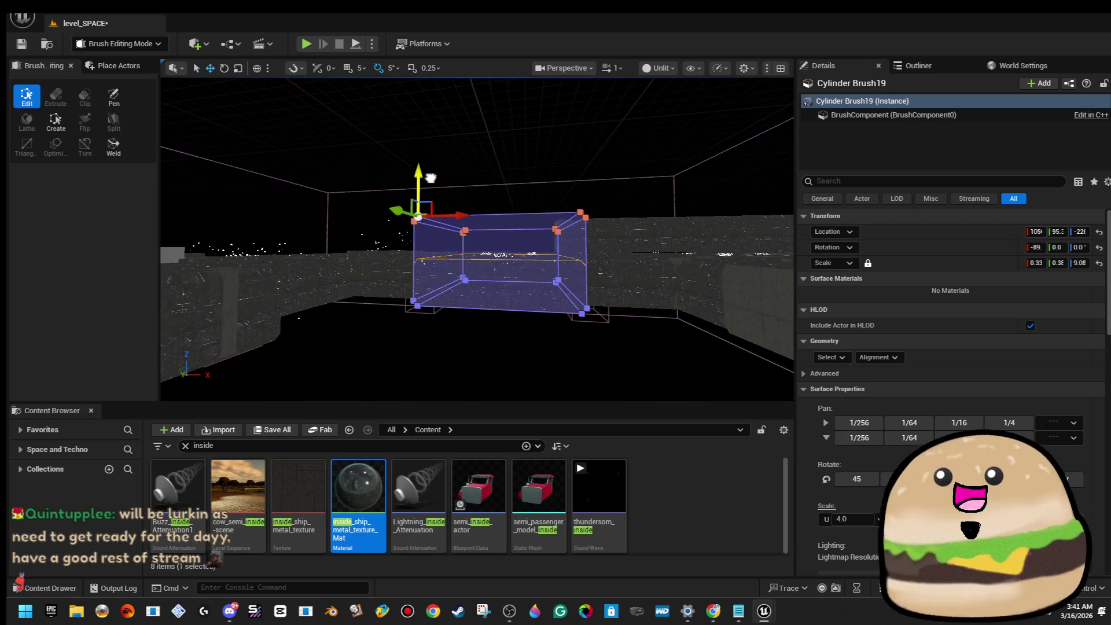
{"action": "mouse_move", "coordinate": [439, 141]}
{"action": "left_mouse_down"}
{"action": "mouse_move", "coordinate": [439, 107]}
{"action": "mouse_move", "coordinate": [438, 142]}
{"action": "left_mouse_up"}
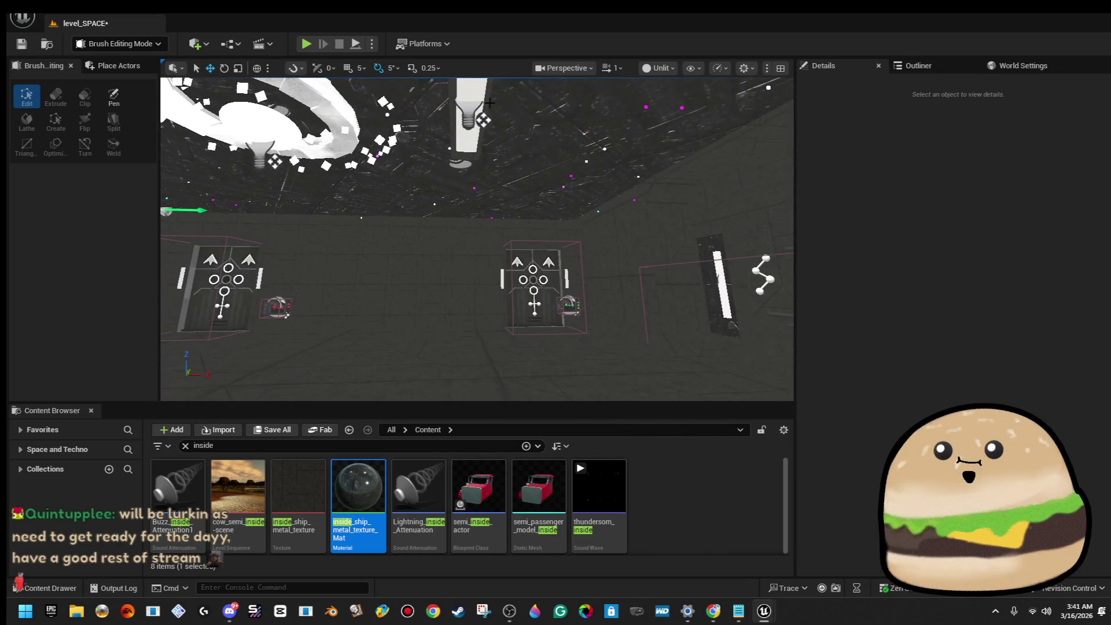
{"action": "left_click", "coordinate": [723, 302]}
{"action": "key", "text": "f"}
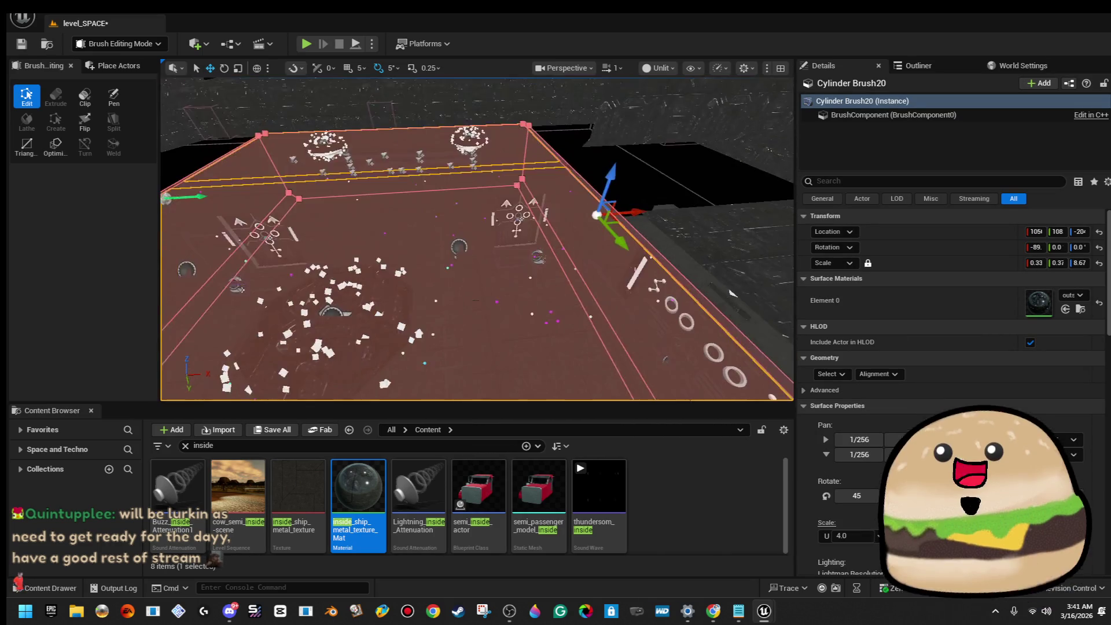
{"action": "mouse_move", "coordinate": [438, 231]}
{"action": "left_mouse_down"}
{"action": "mouse_move", "coordinate": [438, 255]}
{"action": "mouse_move", "coordinate": [474, 215]}
{"action": "mouse_move", "coordinate": [469, 237]}
{"action": "left_mouse_up"}
Step: Check Cylinder Brush91 and Cylinder Brush19 among the grey walls, then reselect Cylinder Brush20
{"action": "left_click", "coordinate": [475, 215]}
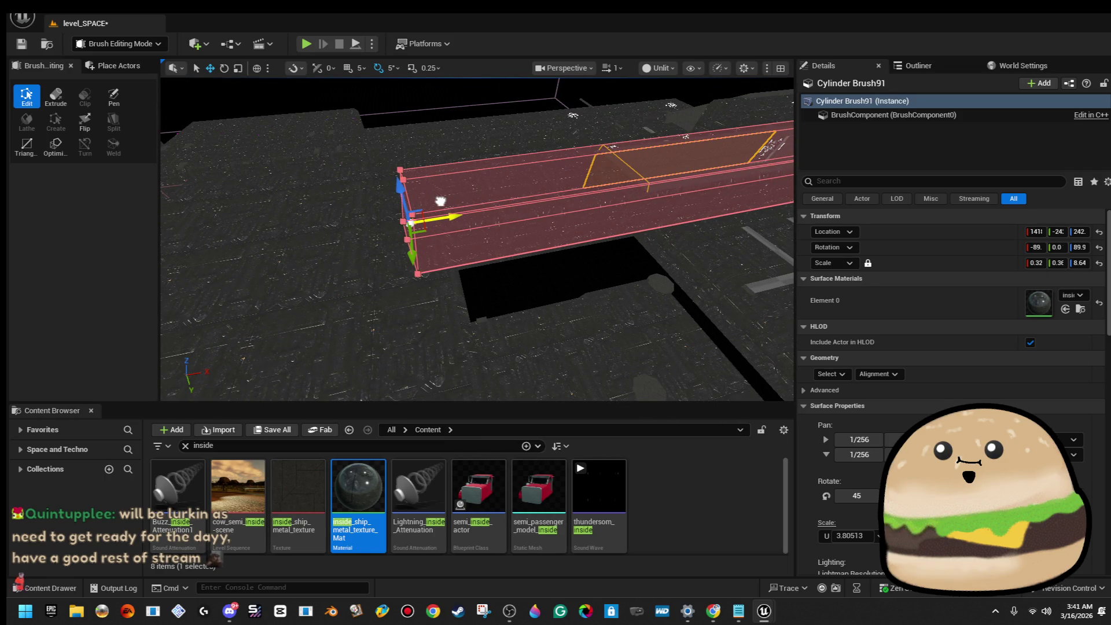
{"action": "left_click_drag", "start_coordinate": [440, 200], "coordinate": [440, 243]}
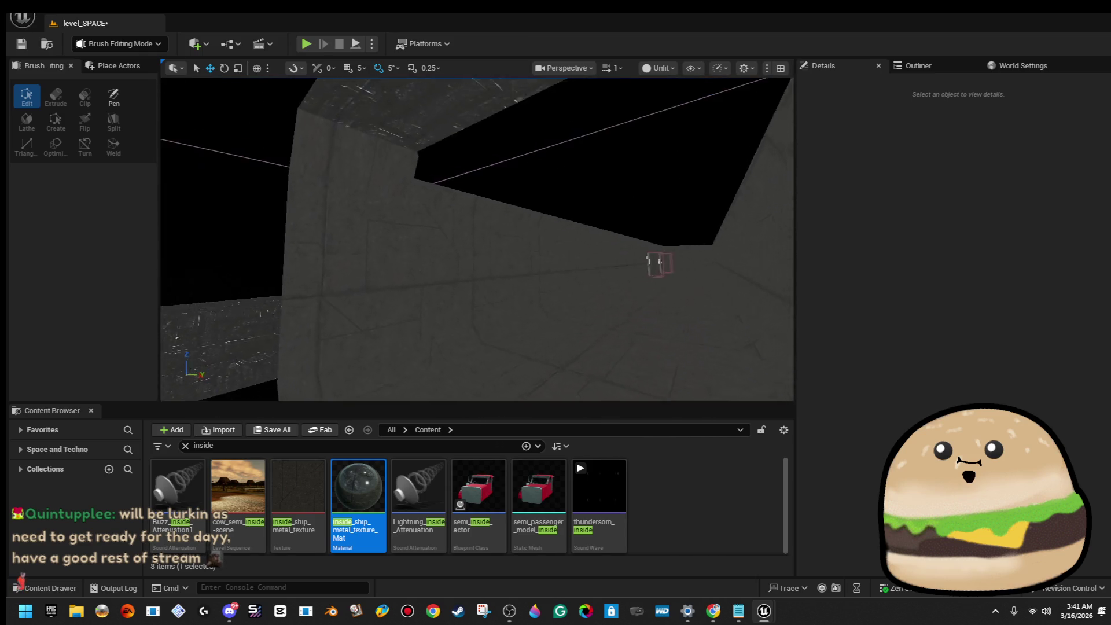
{"action": "left_click_drag", "start_coordinate": [387, 155], "coordinate": [387, 155]}
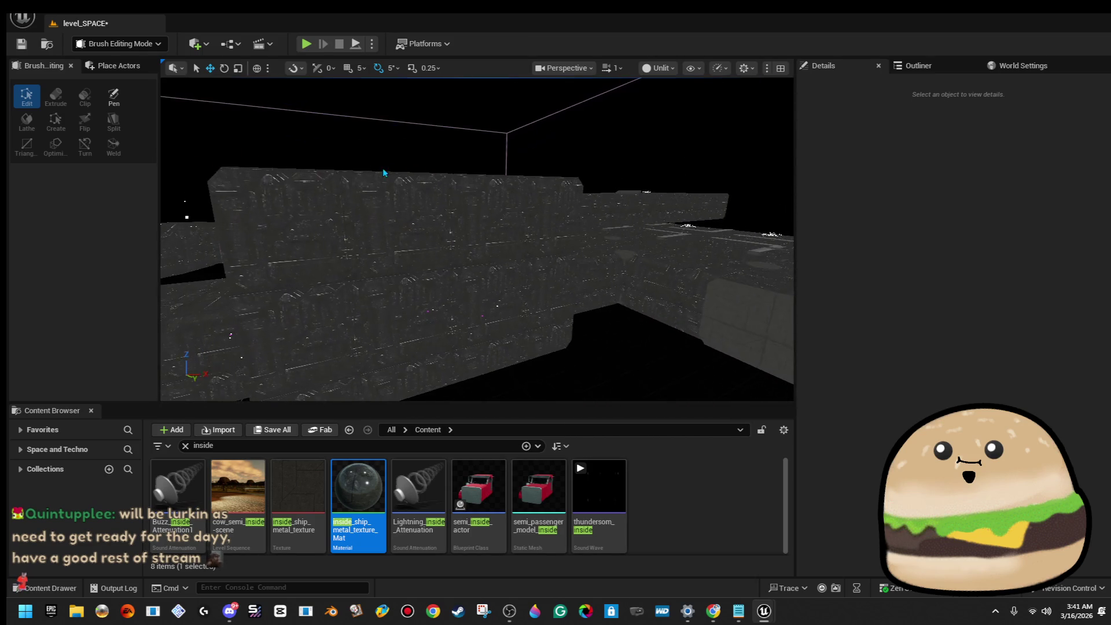
{"action": "left_click", "coordinate": [433, 277]}
{"action": "mouse_move", "coordinate": [433, 276]}
{"action": "left_mouse_down"}
{"action": "mouse_move", "coordinate": [486, 312]}
{"action": "mouse_move", "coordinate": [482, 283]}
{"action": "left_mouse_up"}
{"action": "left_click", "coordinate": [486, 313]}
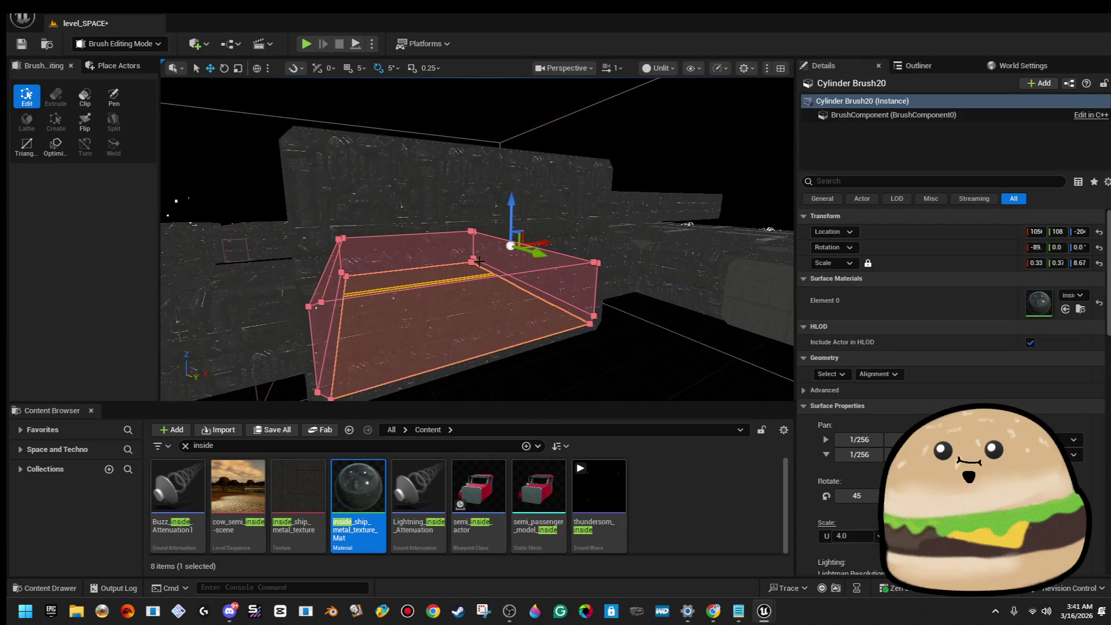
{"action": "left_click_drag", "start_coordinate": [512, 199], "coordinate": [493, 116]}
{"action": "mouse_move", "coordinate": [481, 275]}
{"action": "left_mouse_down"}
{"action": "mouse_move", "coordinate": [734, 288]}
{"action": "mouse_move", "coordinate": [700, 268]}
{"action": "mouse_move", "coordinate": [753, 103]}
{"action": "mouse_move", "coordinate": [596, 245]}
{"action": "mouse_move", "coordinate": [521, 220]}
{"action": "mouse_move", "coordinate": [602, 225]}
{"action": "mouse_move", "coordinate": [538, 228]}
{"action": "mouse_move", "coordinate": [558, 227]}
{"action": "left_mouse_up"}
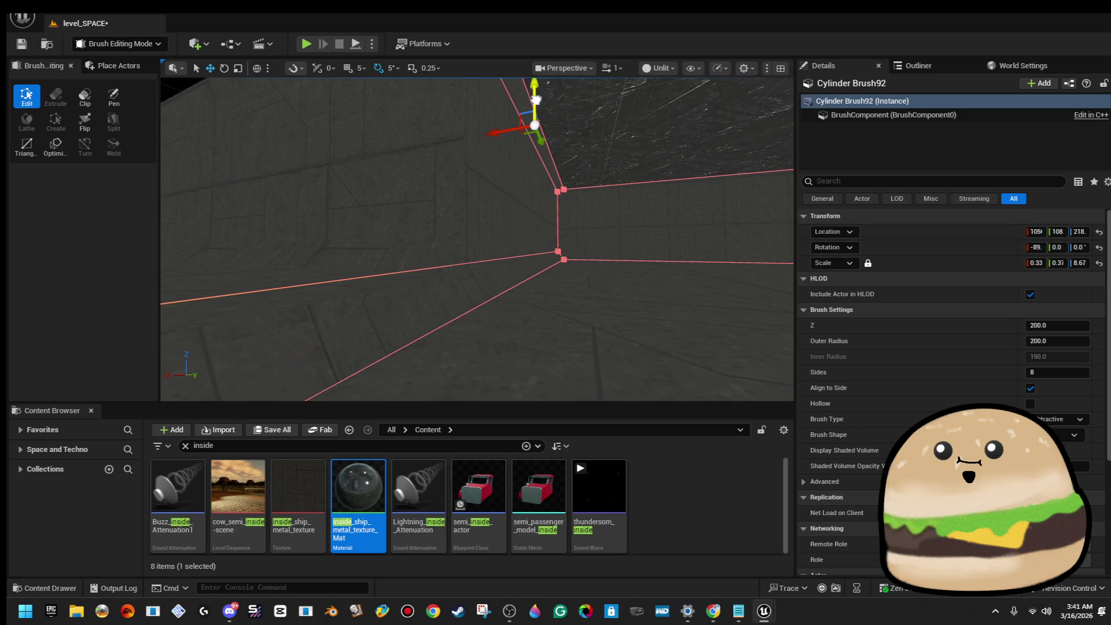
{"action": "left_click_drag", "start_coordinate": [536, 92], "coordinate": [534, 85]}
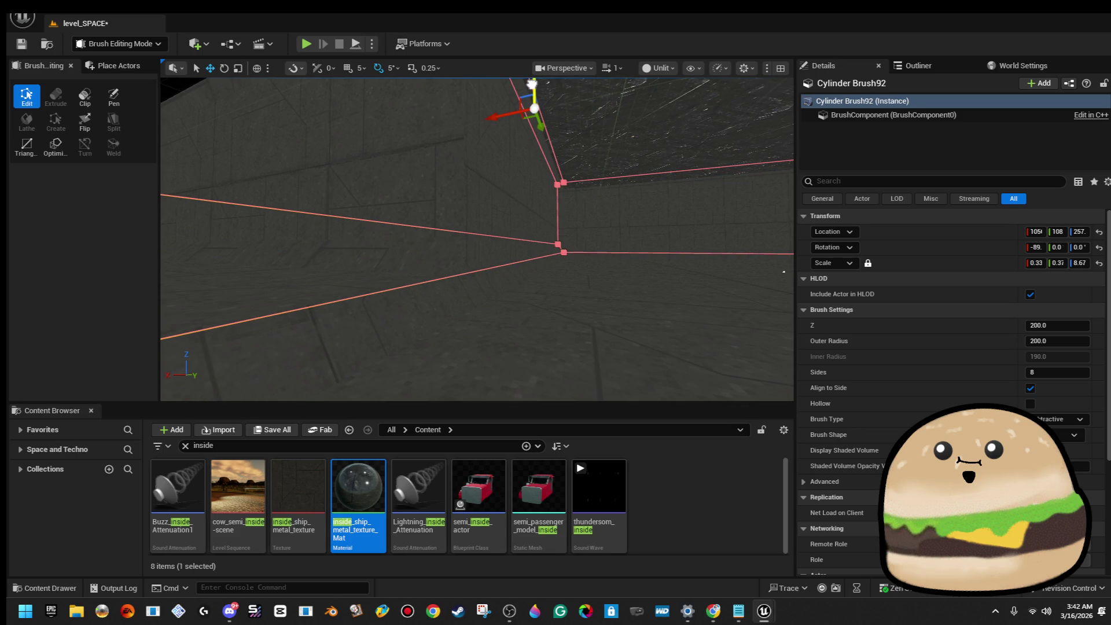
{"action": "mouse_move", "coordinate": [478, 112]}
{"action": "left_mouse_down"}
{"action": "mouse_move", "coordinate": [439, 148]}
{"action": "mouse_move", "coordinate": [259, 154]}
{"action": "mouse_move", "coordinate": [274, 101]}
{"action": "left_mouse_up"}
{"action": "left_click", "coordinate": [439, 148]}
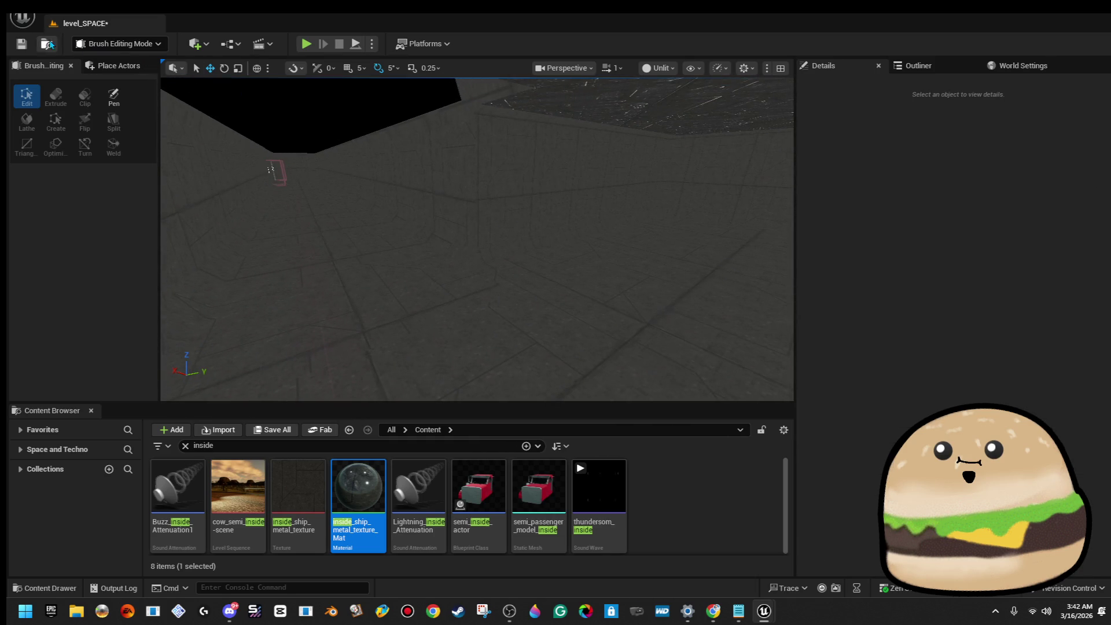
{"action": "left_click", "coordinate": [23, 45]}
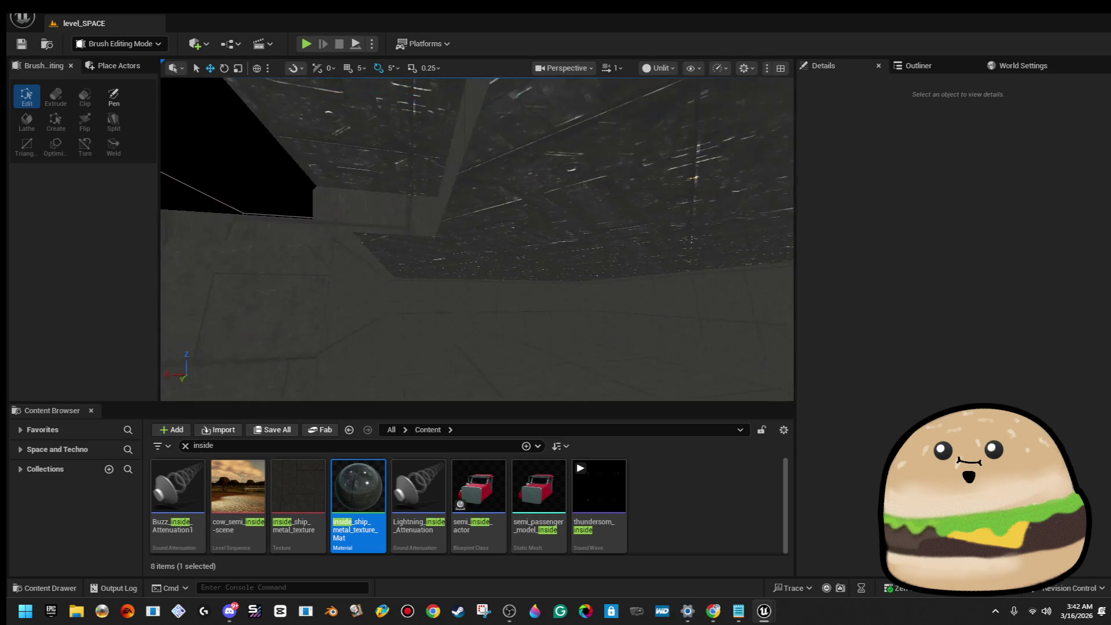
{"action": "left_click", "coordinate": [412, 269]}
{"action": "key", "text": "f"}
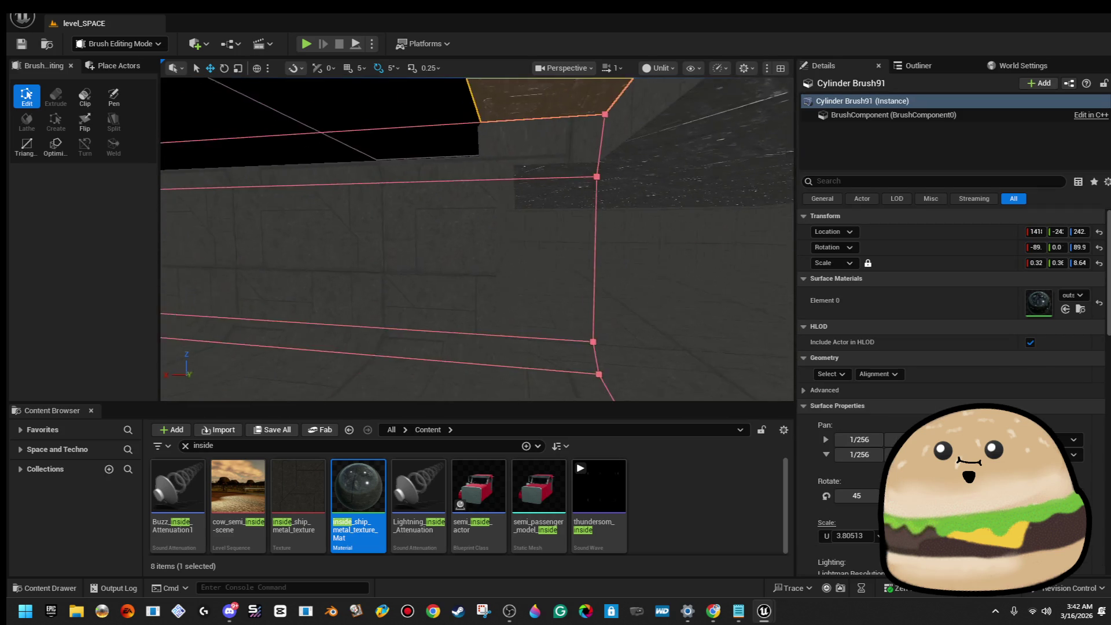
{"action": "scroll", "coordinate": [558, 339], "scroll_direction": "down", "scroll_amount": 3}
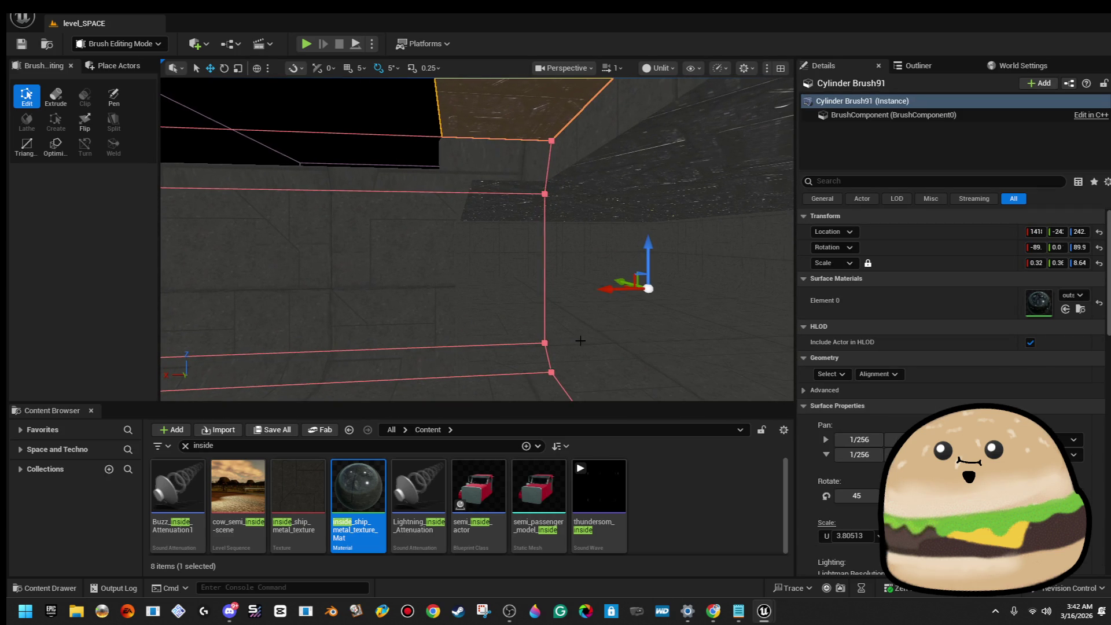
{"action": "left_click_drag", "start_coordinate": [499, 281], "coordinate": [392, 274]}
{"action": "mouse_move", "coordinate": [474, 244]}
{"action": "left_mouse_down"}
{"action": "mouse_move", "coordinate": [489, 236]}
{"action": "mouse_move", "coordinate": [483, 227]}
{"action": "left_mouse_up"}
{"action": "left_click", "coordinate": [489, 236]}
{"action": "left_click", "coordinate": [21, 44]}
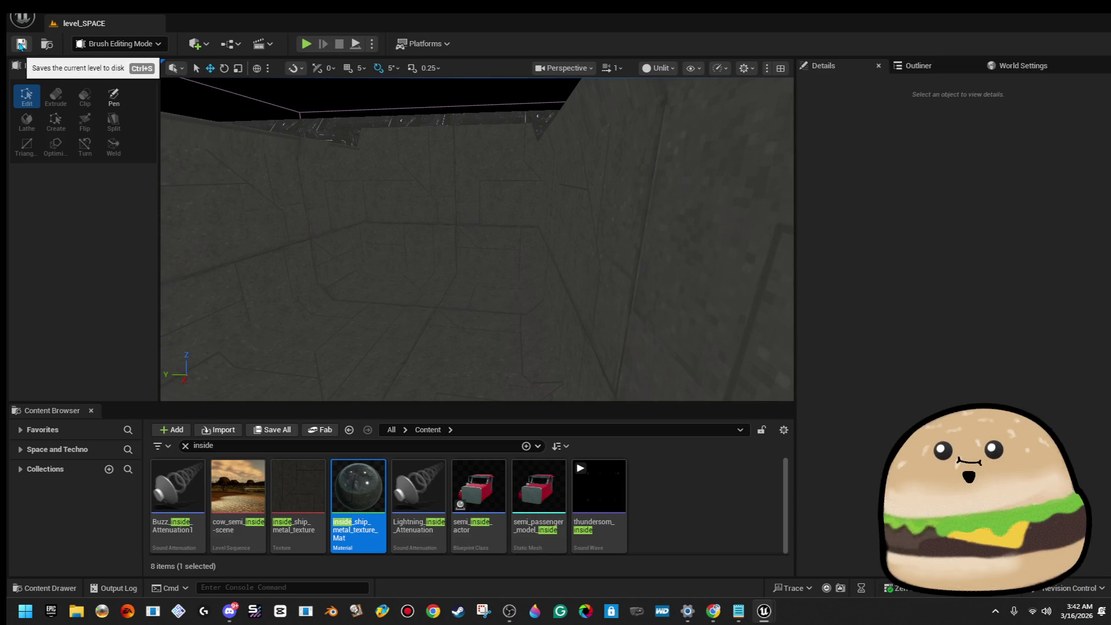
{"action": "left_click_drag", "start_coordinate": [626, 291], "coordinate": [622, 286]}
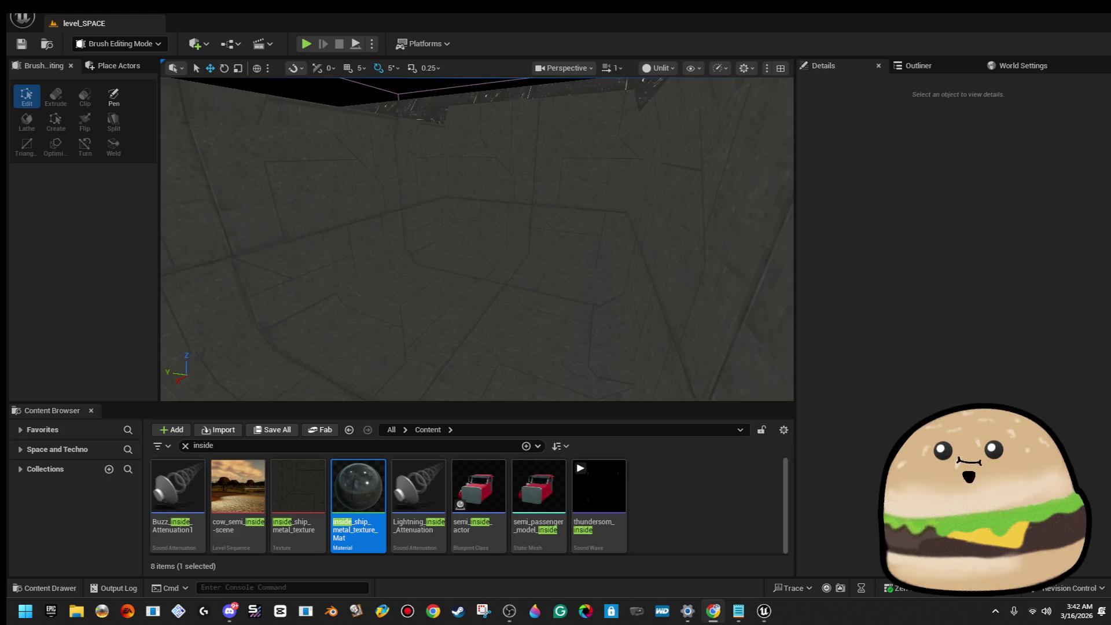
{"action": "mouse_move", "coordinate": [558, 221]}
{"action": "left_mouse_down"}
{"action": "mouse_move", "coordinate": [543, 275]}
{"action": "mouse_move", "coordinate": [648, 234]}
{"action": "left_mouse_up"}
{"action": "left_click", "coordinate": [528, 269]}
Step: Rotate the side_pillar35 lamp -90° so it lies horizontally
{"action": "left_click_drag", "start_coordinate": [528, 268], "coordinate": [514, 243]}
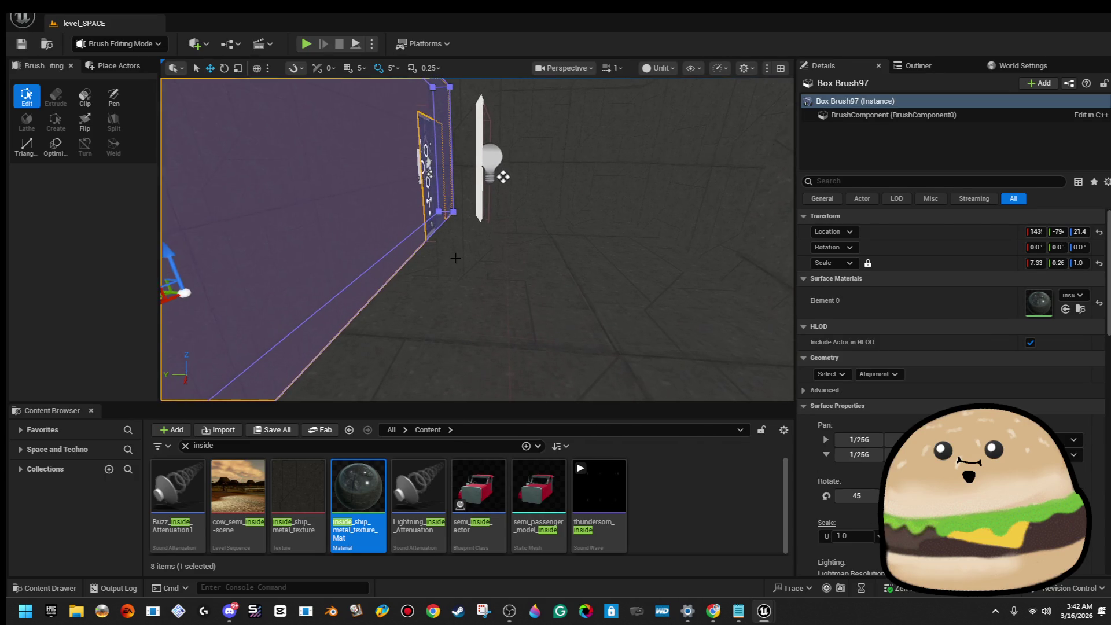
{"action": "left_click", "coordinate": [493, 165]}
{"action": "mouse_move", "coordinate": [492, 159]}
{"action": "left_mouse_down"}
{"action": "mouse_move", "coordinate": [568, 230]}
{"action": "mouse_move", "coordinate": [491, 251]}
{"action": "left_mouse_up"}
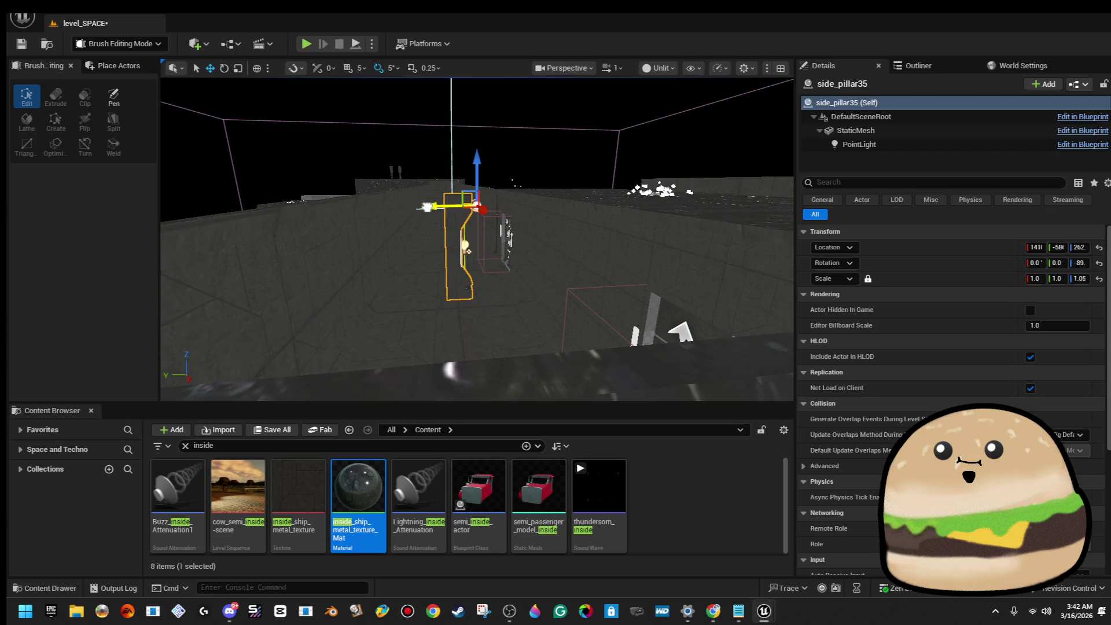
{"action": "left_click_drag", "start_coordinate": [438, 159], "coordinate": [438, 198]}
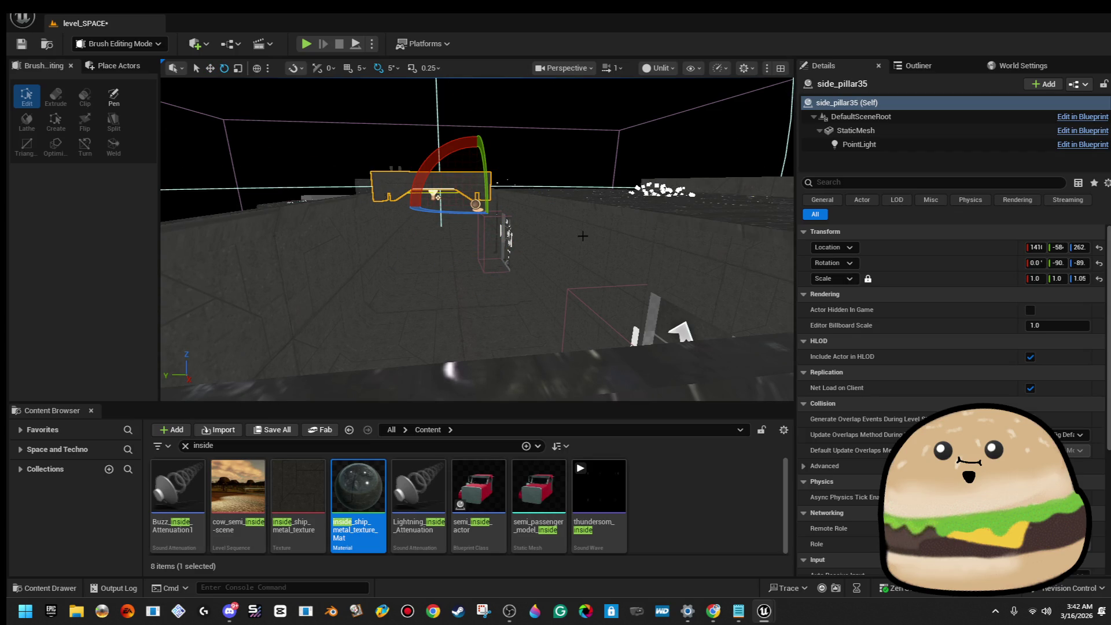
Step: Set the pillar's PointLight colour to full-brightness yellow
{"action": "left_click", "coordinate": [860, 144]}
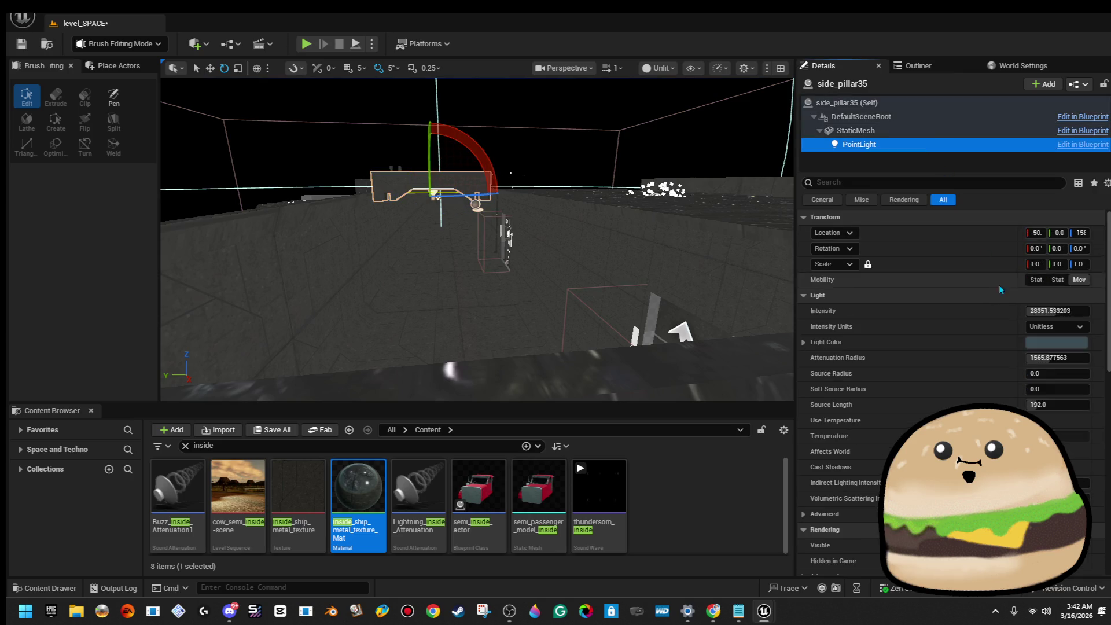
{"action": "left_click", "coordinate": [1042, 343]}
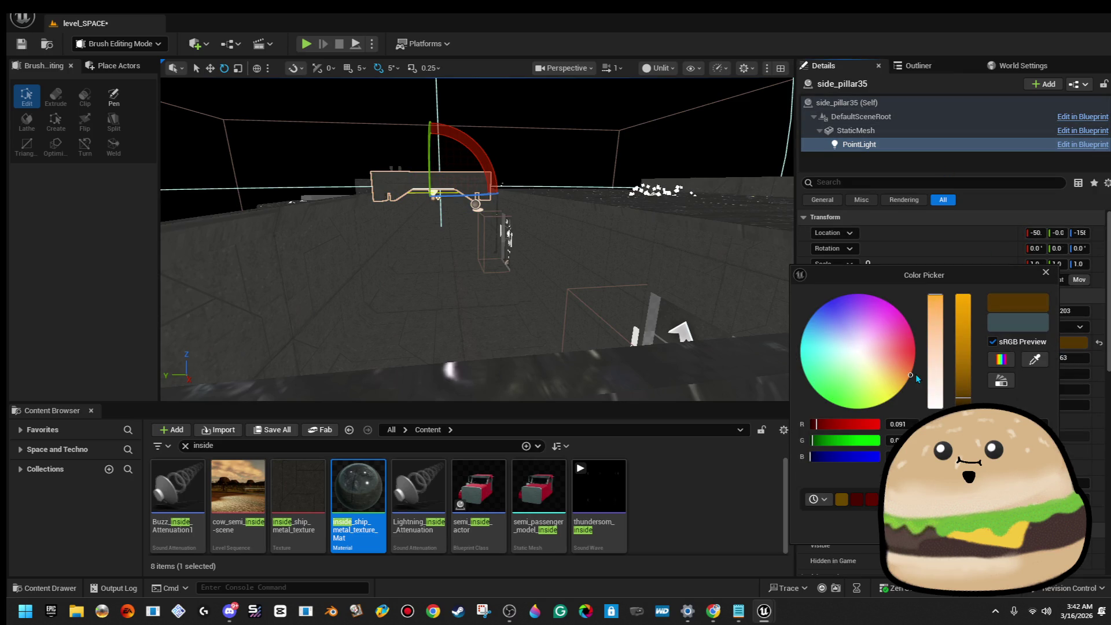
{"action": "left_click_drag", "start_coordinate": [960, 344], "coordinate": [954, 247]}
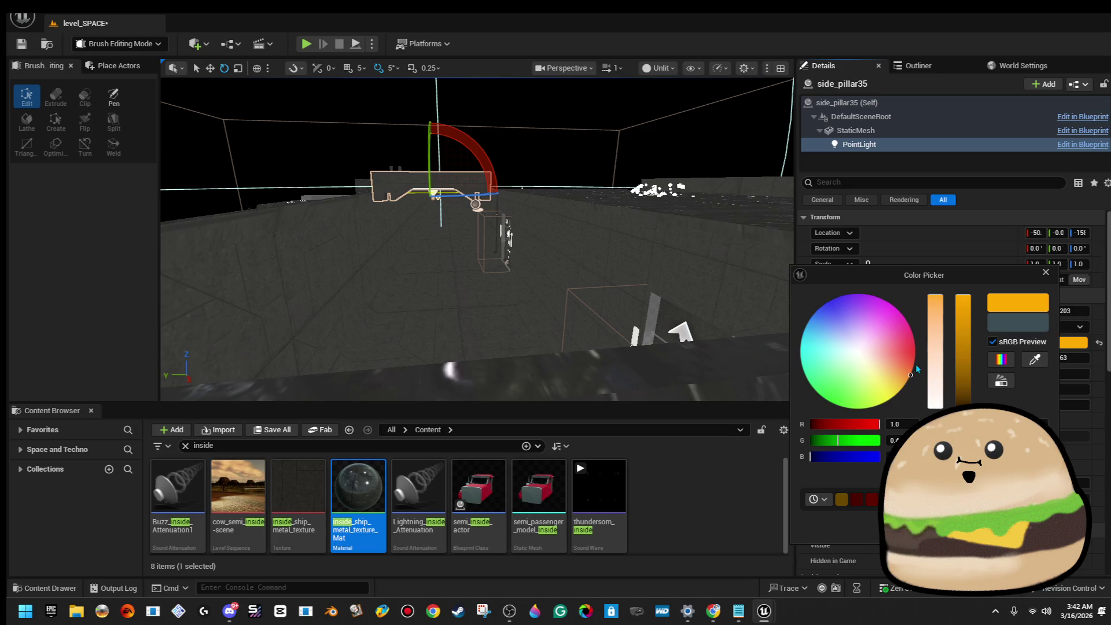
{"action": "left_click_drag", "start_coordinate": [907, 385], "coordinate": [906, 382]}
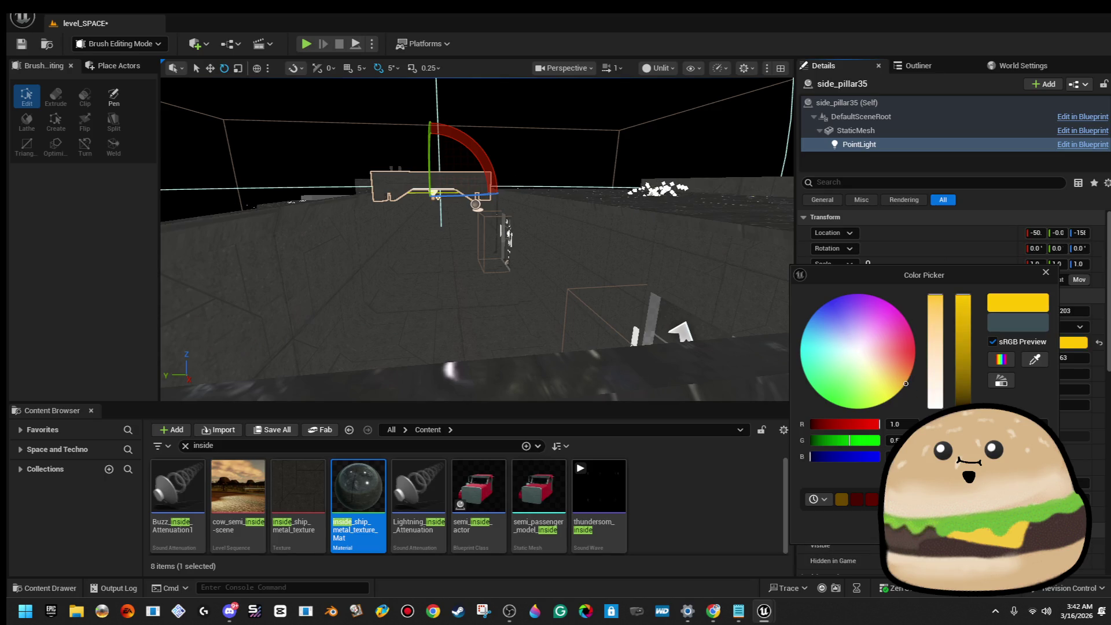
{"action": "key", "text": "Return"}
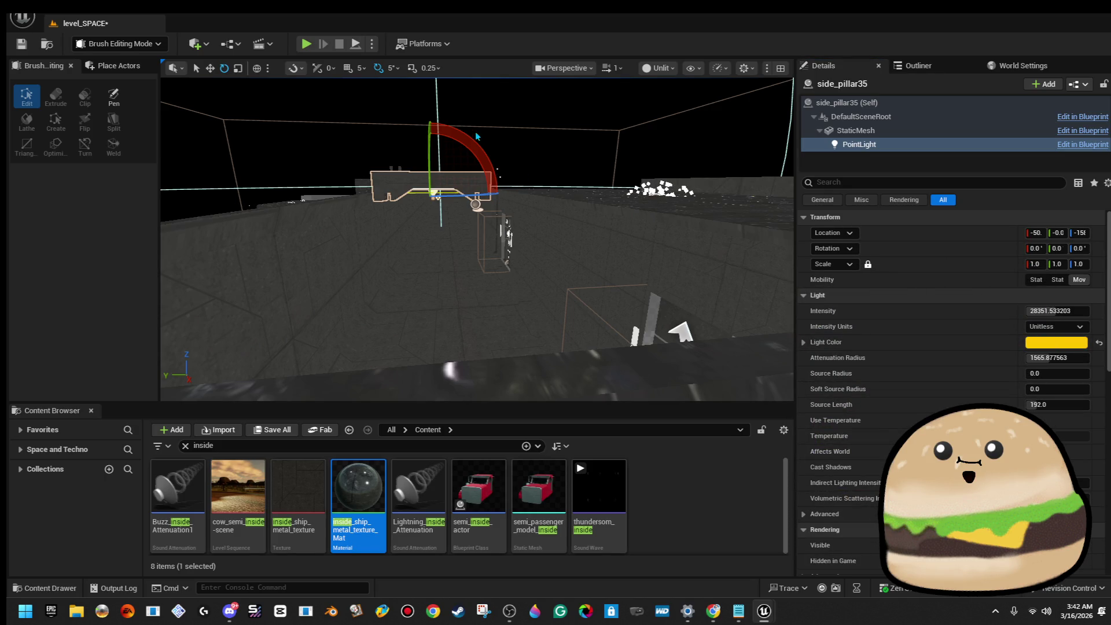
Step: Switch the viewport to Lit and set the light's intensity to about 2010 Lumens
{"action": "left_click", "coordinate": [665, 69]}
{"action": "left_click", "coordinate": [687, 113]}
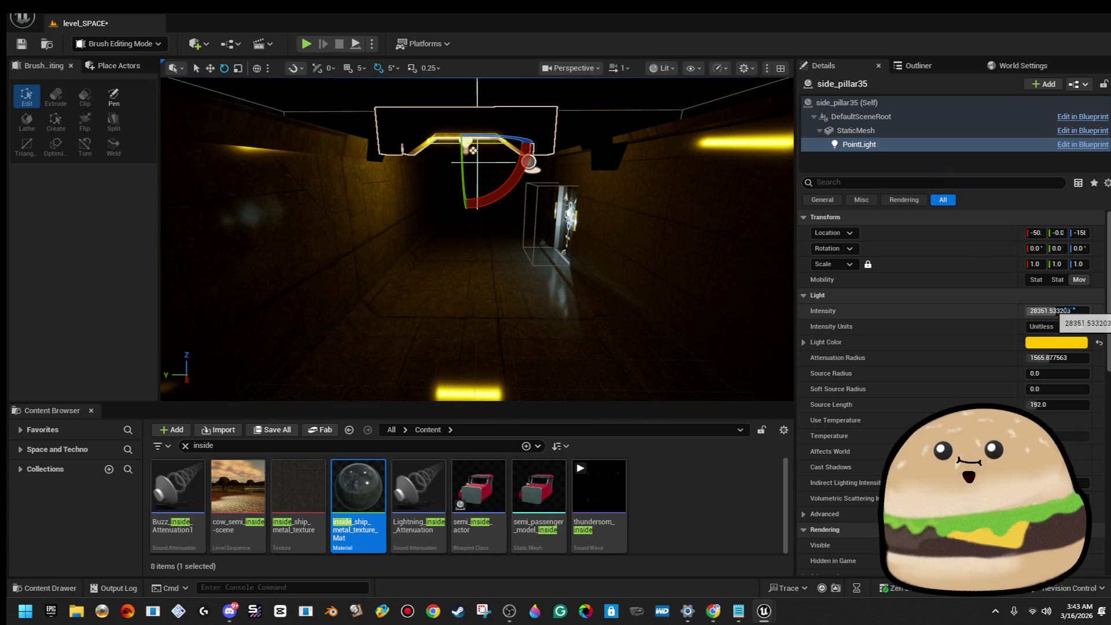
{"action": "left_click_drag", "start_coordinate": [1051, 311], "coordinate": [1071, 312]}
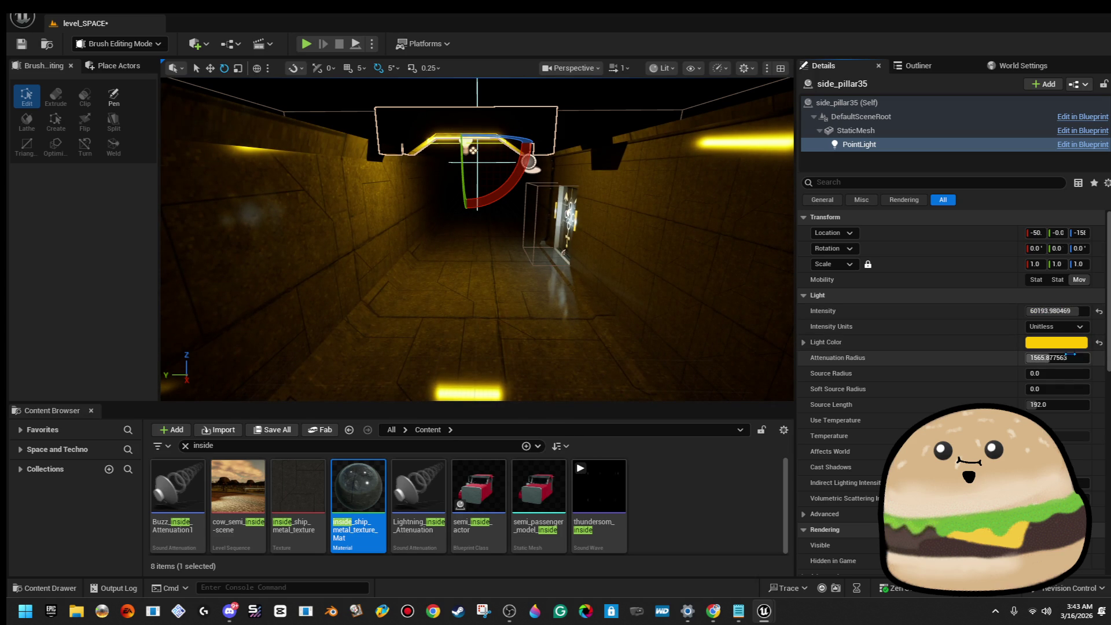
{"action": "left_click", "coordinate": [1057, 326]}
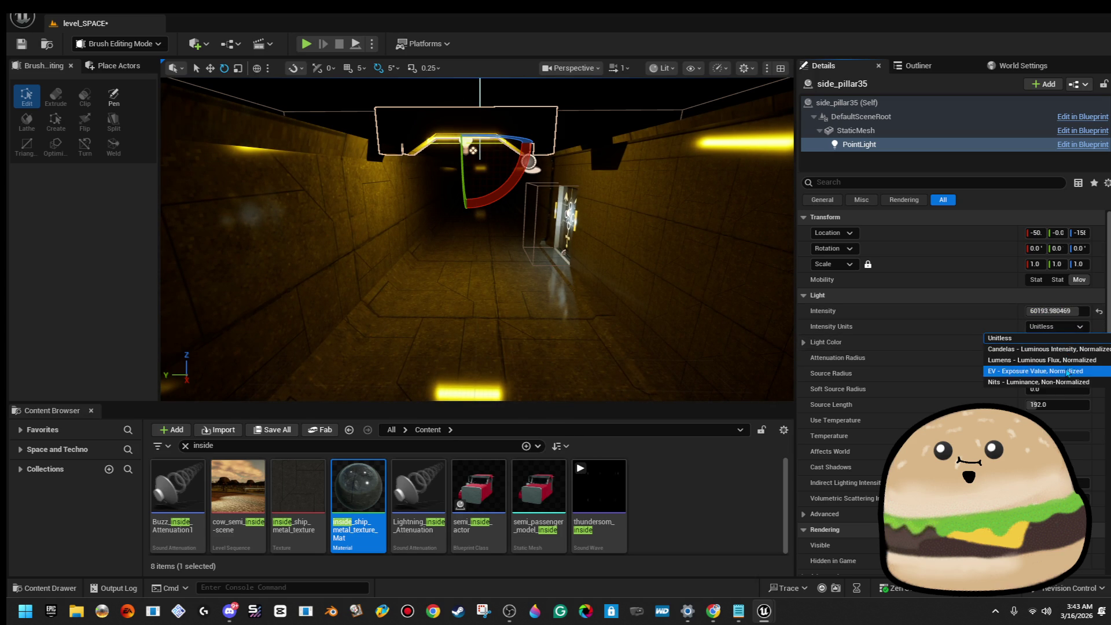
{"action": "left_click", "coordinate": [1070, 376]}
{"action": "left_click", "coordinate": [1067, 312]}
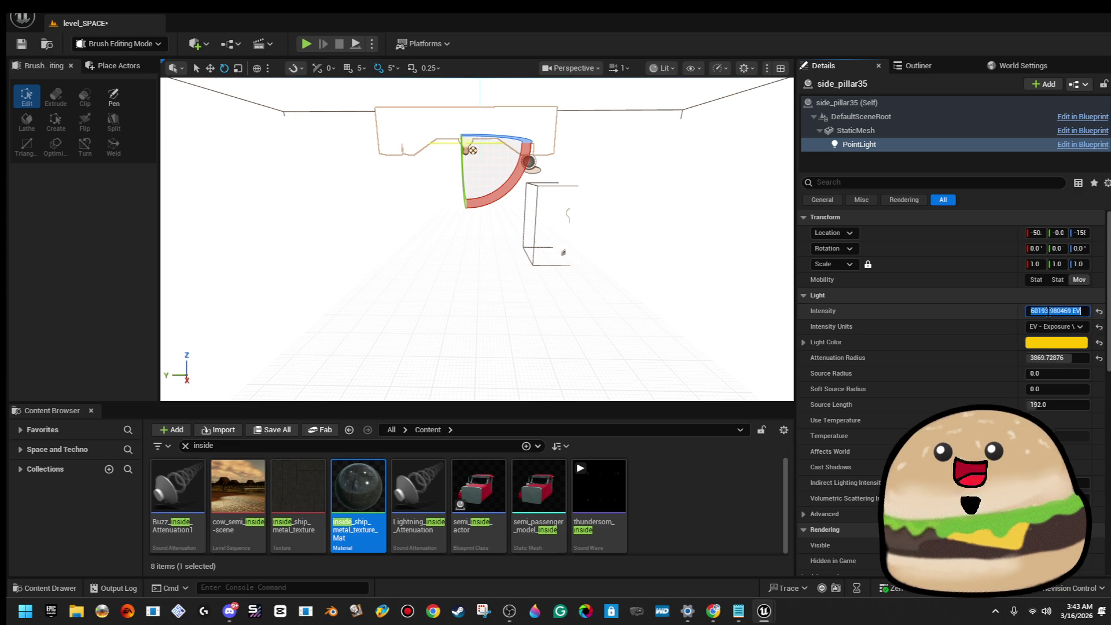
{"action": "left_click", "coordinate": [1023, 297]}
{"action": "left_click", "coordinate": [1030, 298]}
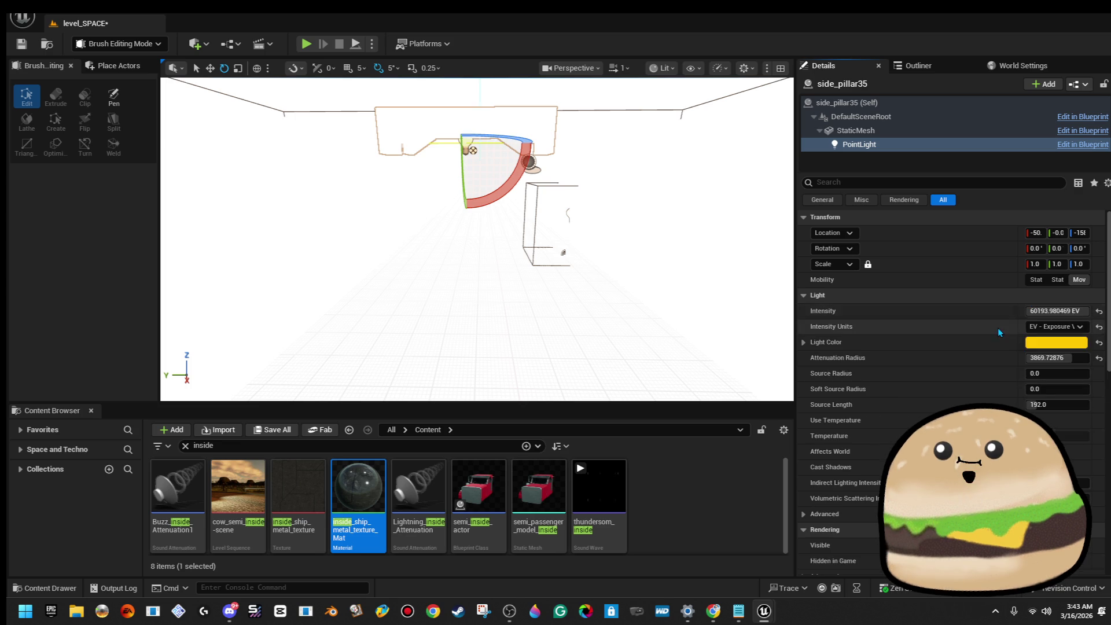
{"action": "left_click", "coordinate": [1057, 326]}
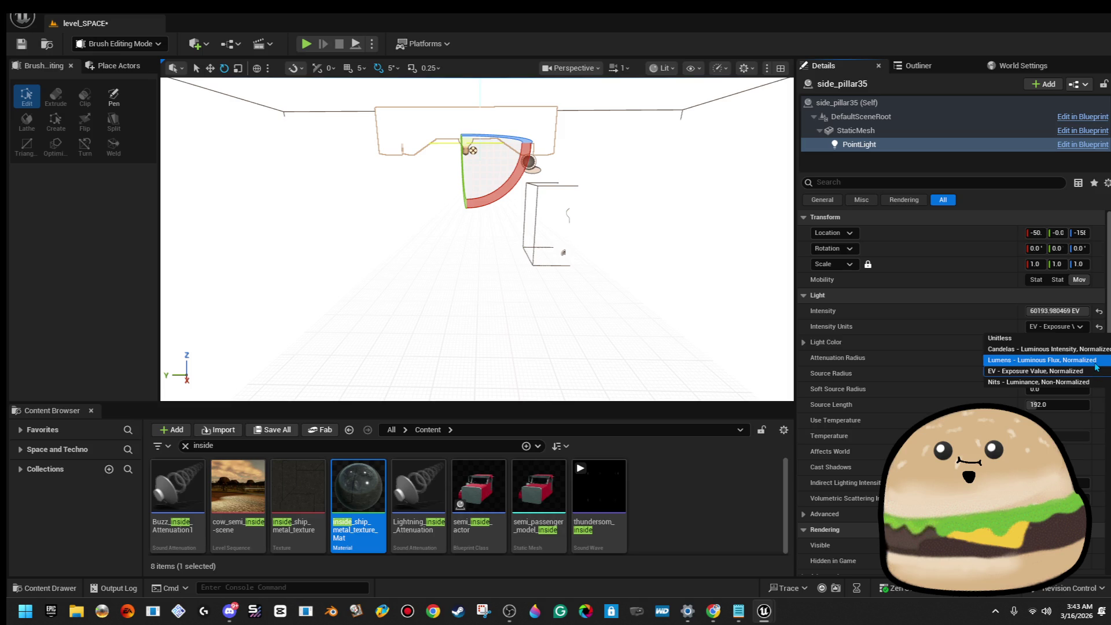
{"action": "left_click", "coordinate": [1096, 360]}
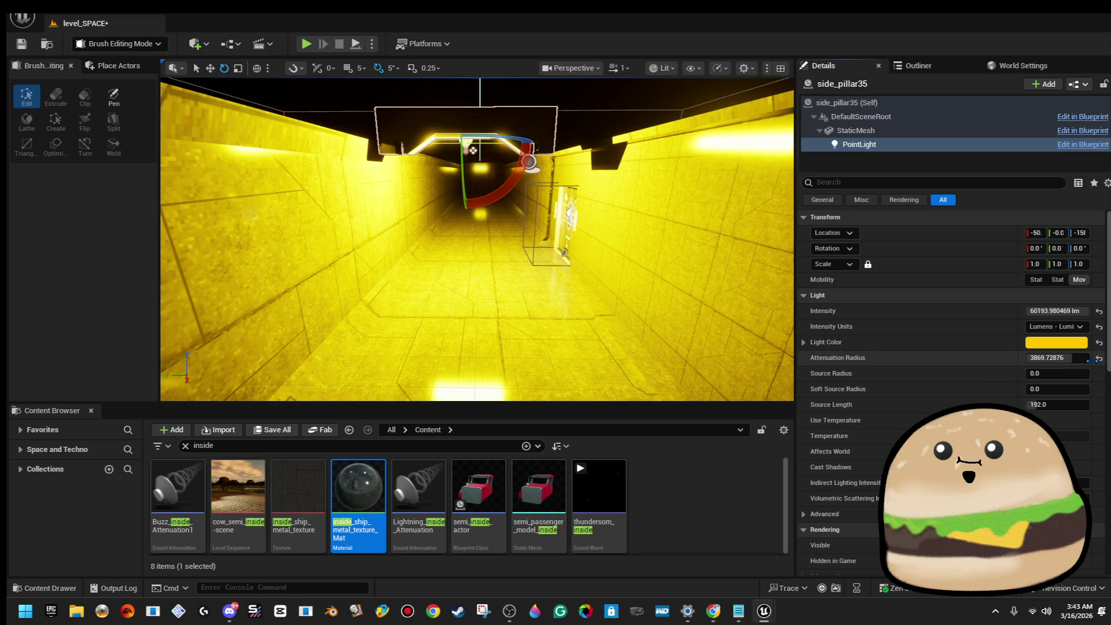
{"action": "mouse_move", "coordinate": [1056, 311]}
{"action": "left_mouse_down"}
{"action": "mouse_move", "coordinate": [1031, 311]}
{"action": "mouse_move", "coordinate": [1042, 311]}
{"action": "left_mouse_up"}
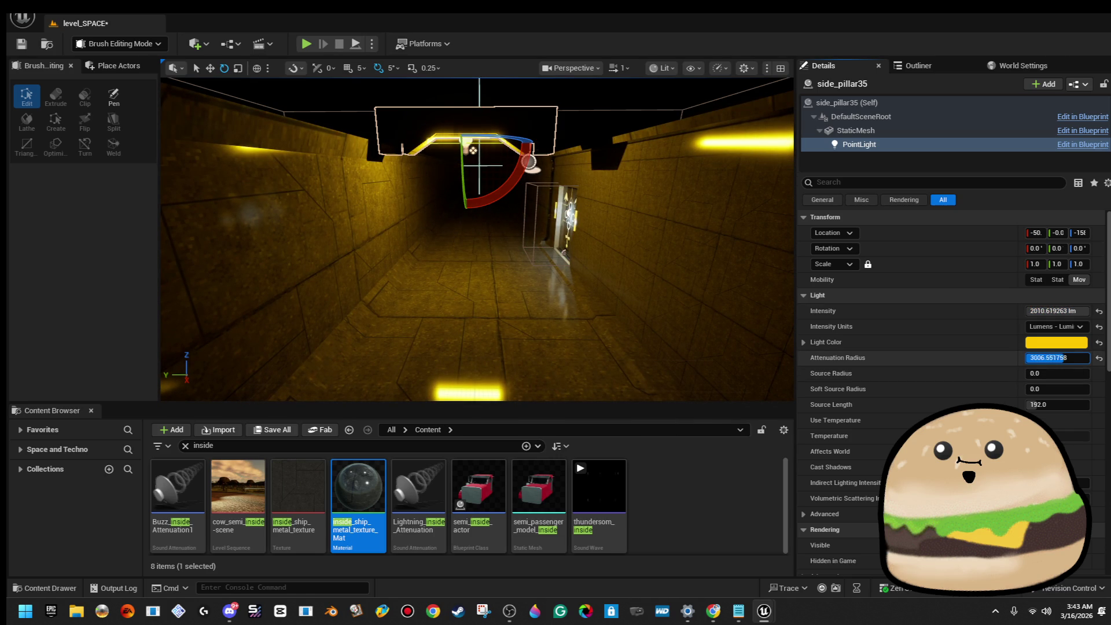
Step: Set the point light's attenuation radius to about 2317 and nudge the light into place
{"action": "left_click_drag", "start_coordinate": [1049, 357], "coordinate": [1061, 357]}
{"action": "key", "text": "f"}
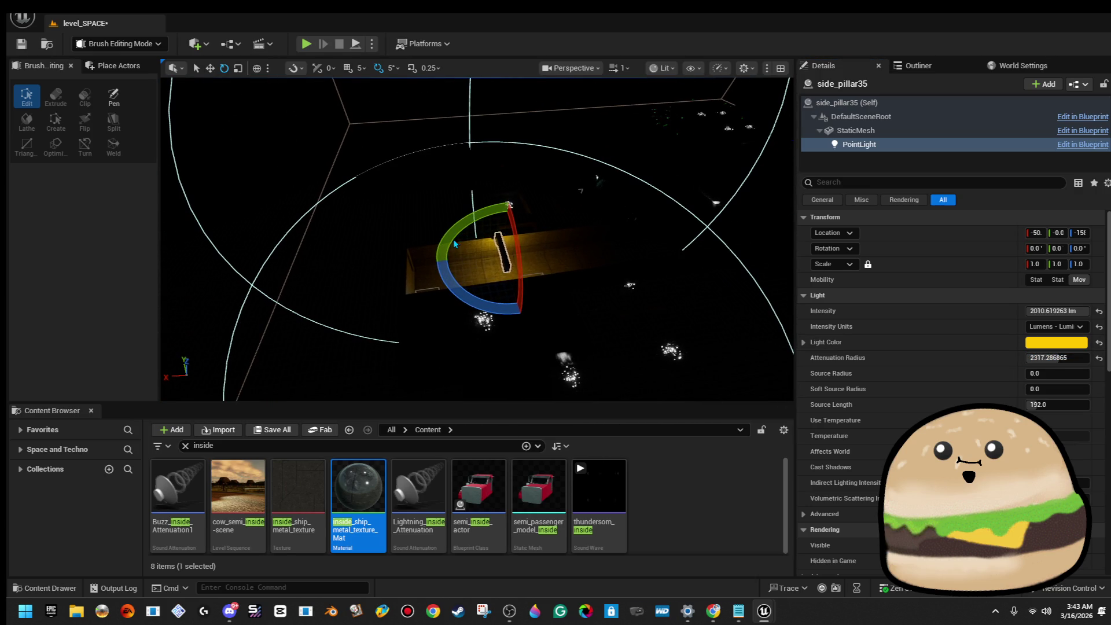
{"action": "mouse_move", "coordinate": [457, 254]}
{"action": "left_mouse_down"}
{"action": "mouse_move", "coordinate": [364, 258]}
{"action": "mouse_move", "coordinate": [459, 260]}
{"action": "left_mouse_up"}
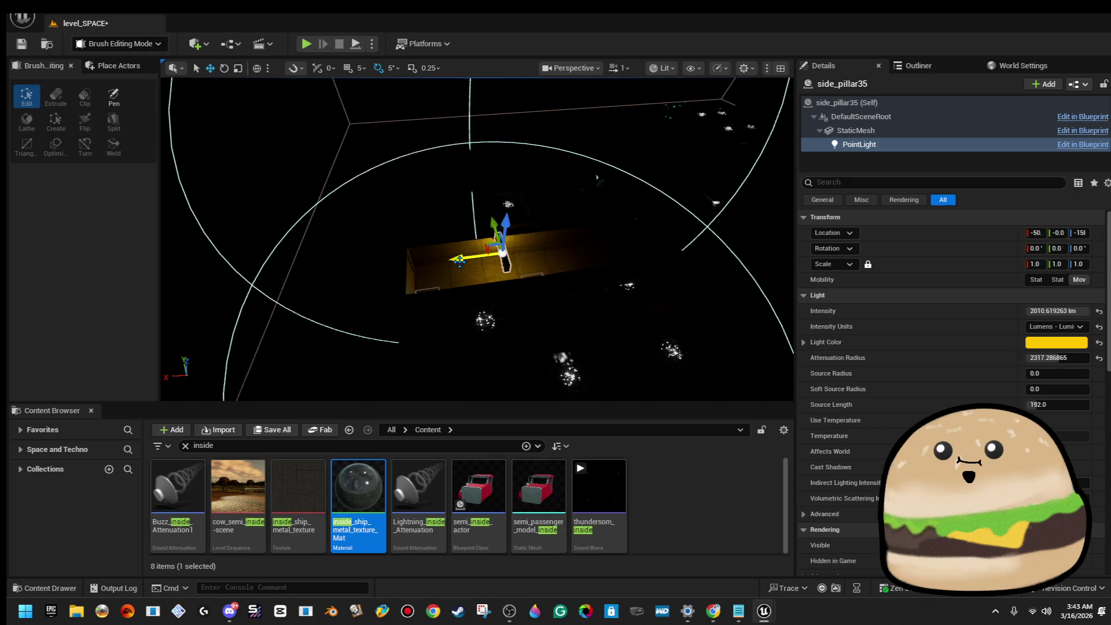
{"action": "left_click", "coordinate": [915, 103]}
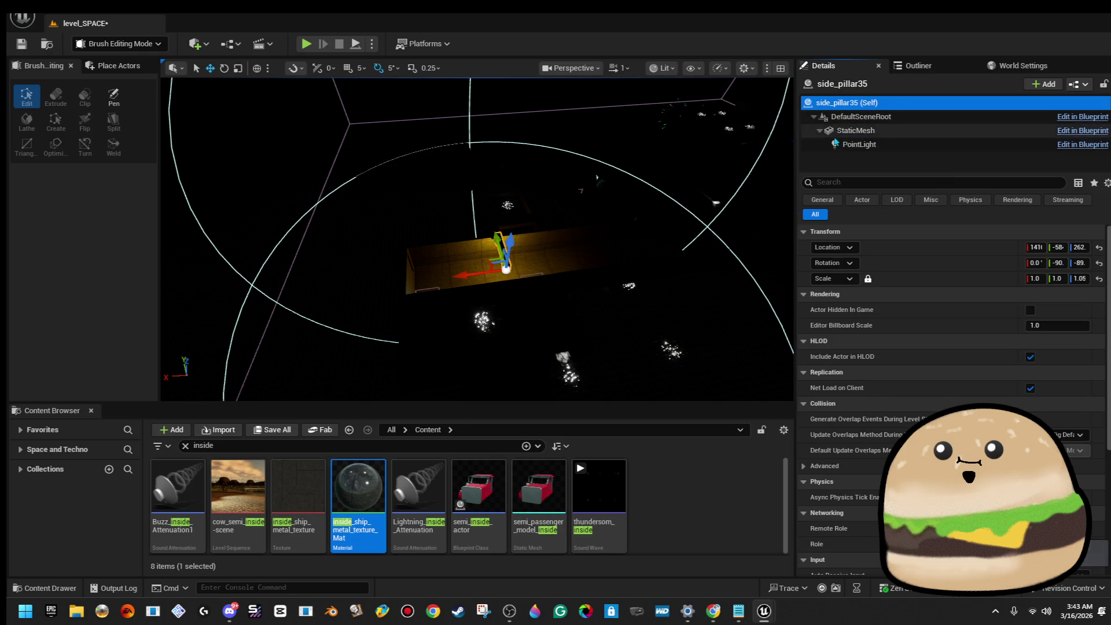
Step: Move side_pillar35 along the corridor and scale it up to about 1.9
{"action": "mouse_move", "coordinate": [459, 269]}
{"action": "left_mouse_down"}
{"action": "mouse_move", "coordinate": [399, 280]}
{"action": "mouse_move", "coordinate": [467, 272]}
{"action": "mouse_move", "coordinate": [460, 236]}
{"action": "mouse_move", "coordinate": [290, 248]}
{"action": "left_mouse_up"}
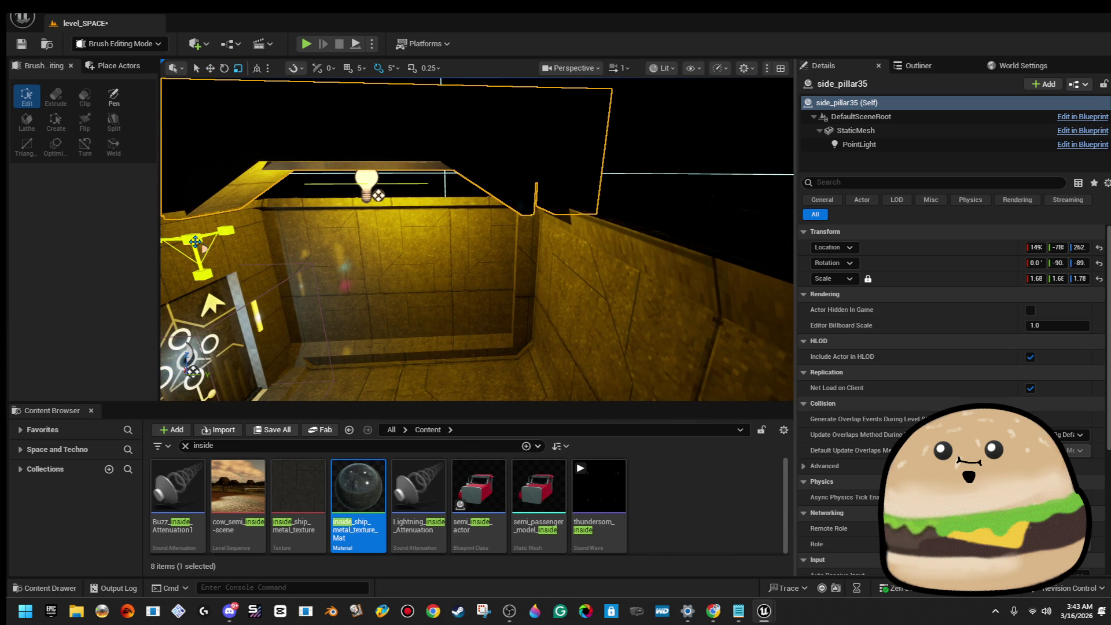
{"action": "left_click_drag", "start_coordinate": [195, 240], "coordinate": [196, 237]}
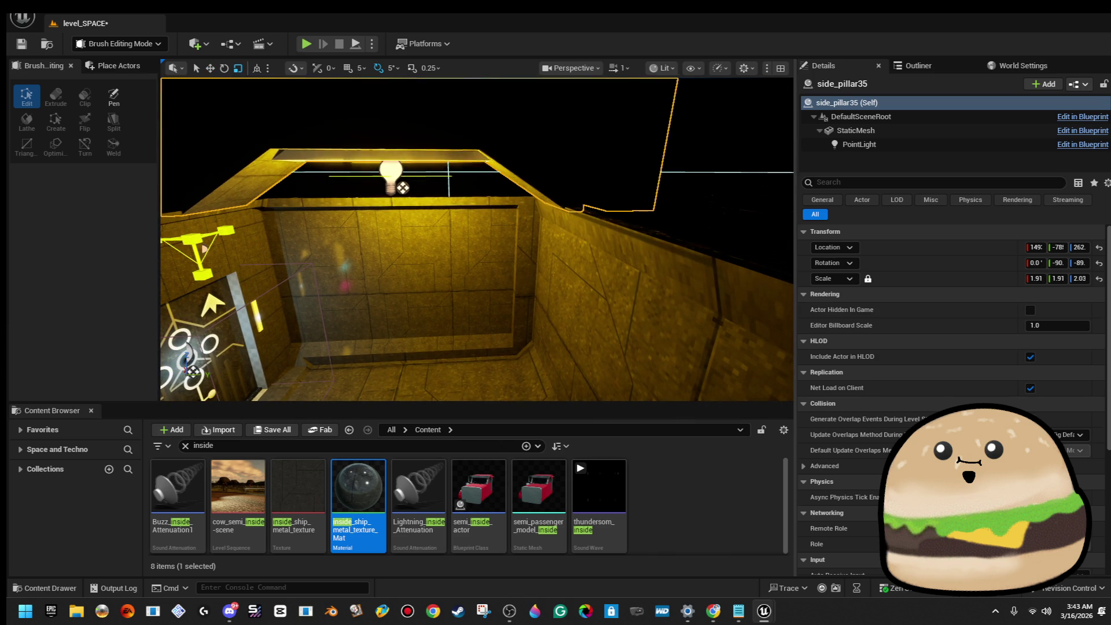
{"action": "mouse_move", "coordinate": [275, 239]}
{"action": "left_mouse_down"}
{"action": "mouse_move", "coordinate": [270, 191]}
{"action": "mouse_move", "coordinate": [289, 179]}
{"action": "mouse_move", "coordinate": [399, 253]}
{"action": "mouse_move", "coordinate": [401, 363]}
{"action": "left_mouse_up"}
Step: In world coordinates, Alt-drag duplicates side_pillar36 and side_pillar37 down the corridor and position them
{"action": "key", "text": "ctrl+grave"}
{"action": "mouse_move", "coordinate": [511, 280]}
{"action": "left_mouse_down"}
{"action": "mouse_move", "coordinate": [526, 282]}
{"action": "mouse_move", "coordinate": [525, 364]}
{"action": "left_mouse_up"}
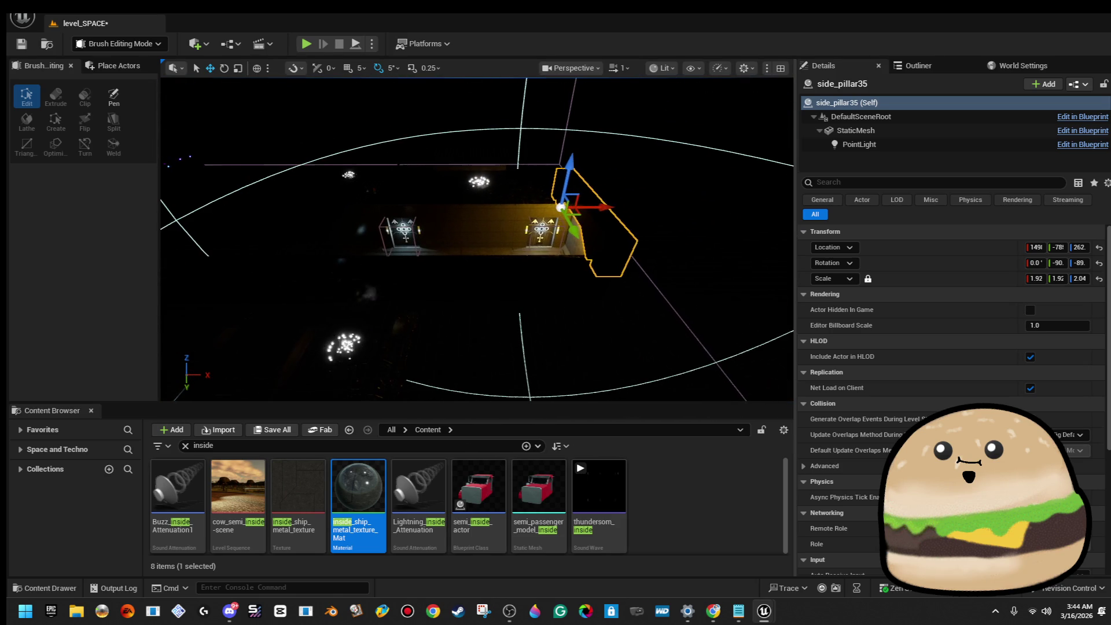
{"action": "left_click_drag", "start_coordinate": [596, 204], "coordinate": [373, 190]}
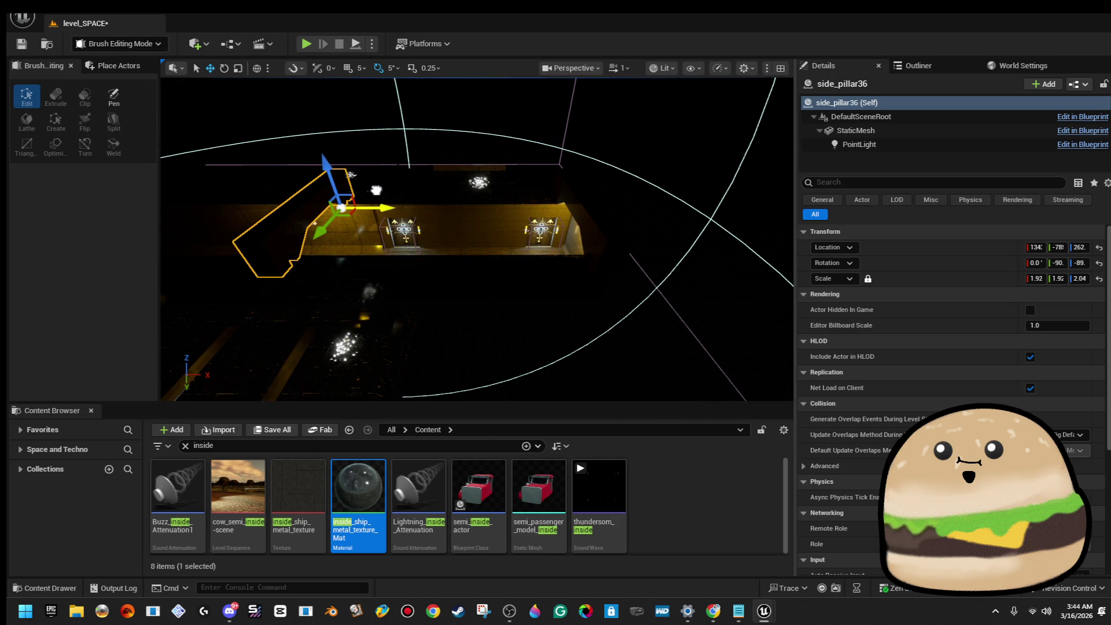
{"action": "left_click", "coordinate": [579, 203], "text": "ctrl"}
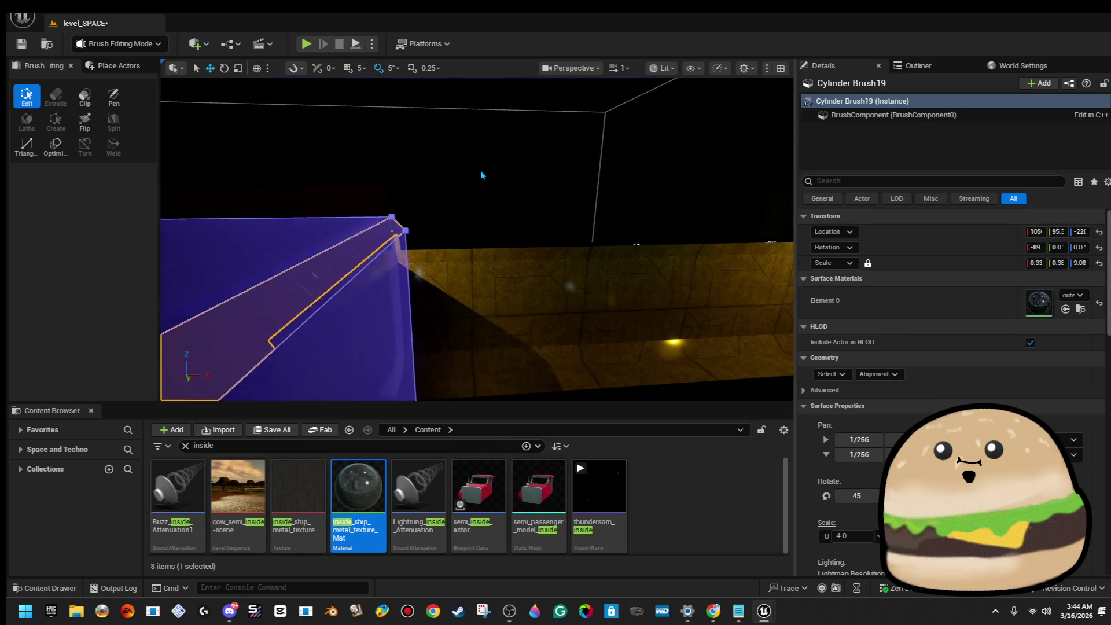
{"action": "left_click", "coordinate": [464, 206]}
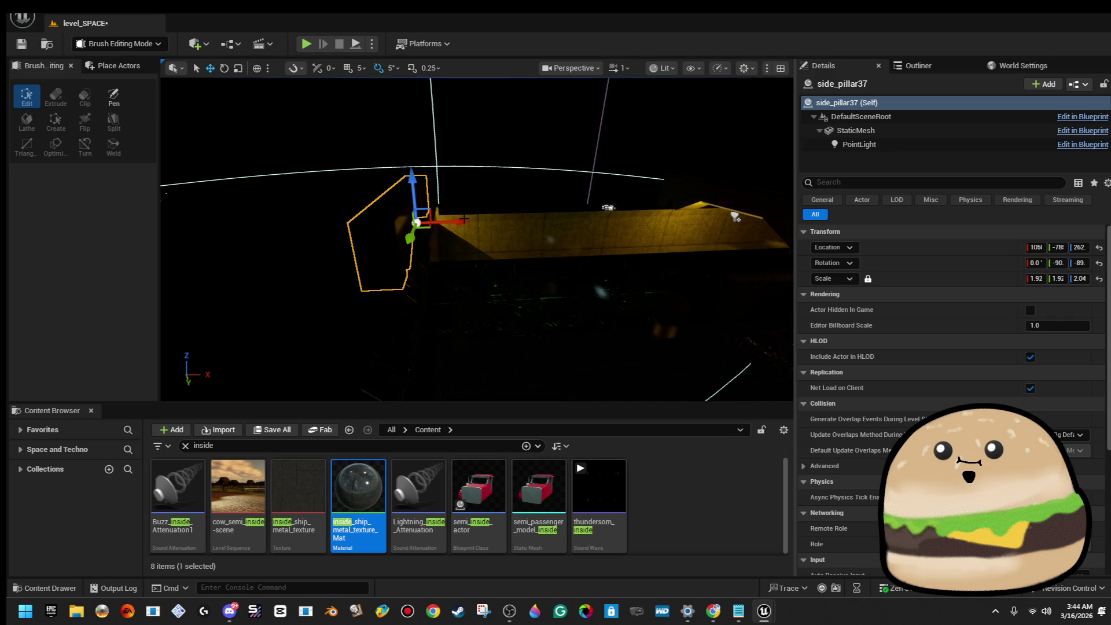
{"action": "left_click_drag", "start_coordinate": [468, 220], "coordinate": [495, 218]}
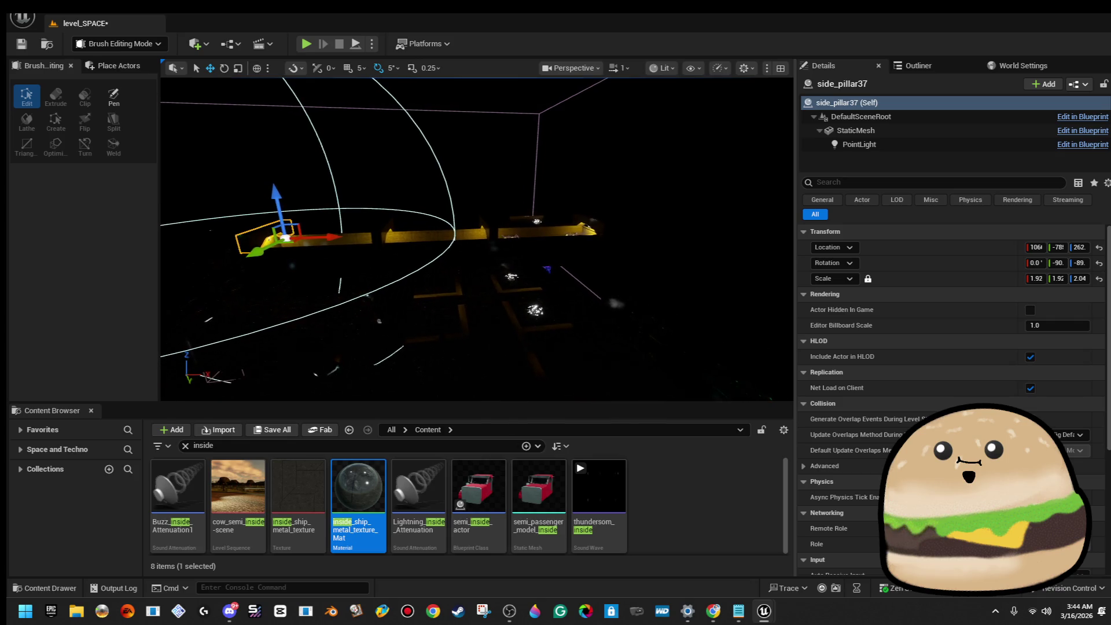
Step: Play the level from this spot in the lit corridor
{"action": "key", "text": "w"}
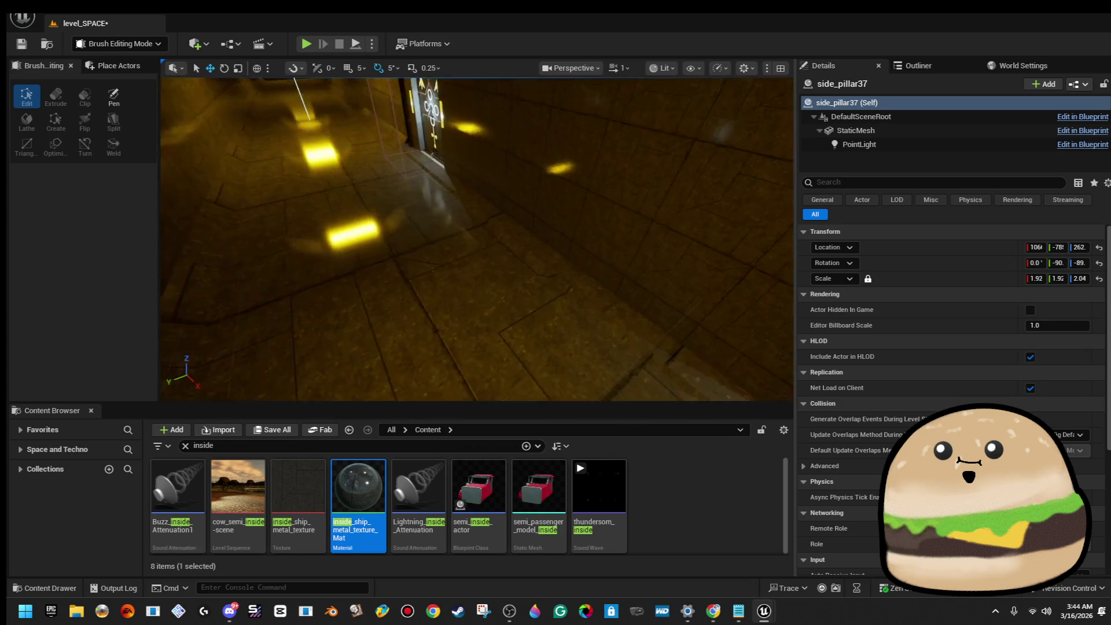
{"action": "right_click", "coordinate": [336, 253]}
{"action": "left_click", "coordinate": [413, 584]}
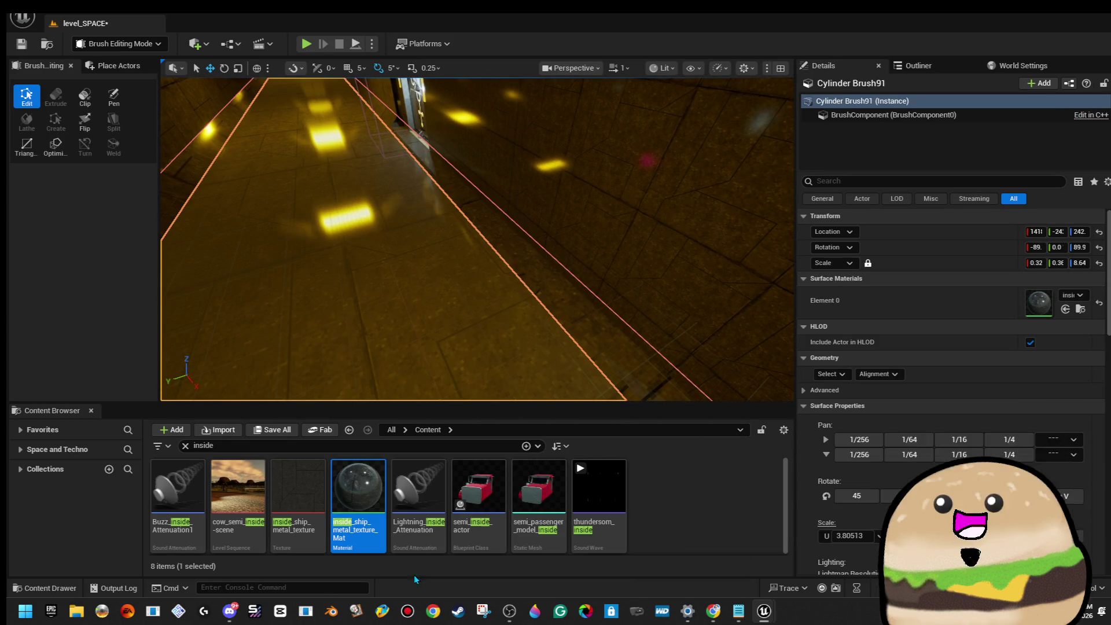
Step: Walk fullscreen down the yellow corridor and into the side corridor to the symbol-marked door
{"action": "key", "text": "F11"}
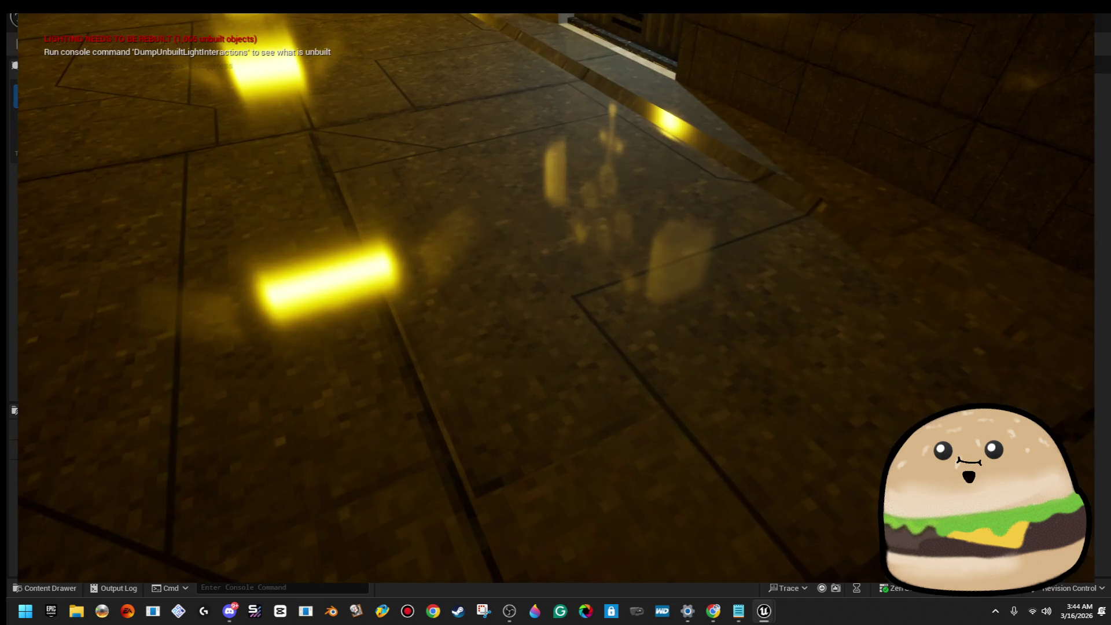
{"action": "key", "text": "w"}
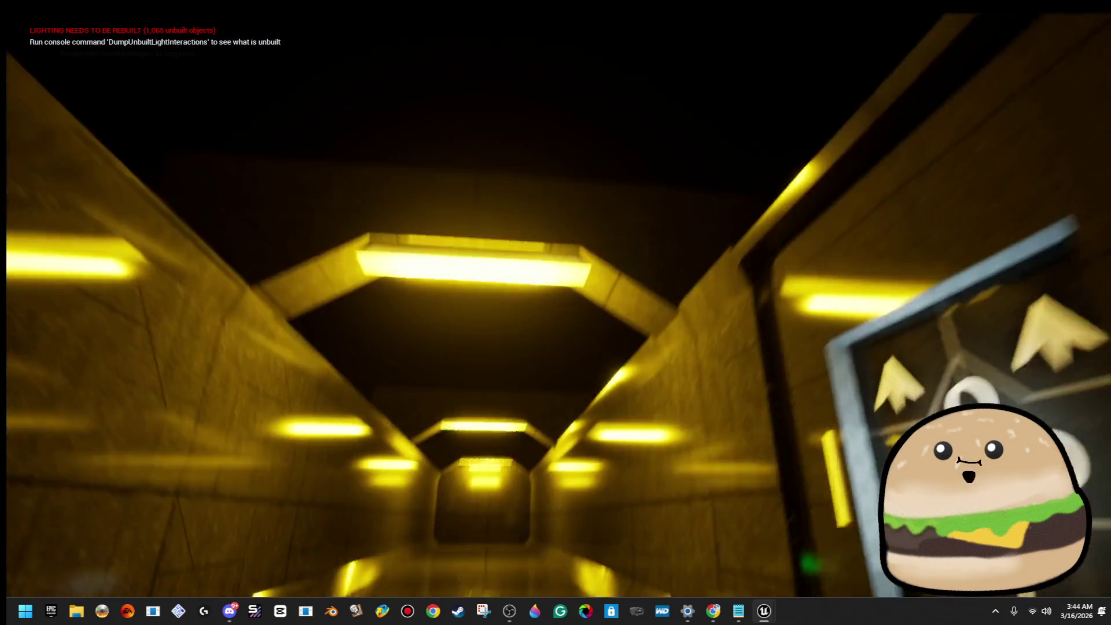
{"action": "key", "text": "w"}
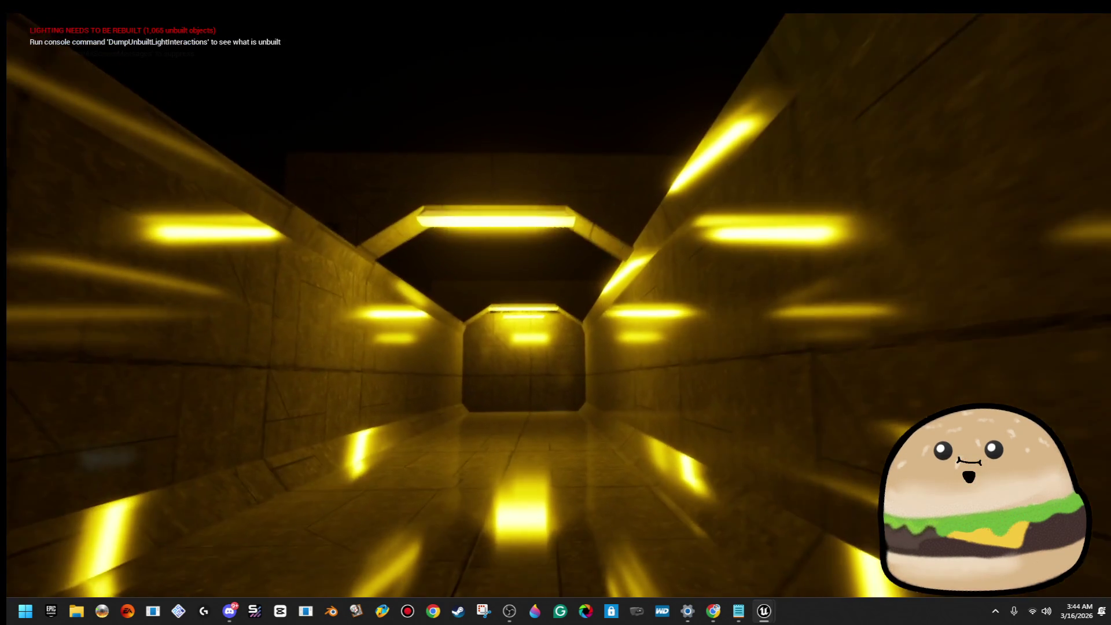
{"action": "key", "text": "w"}
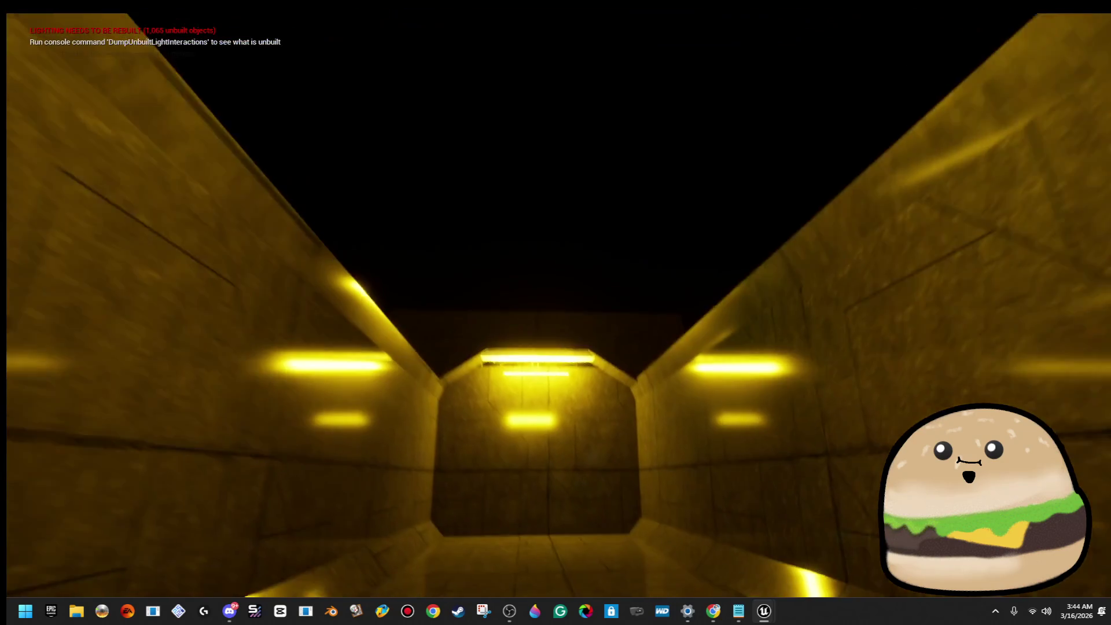
{"action": "key", "text": "w"}
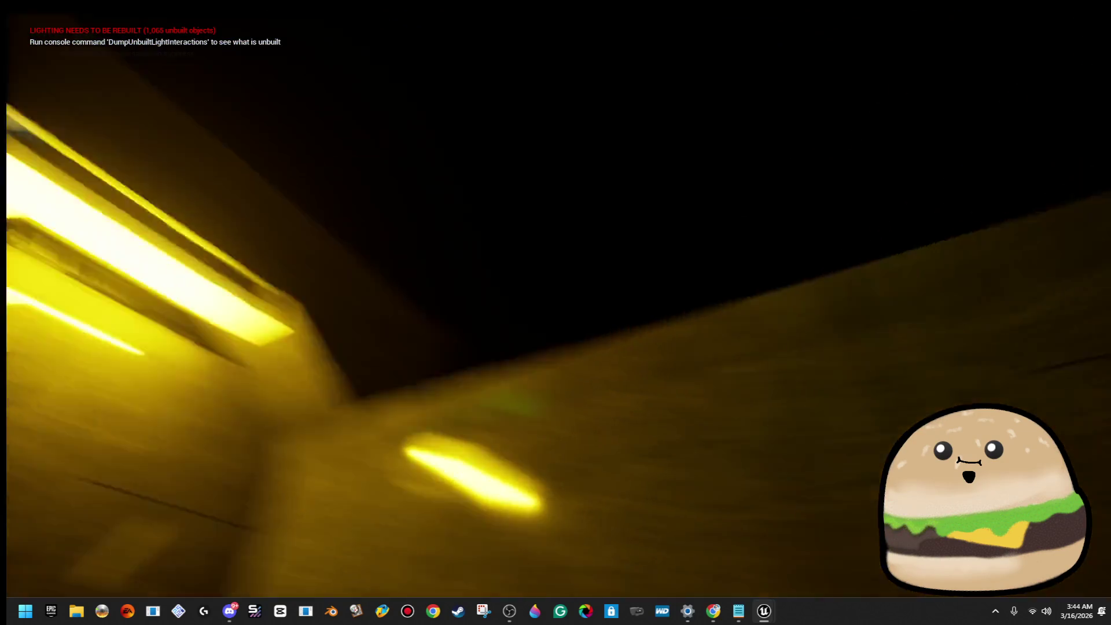
{"action": "key", "text": "w"}
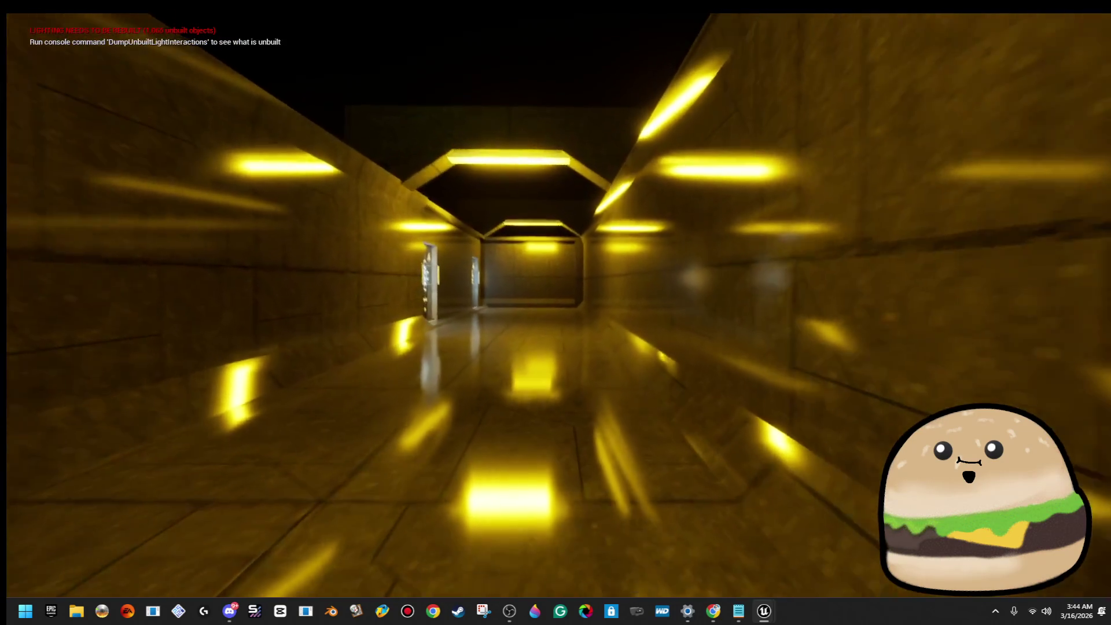
{"action": "key", "text": "w"}
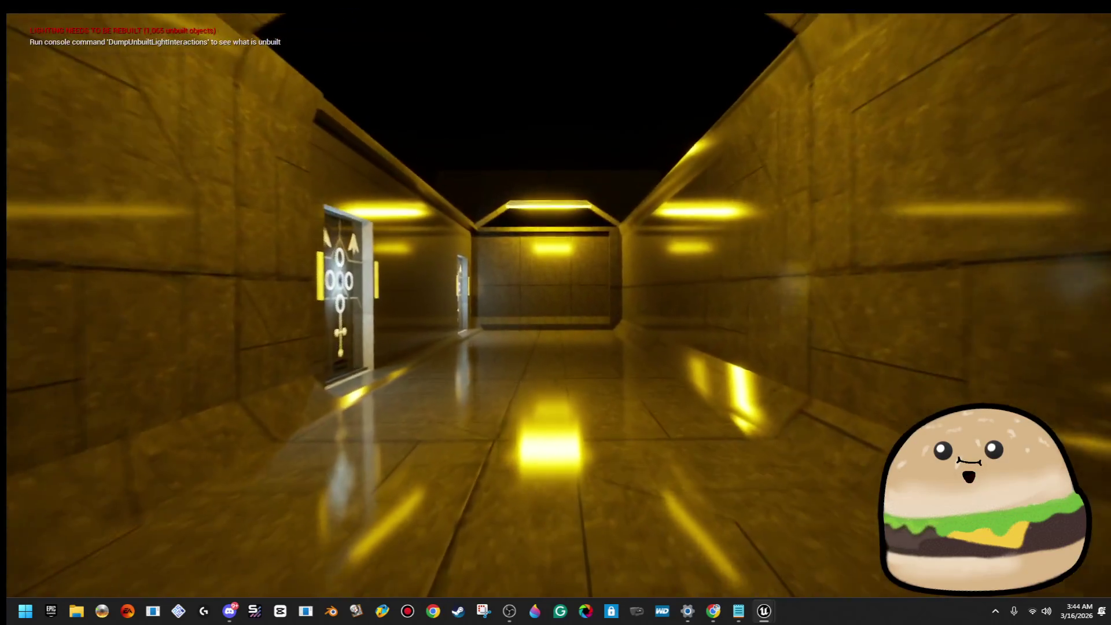
{"action": "key", "text": "w"}
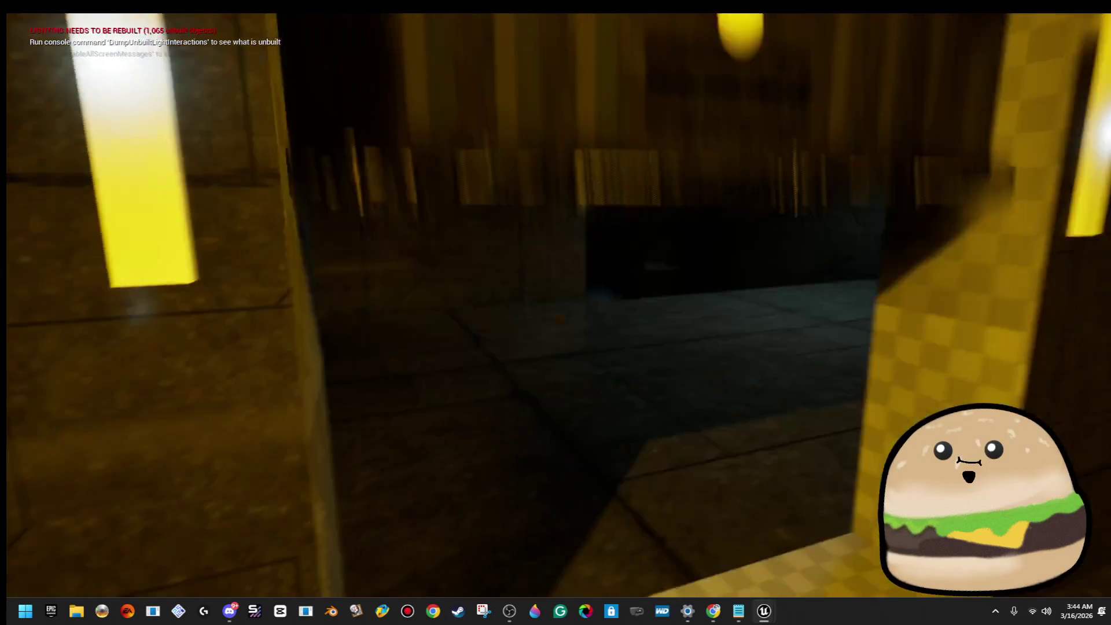
{"action": "key", "text": "w"}
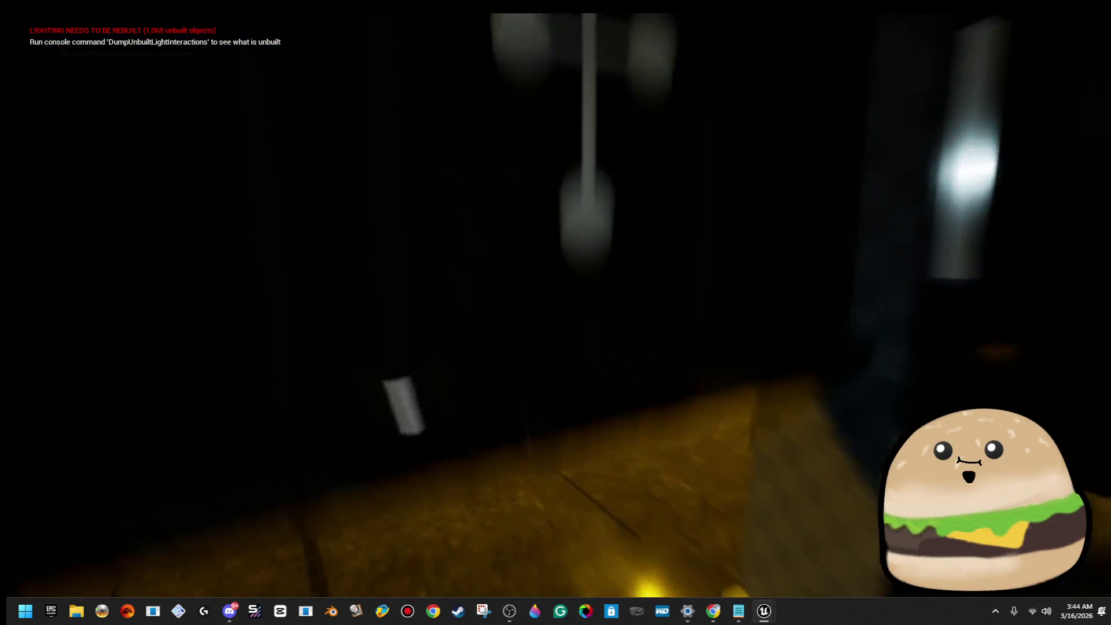
Step: Tour the dark neon-table room, head toward the lit doorway, then stop the play test
{"action": "key", "text": "w"}
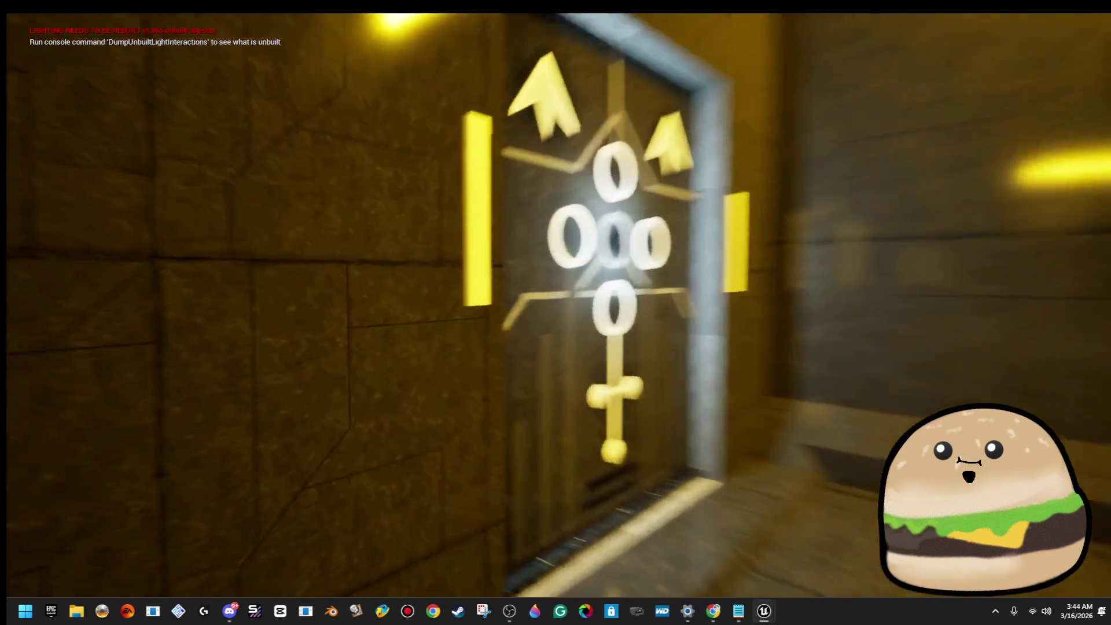
{"action": "key", "text": "w"}
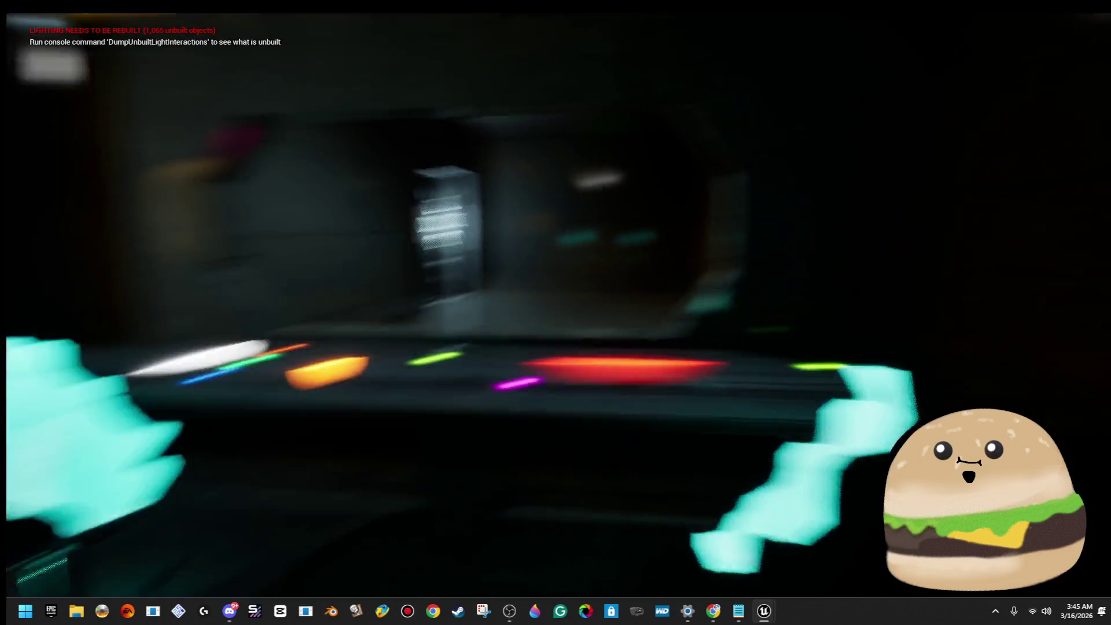
{"action": "key", "text": "w"}
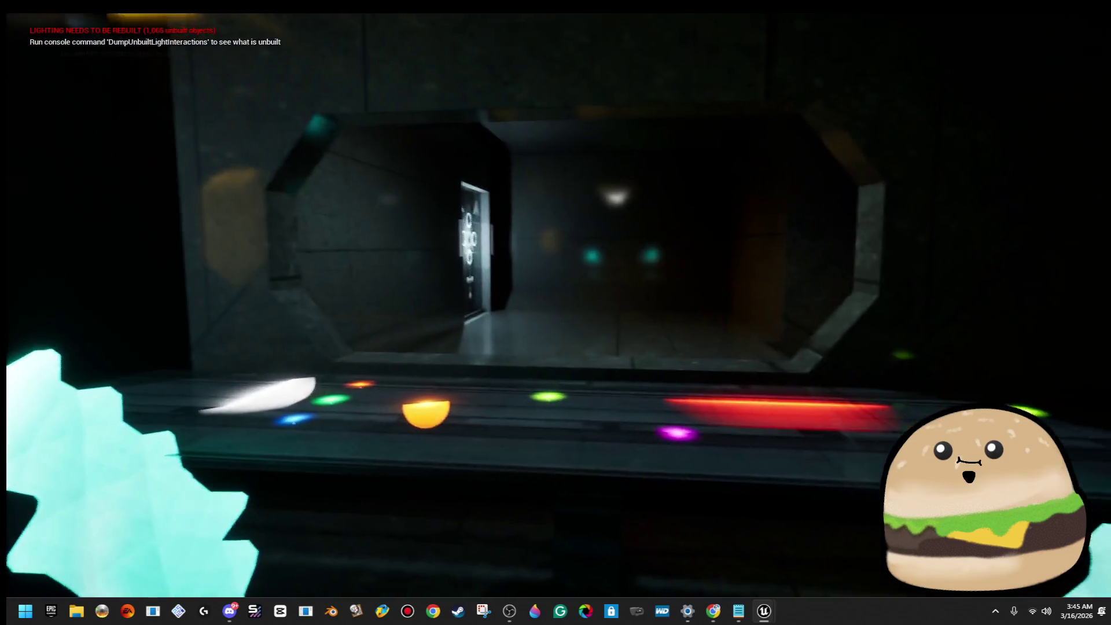
{"action": "key", "text": "w"}
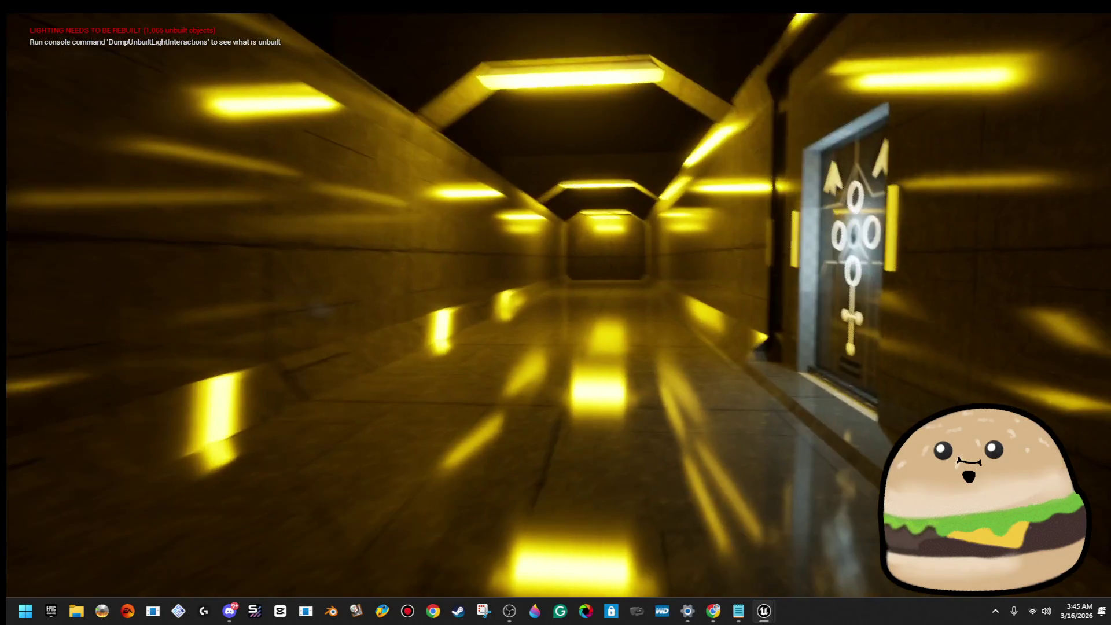
{"action": "key", "text": "w"}
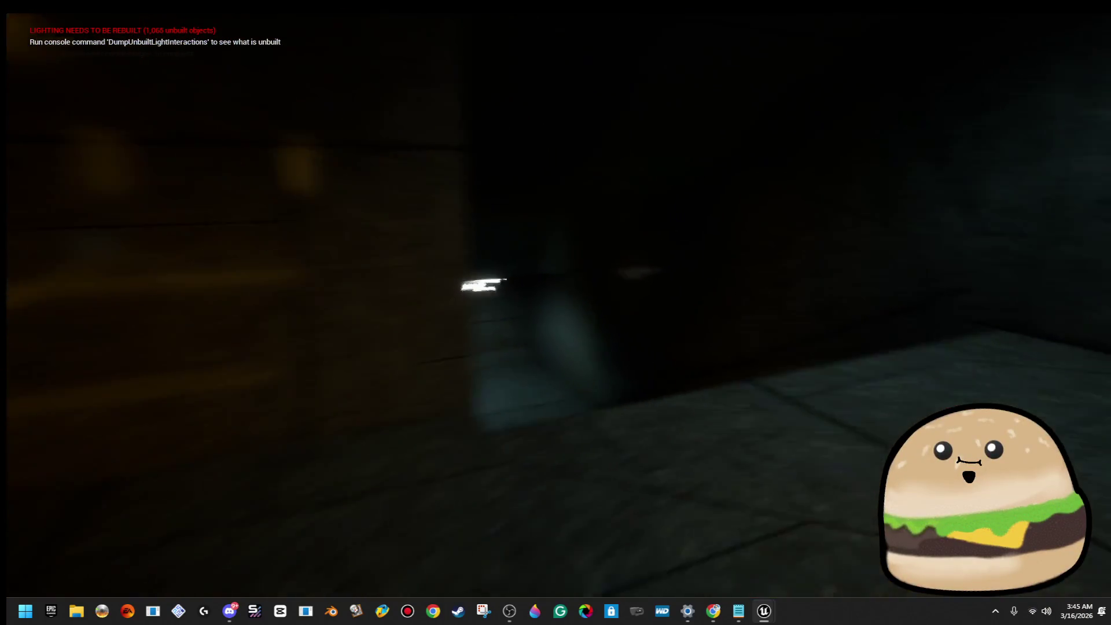
{"action": "key", "text": "w"}
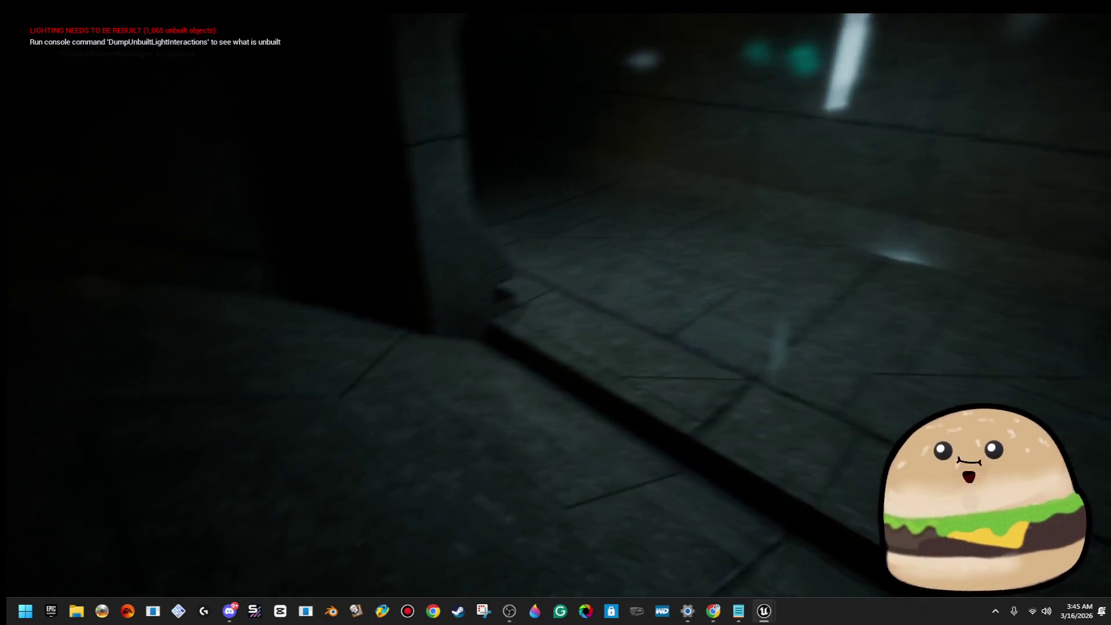
{"action": "key", "text": "Escape"}
{"action": "left_click", "coordinate": [531, 376]}
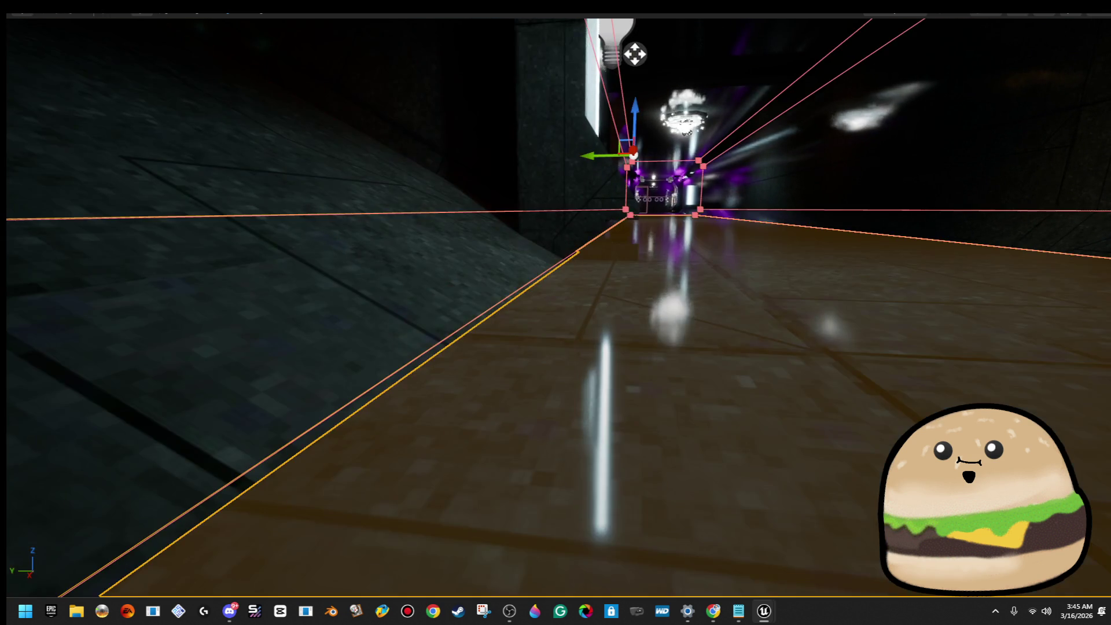
Step: Run a quick play test from the selected corridor floor and stop it
{"action": "right_click", "coordinate": [690, 425]}
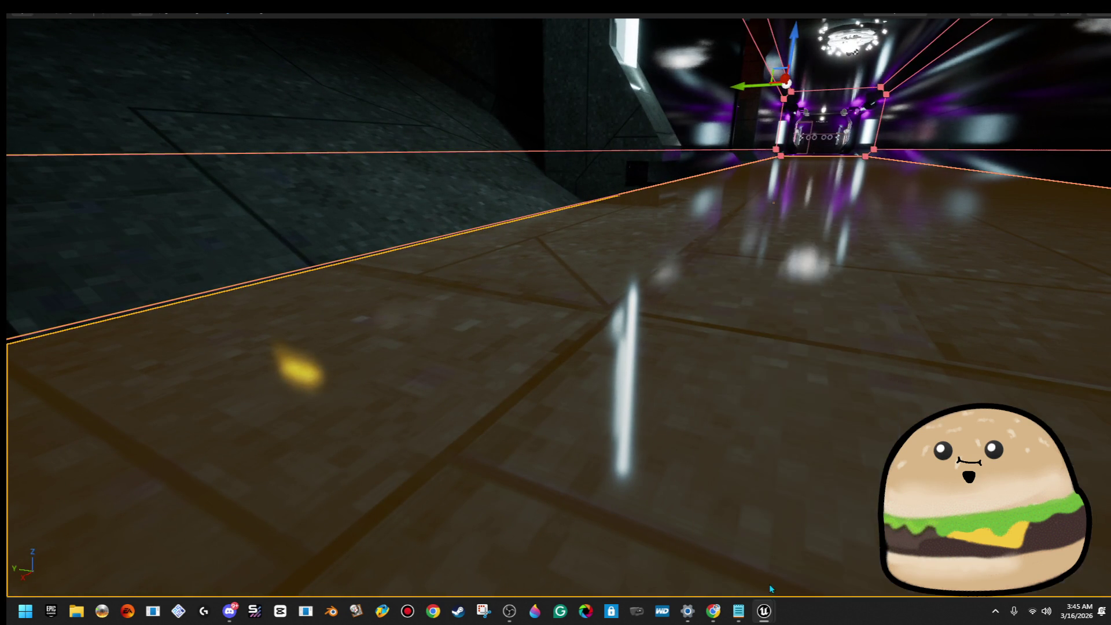
{"action": "left_click", "coordinate": [771, 587]}
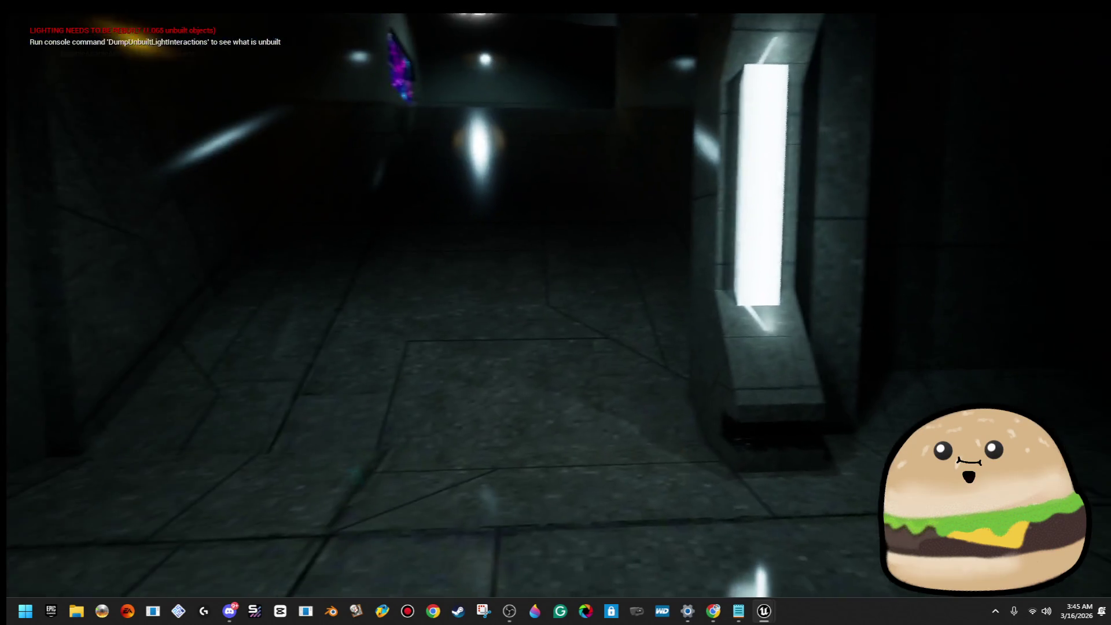
{"action": "key", "text": "Escape"}
Step: Duplicate the lit side pillar onto the left wall, facing the original, and restore the editor layout
{"action": "left_click", "coordinate": [741, 290]}
{"action": "key", "text": "f"}
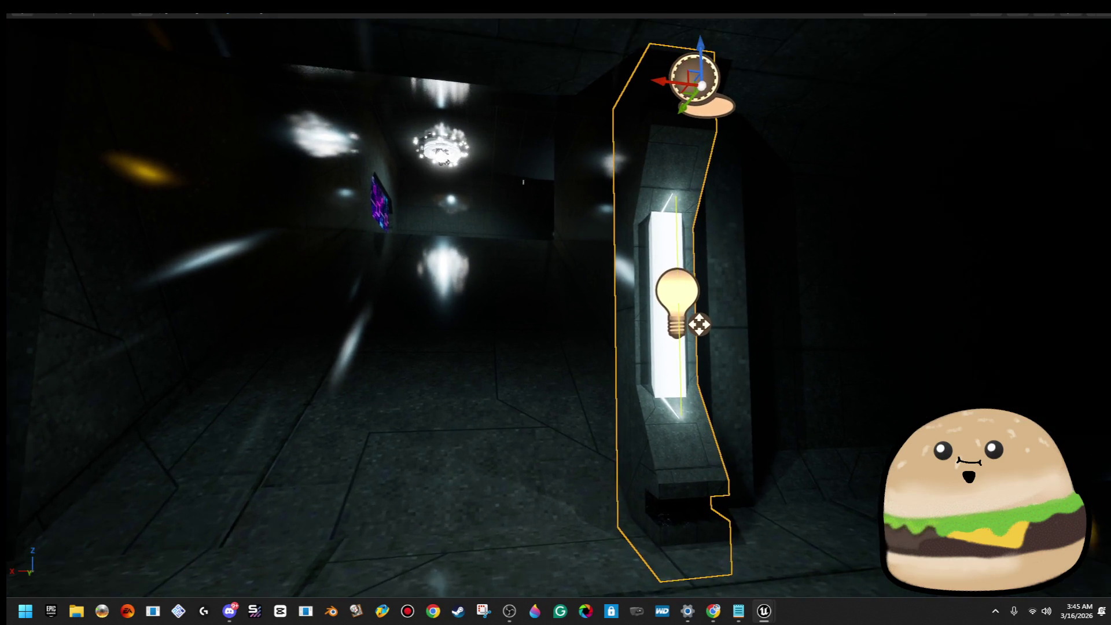
{"action": "key", "text": "Left"}
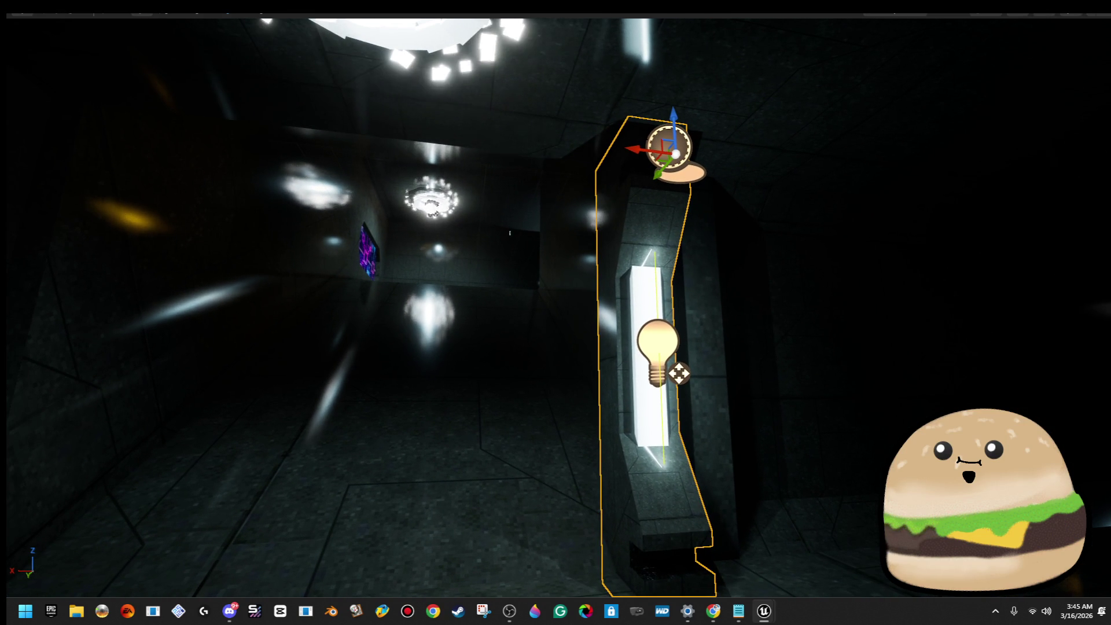
{"action": "key", "text": "Down"}
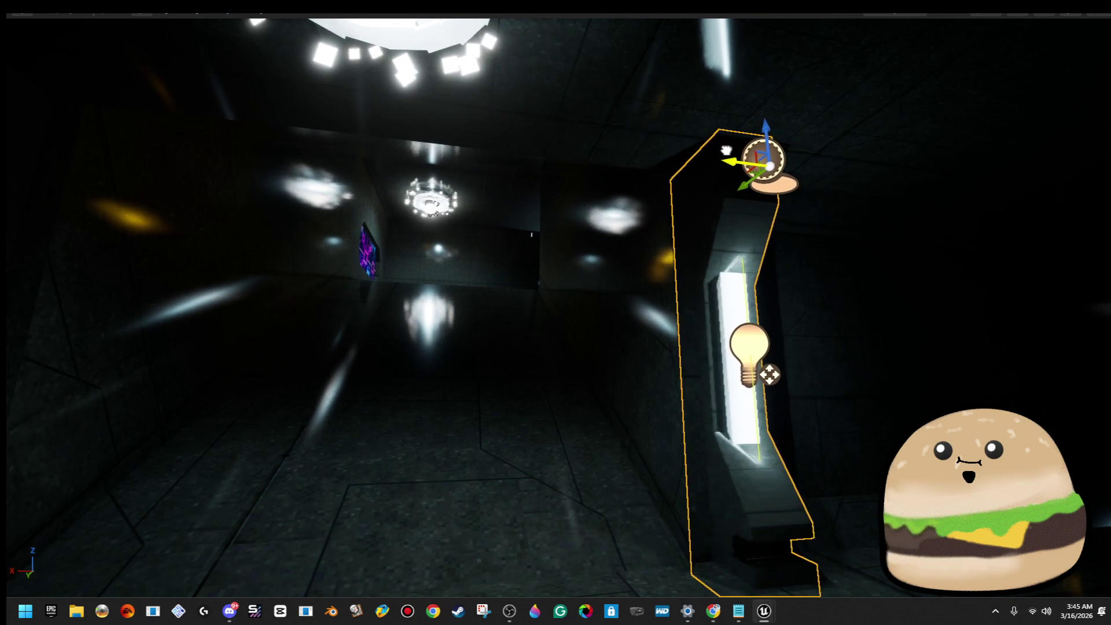
{"action": "key", "text": "Page_Up"}
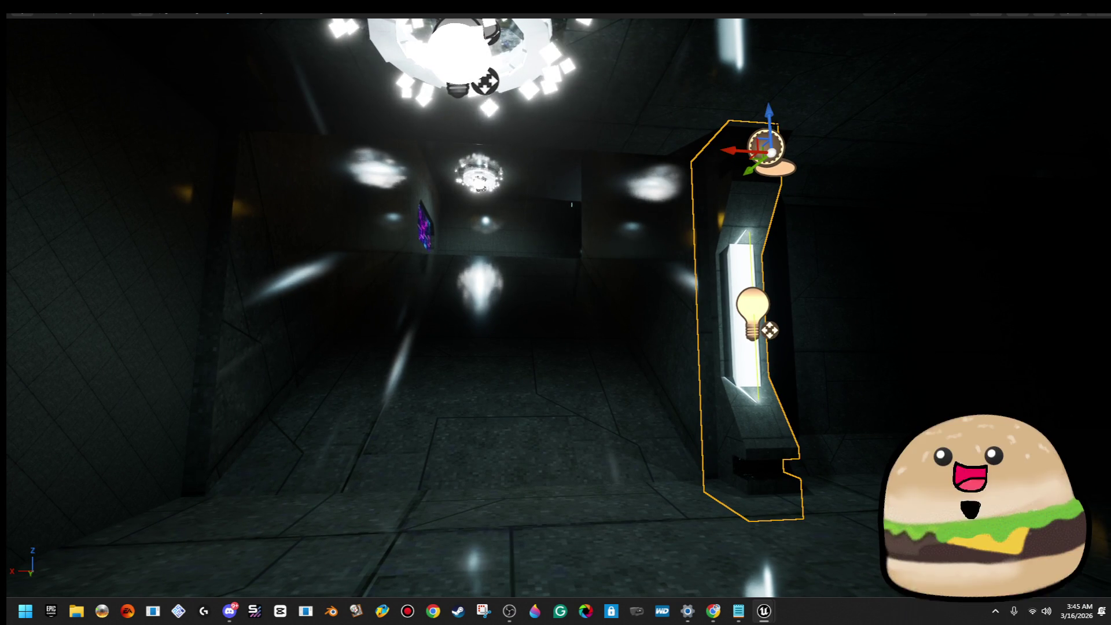
{"action": "left_click_drag", "start_coordinate": [726, 150], "coordinate": [124, 113]}
{"action": "left_click_drag", "start_coordinate": [113, 167], "coordinate": [126, 167]}
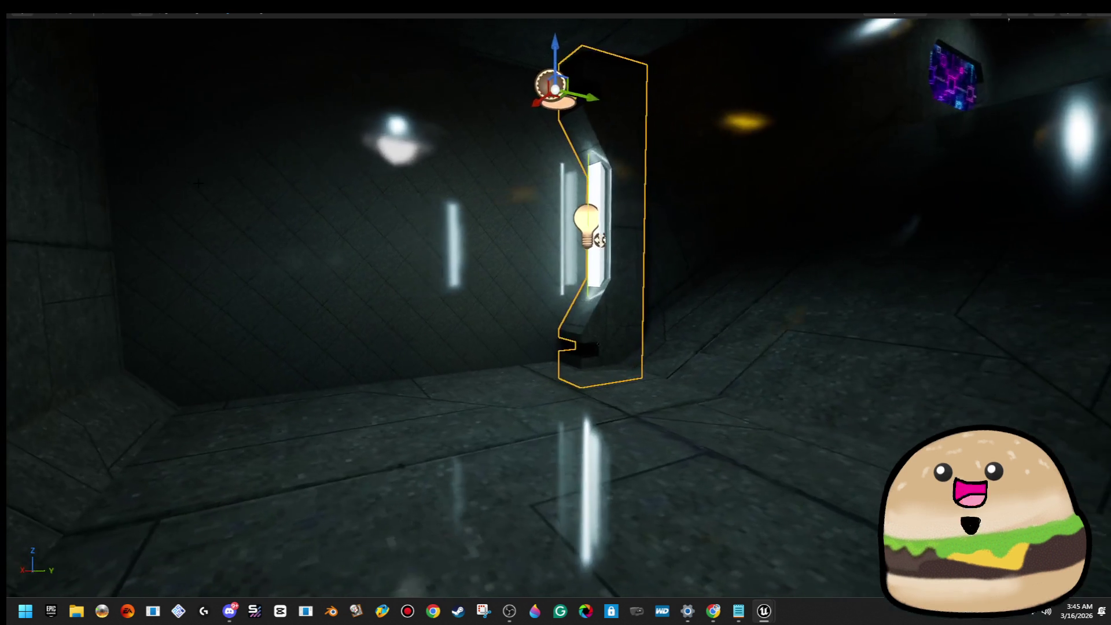
{"action": "left_click", "coordinate": [347, 210]}
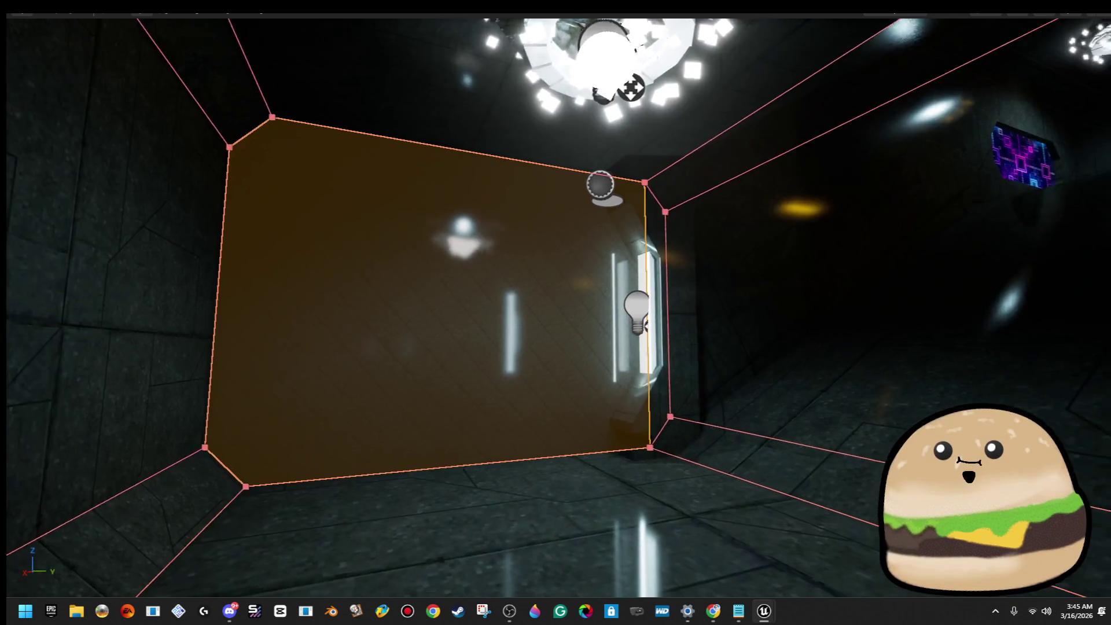
{"action": "key", "text": "F11"}
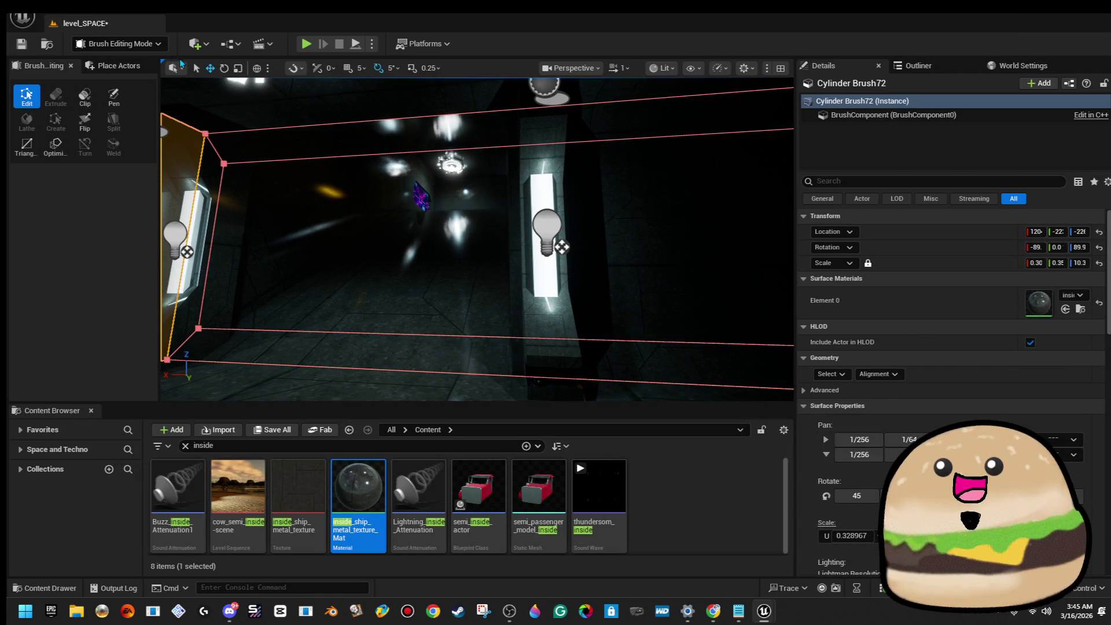
Step: Apply a 4.0 surface texture scale to Cylinder Brush72 and save level_SPACE
{"action": "scroll", "coordinate": [952, 348], "scroll_direction": "down", "scroll_amount": 3}
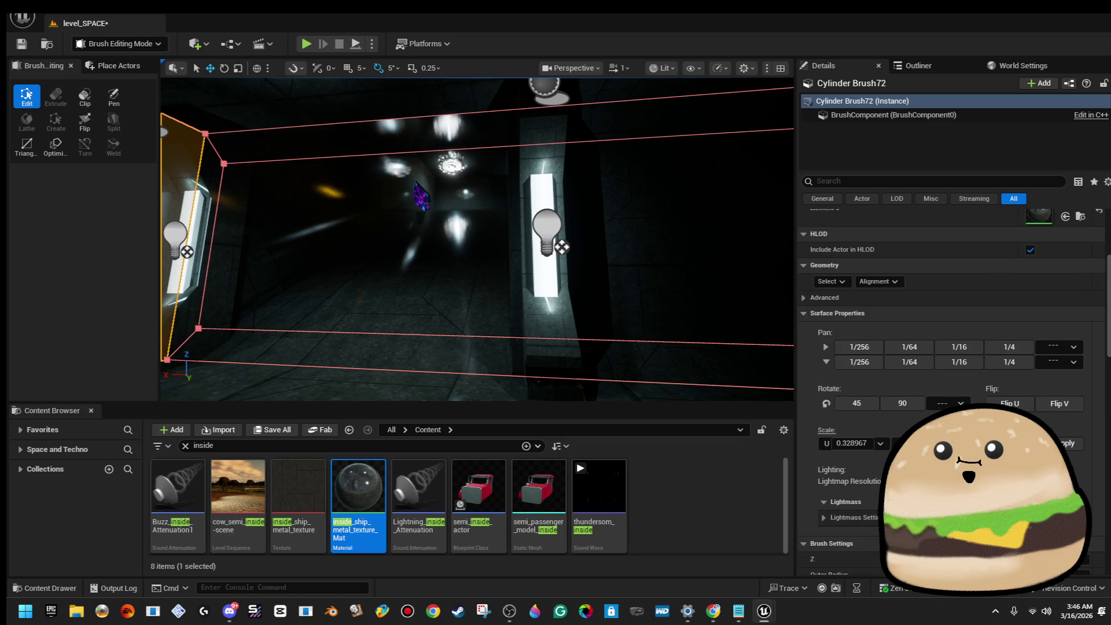
{"action": "type", "text": "4"}
{"action": "key", "text": "Return"}
{"action": "left_click", "coordinate": [1068, 445]}
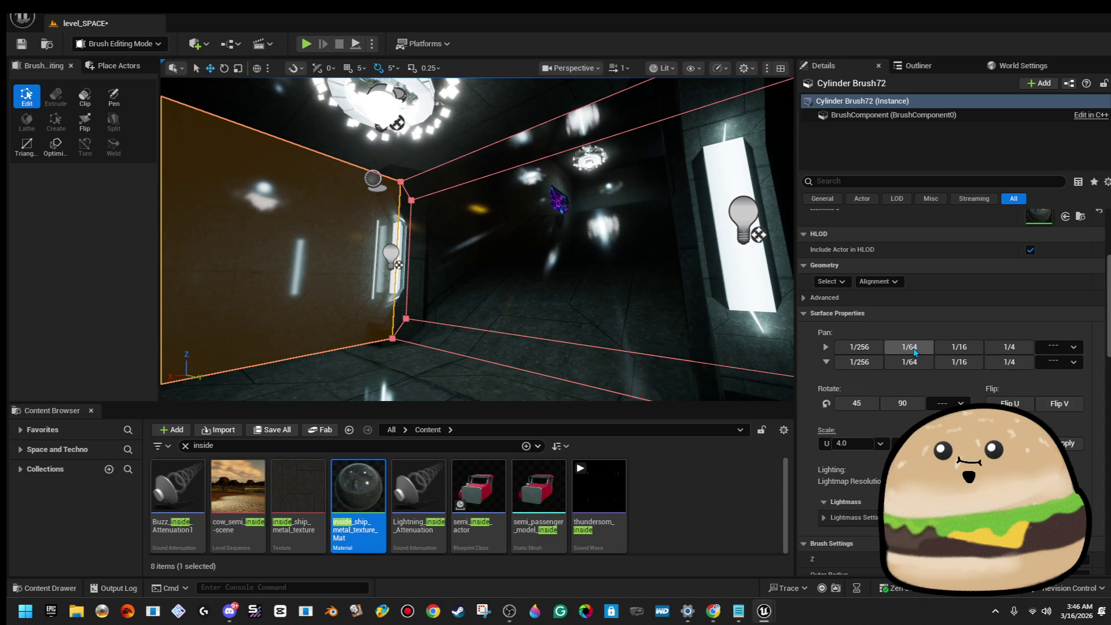
{"action": "left_click", "coordinate": [22, 44]}
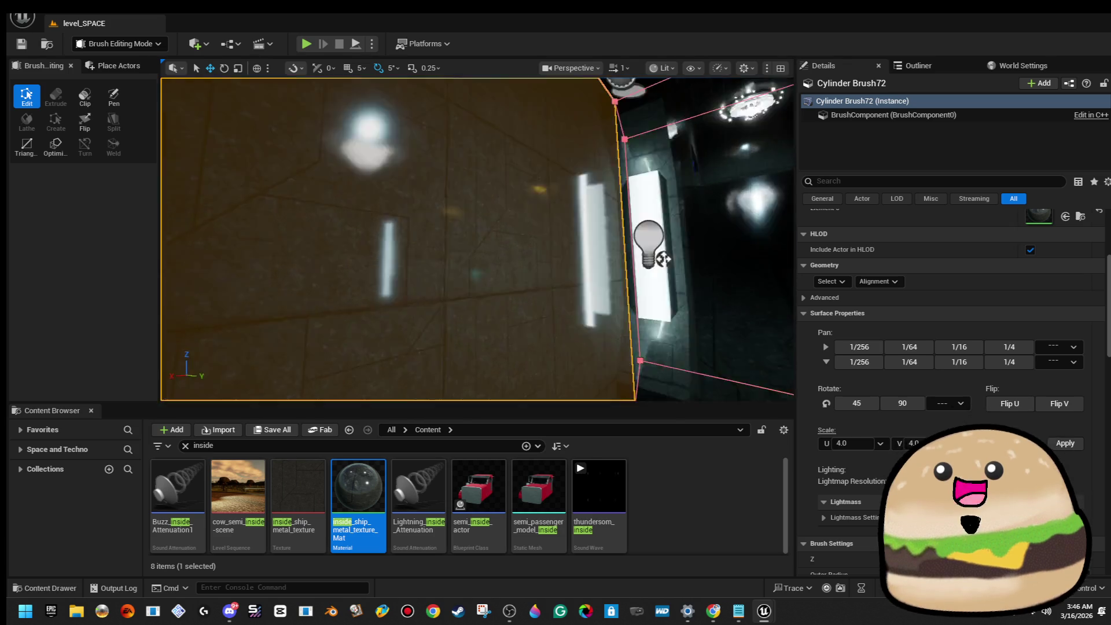
Step: Fly down the corridor, then select and frame the side_pillar34 lamp pillar
{"action": "key", "text": "Escape"}
{"action": "mouse_move", "coordinate": [475, 237]}
{"action": "left_mouse_down"}
{"action": "mouse_move", "coordinate": [567, 266]}
{"action": "mouse_move", "coordinate": [588, 185]}
{"action": "mouse_move", "coordinate": [576, 260]}
{"action": "mouse_move", "coordinate": [375, 272]}
{"action": "left_mouse_up"}
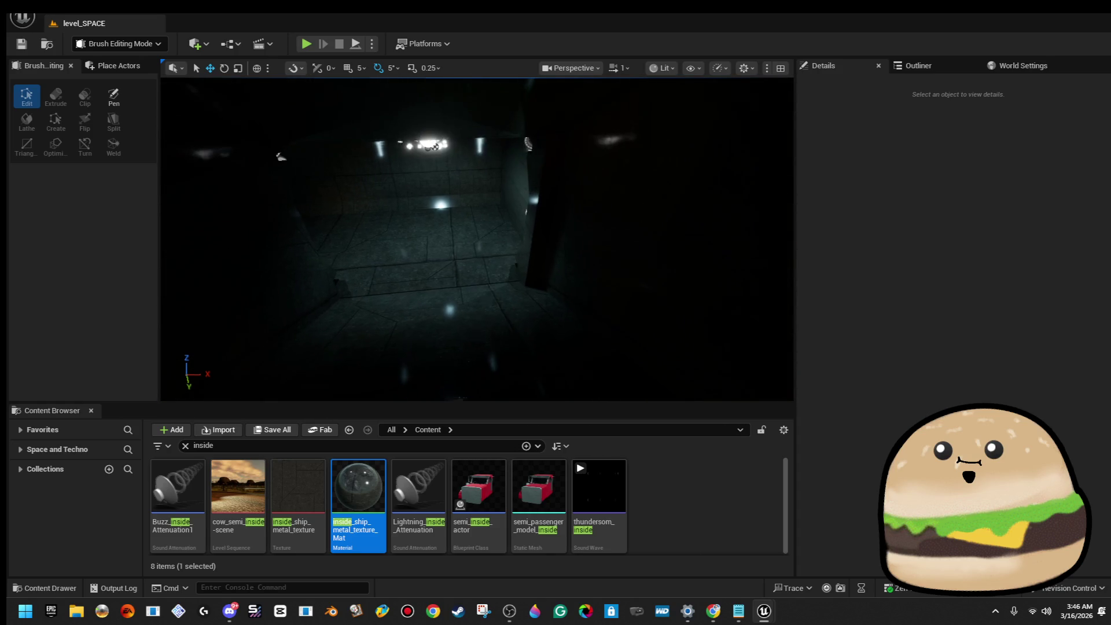
{"action": "left_click_drag", "start_coordinate": [376, 272], "coordinate": [363, 264]}
{"action": "left_click", "coordinate": [600, 245]}
{"action": "left_click_drag", "start_coordinate": [600, 246], "coordinate": [543, 229]}
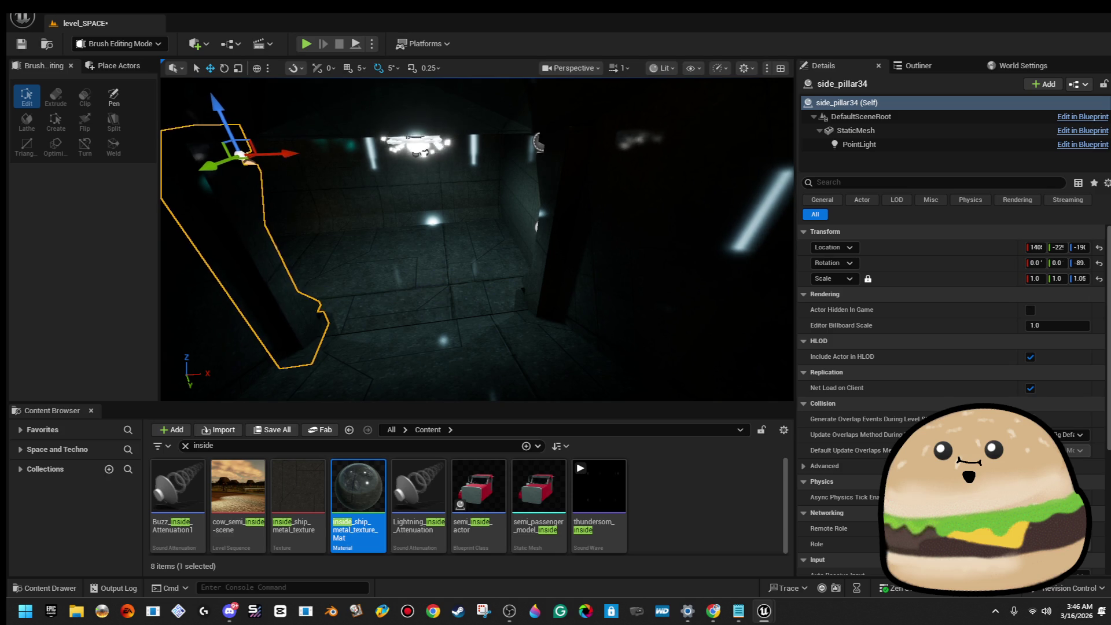
{"action": "key", "text": "f"}
{"action": "mouse_move", "coordinate": [467, 223]}
{"action": "left_mouse_down"}
{"action": "mouse_move", "coordinate": [498, 301]}
{"action": "mouse_move", "coordinate": [376, 246]}
{"action": "left_mouse_up"}
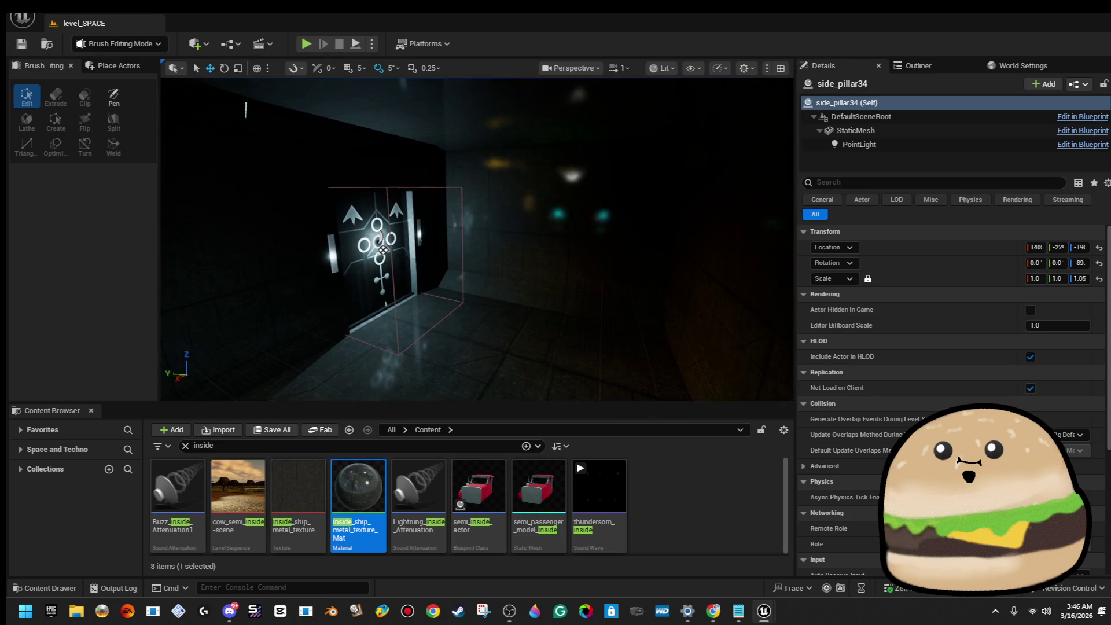
{"action": "left_click_drag", "start_coordinate": [480, 220], "coordinate": [580, 241]}
{"action": "left_click", "coordinate": [399, 226]}
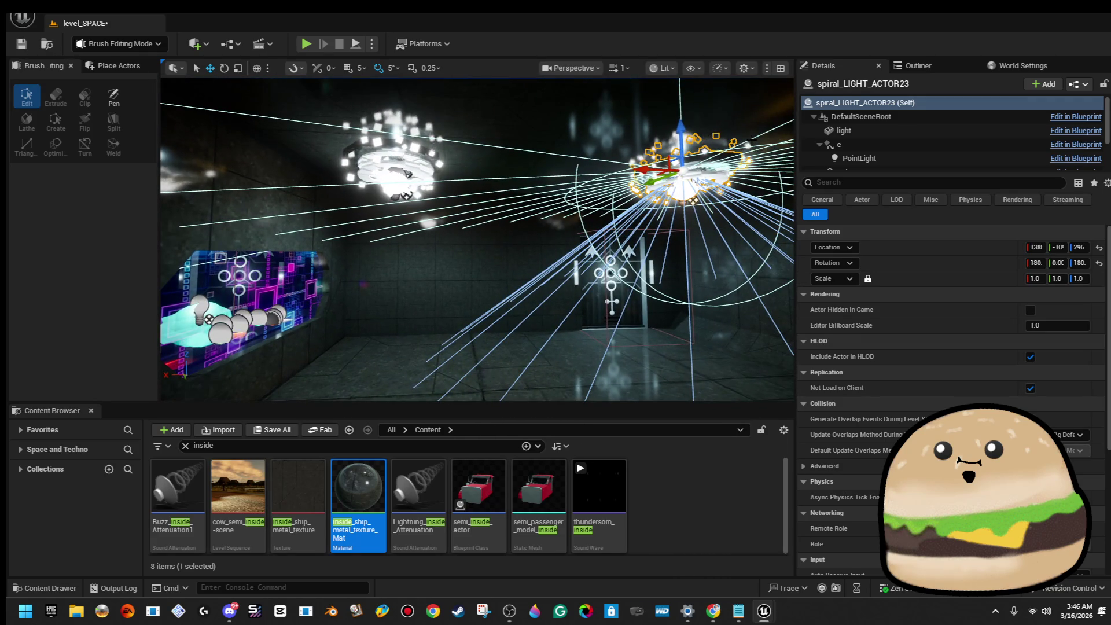
{"action": "left_click", "coordinate": [359, 139]}
{"action": "key", "text": "Delete"}
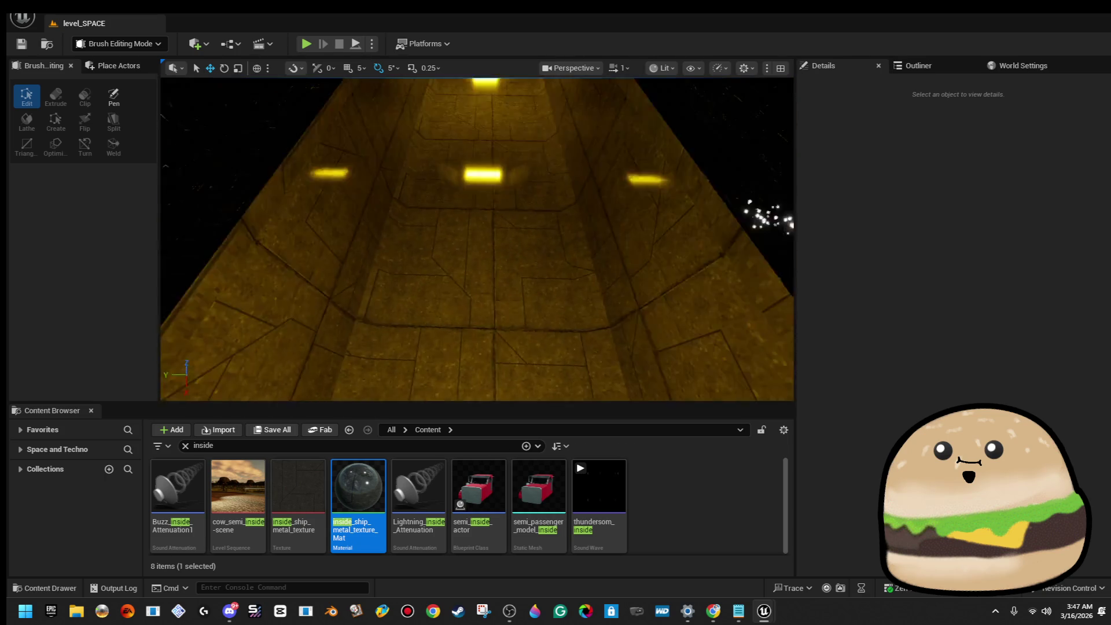
Step: Save all unsaved levels and assets, then search the Content Browser for spark
{"action": "key", "text": "alt+f"}
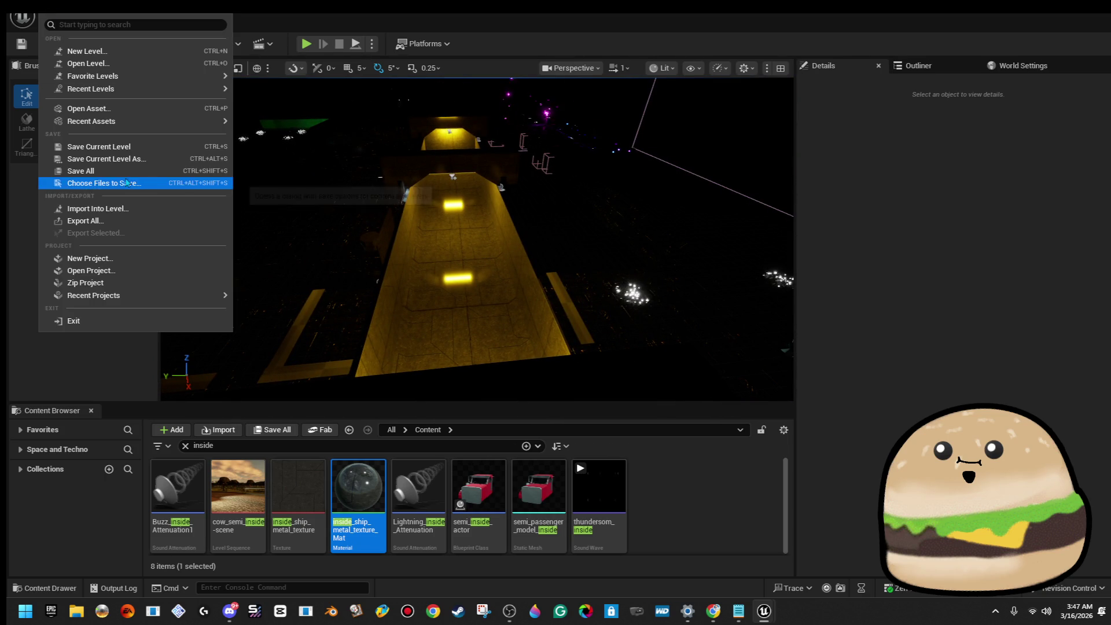
{"action": "left_click", "coordinate": [135, 171]}
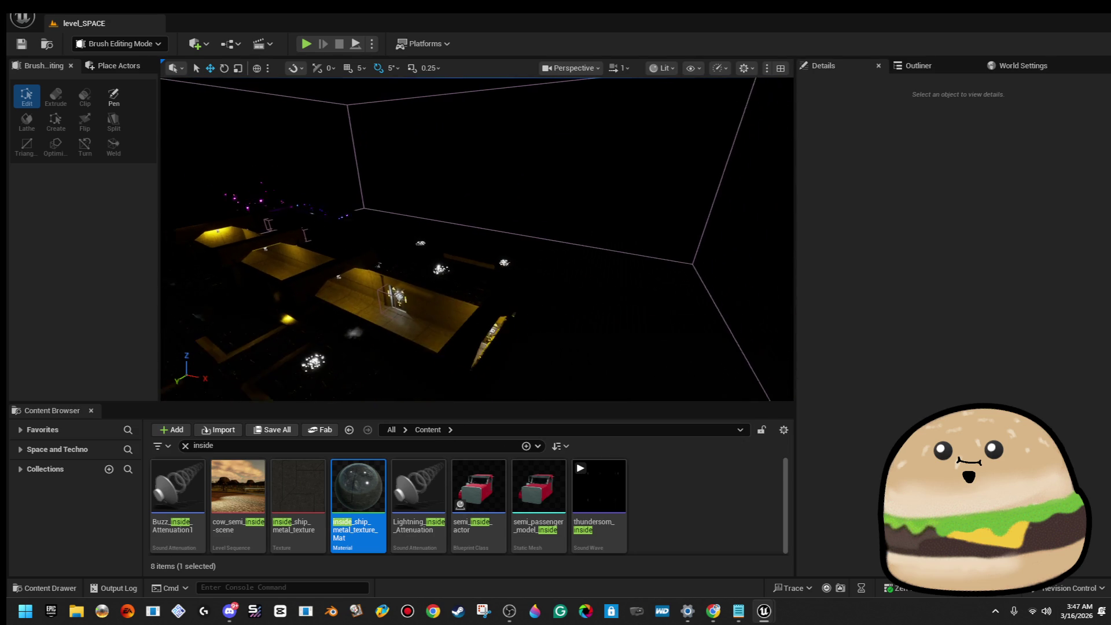
{"action": "double_click", "coordinate": [305, 443]}
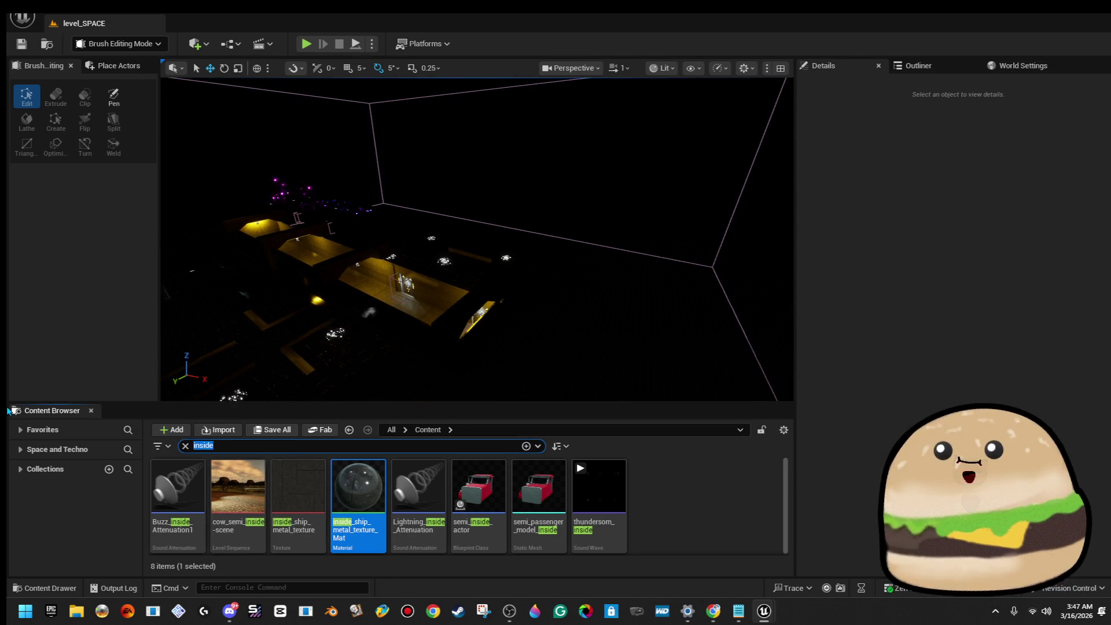
{"action": "type", "text": "spark"}
{"action": "key", "text": "Return"}
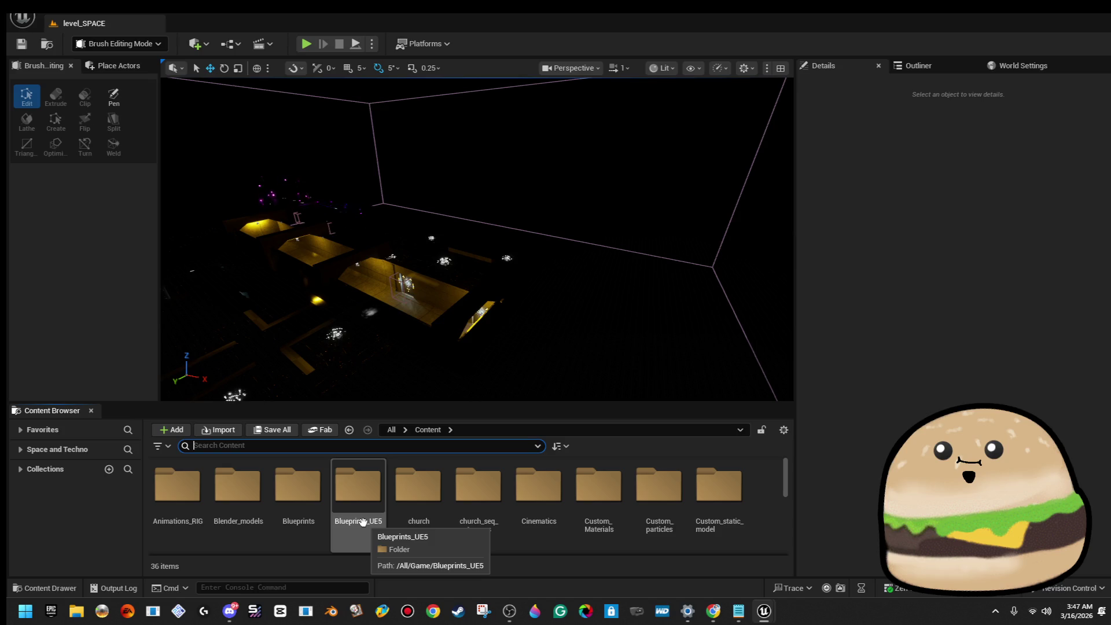
Step: Search for the purple particle asset and open Space_particle_purple
{"action": "type", "text": "e"}
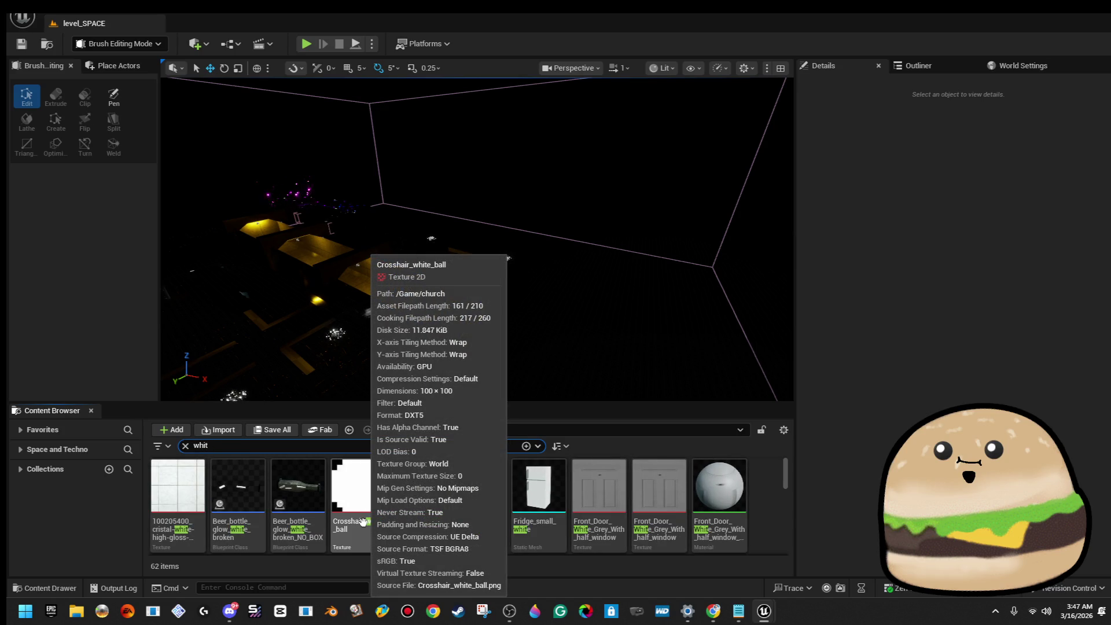
{"action": "key", "text": "BackSpace"}
{"action": "key", "text": "BackSpace"}
{"action": "key", "text": "BackSpace"}
{"action": "type", "text": "ue"}
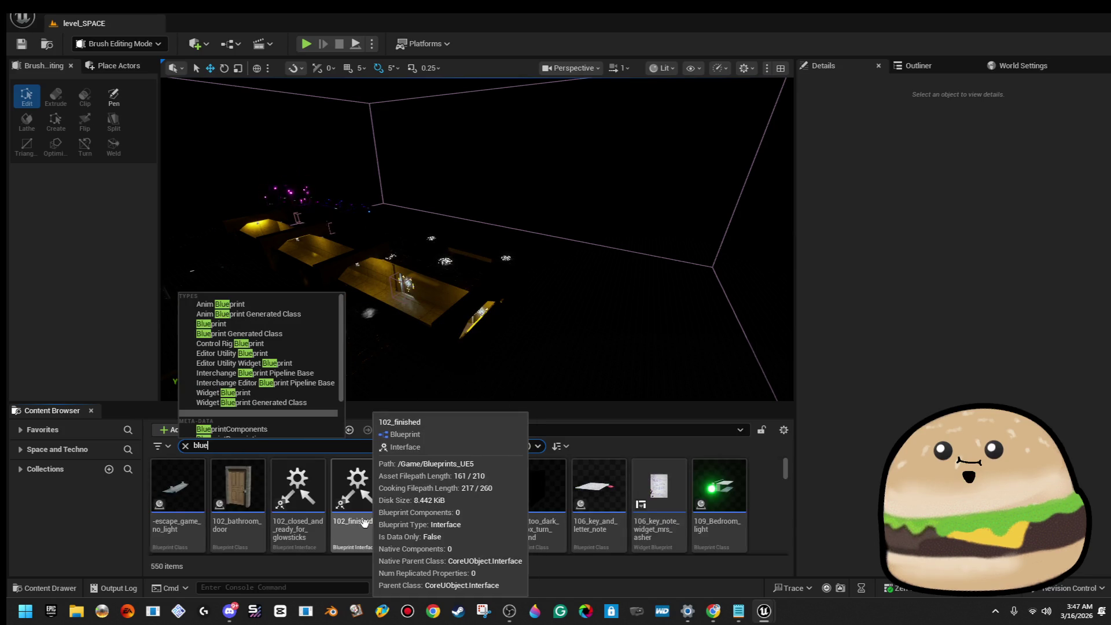
{"action": "type", "text": "urple"}
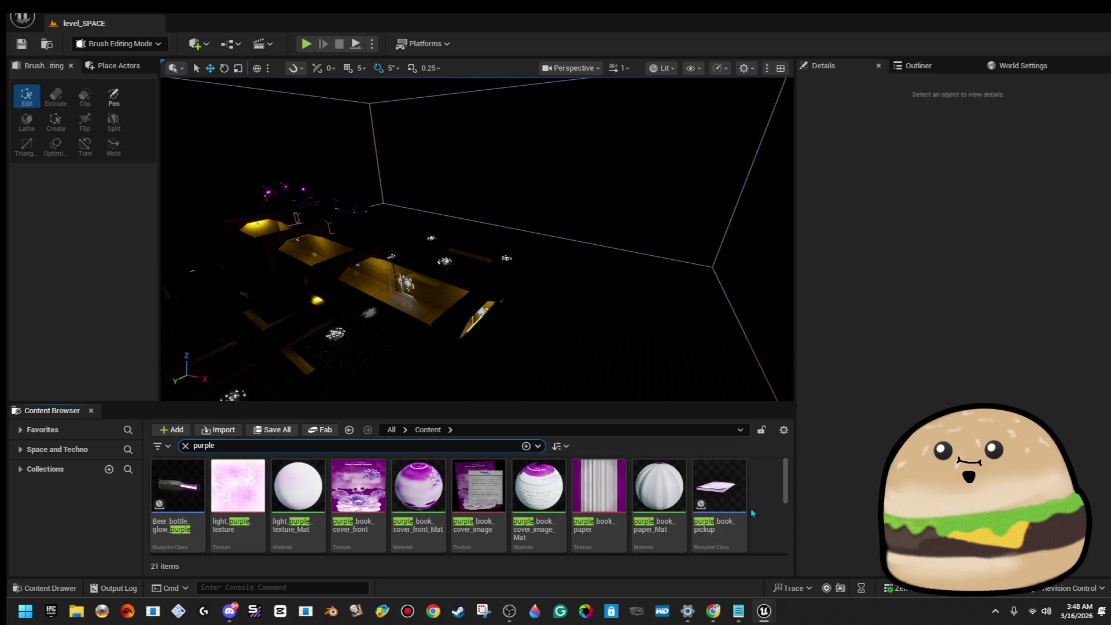
{"action": "scroll", "coordinate": [751, 509], "scroll_direction": "down", "scroll_amount": 5}
{"action": "scroll", "coordinate": [751, 509], "scroll_direction": "up", "scroll_amount": 2}
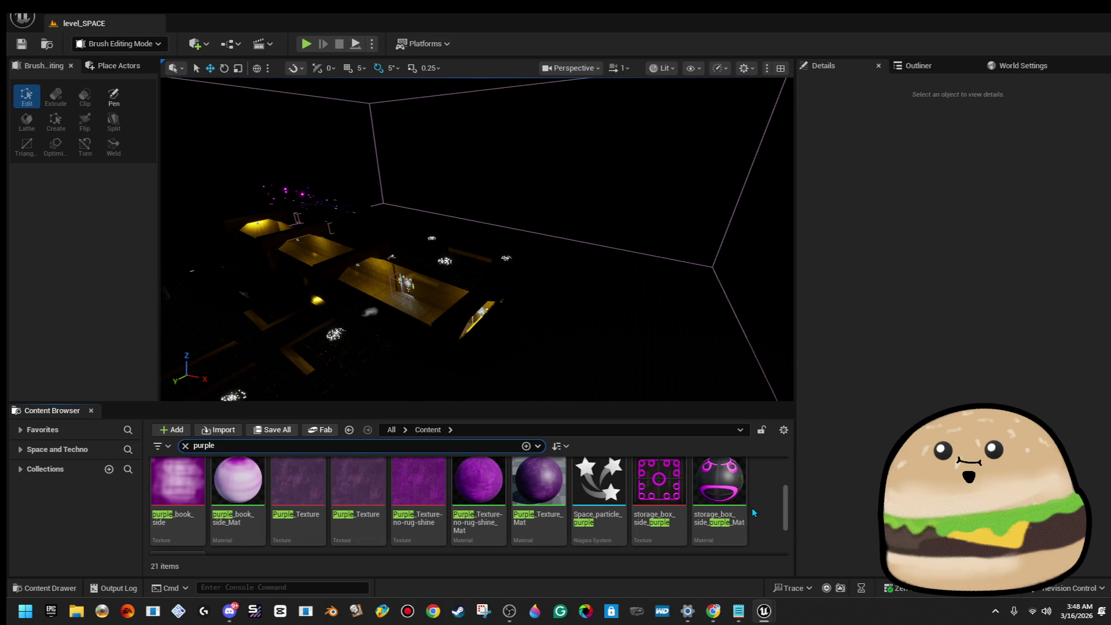
{"action": "double_click", "coordinate": [619, 483]}
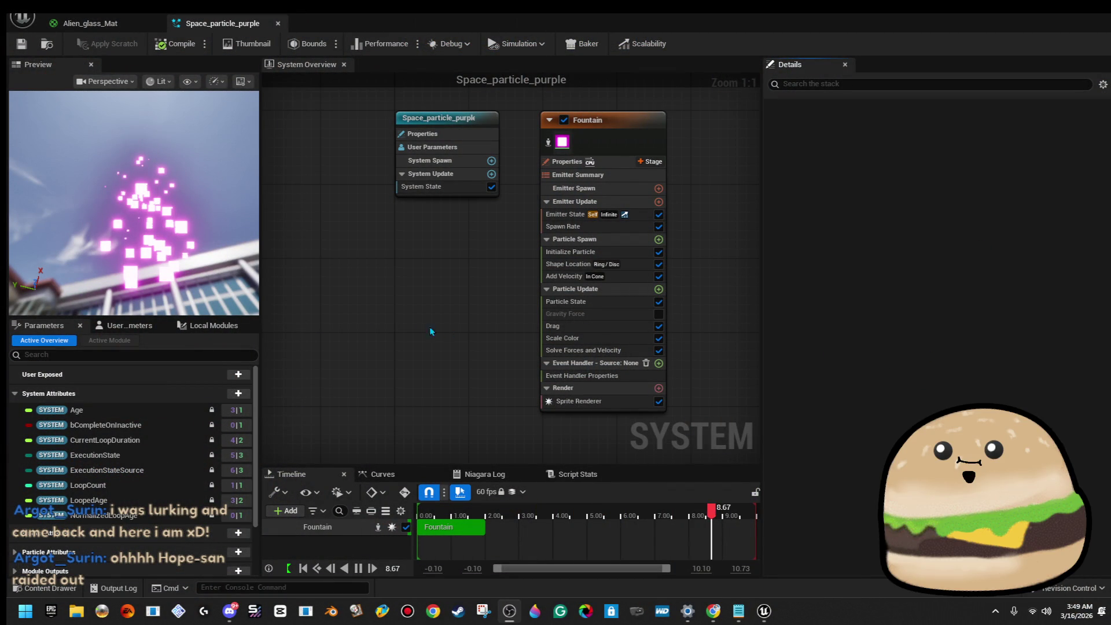
Step: Tilt the Niagara preview, close Space_particle_purple, and recentre the Alien_glass_Mat material graph
{"action": "mouse_move", "coordinate": [145, 173]}
{"action": "left_mouse_down"}
{"action": "mouse_move", "coordinate": [145, 209]}
{"action": "mouse_move", "coordinate": [215, 246]}
{"action": "left_mouse_up"}
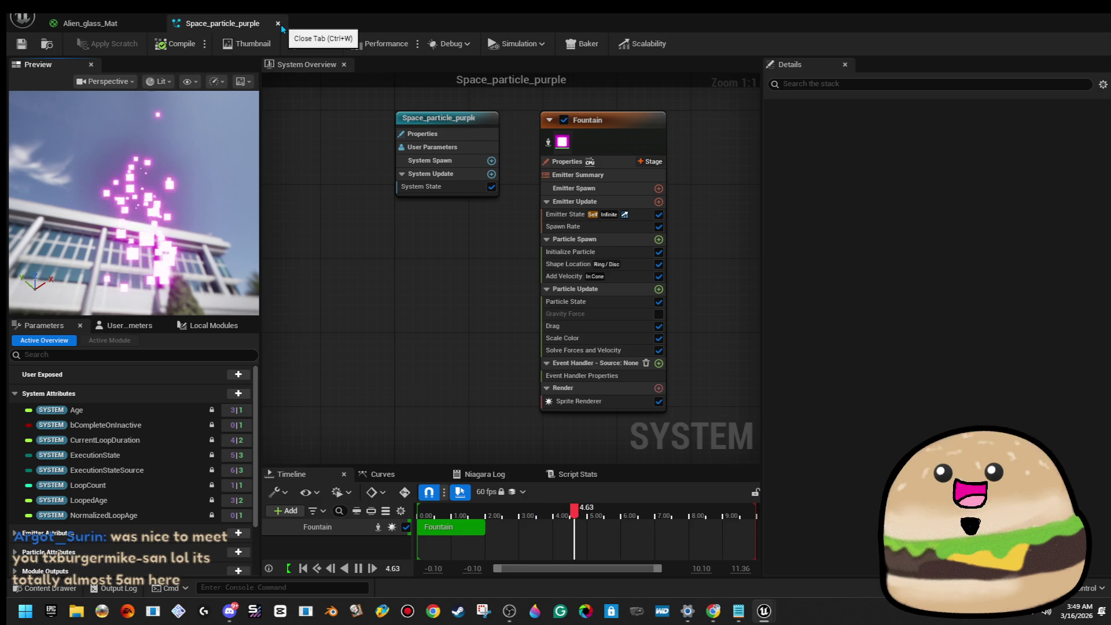
{"action": "left_click", "coordinate": [278, 24]}
{"action": "mouse_move", "coordinate": [493, 346]}
{"action": "left_mouse_down"}
{"action": "mouse_move", "coordinate": [533, 342]}
{"action": "mouse_move", "coordinate": [640, 374]}
{"action": "left_mouse_up"}
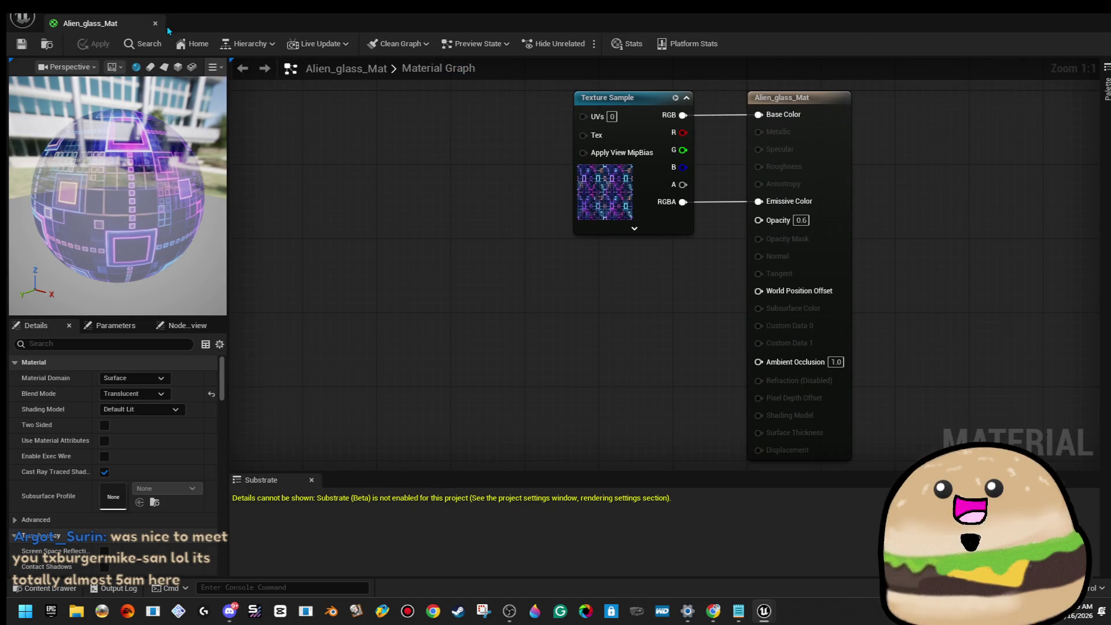
Step: Close Alien_glass_Mat, show the space_stuff_actor folder, and inspect Space_particle_white
{"action": "left_click", "coordinate": [155, 23]}
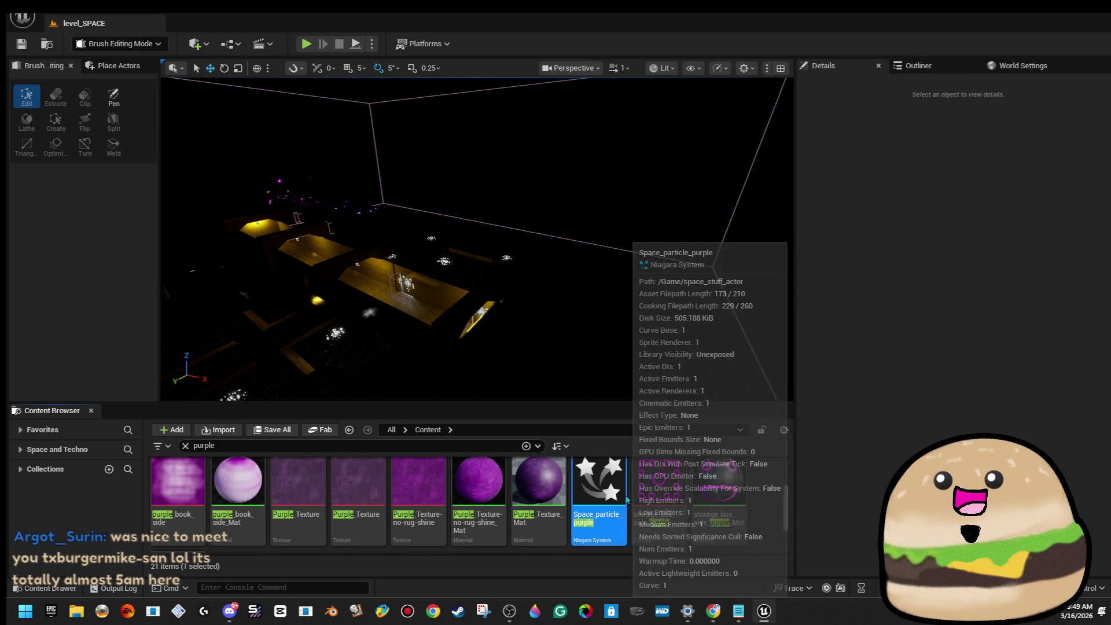
{"action": "right_click", "coordinate": [627, 499]}
{"action": "left_click", "coordinate": [740, 330]}
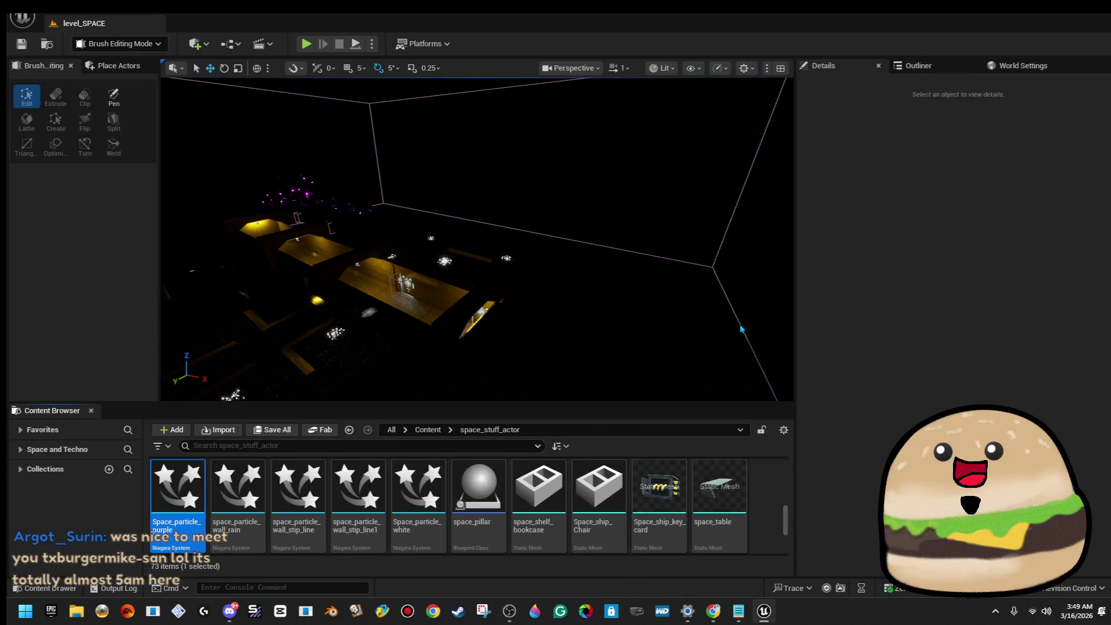
{"action": "scroll", "coordinate": [643, 477], "scroll_direction": "down", "scroll_amount": 1}
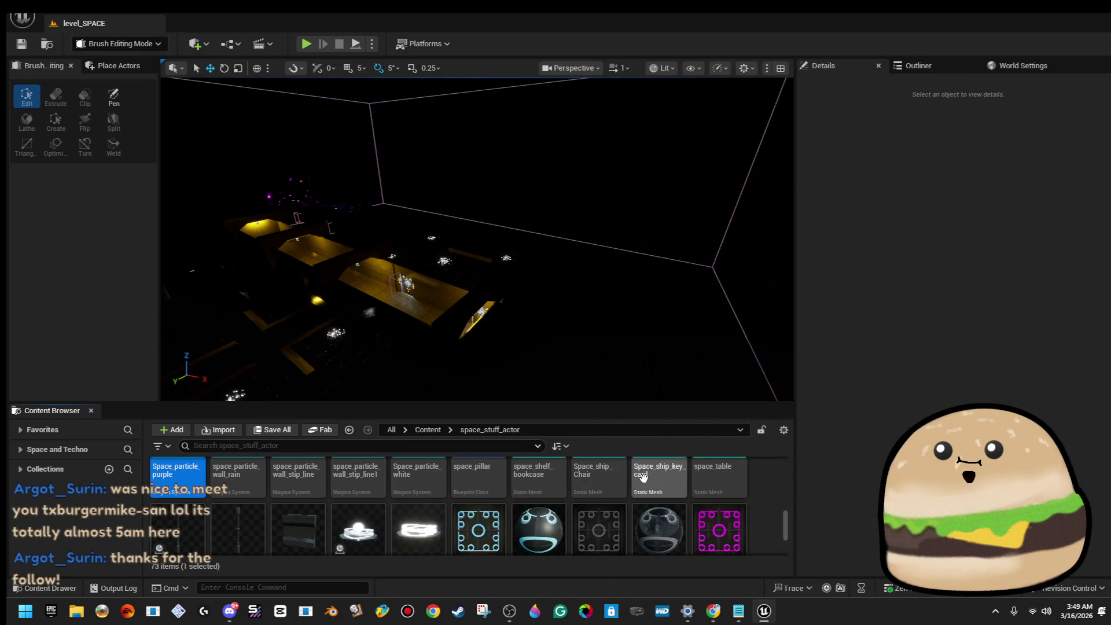
{"action": "scroll", "coordinate": [643, 477], "scroll_direction": "up", "scroll_amount": 1}
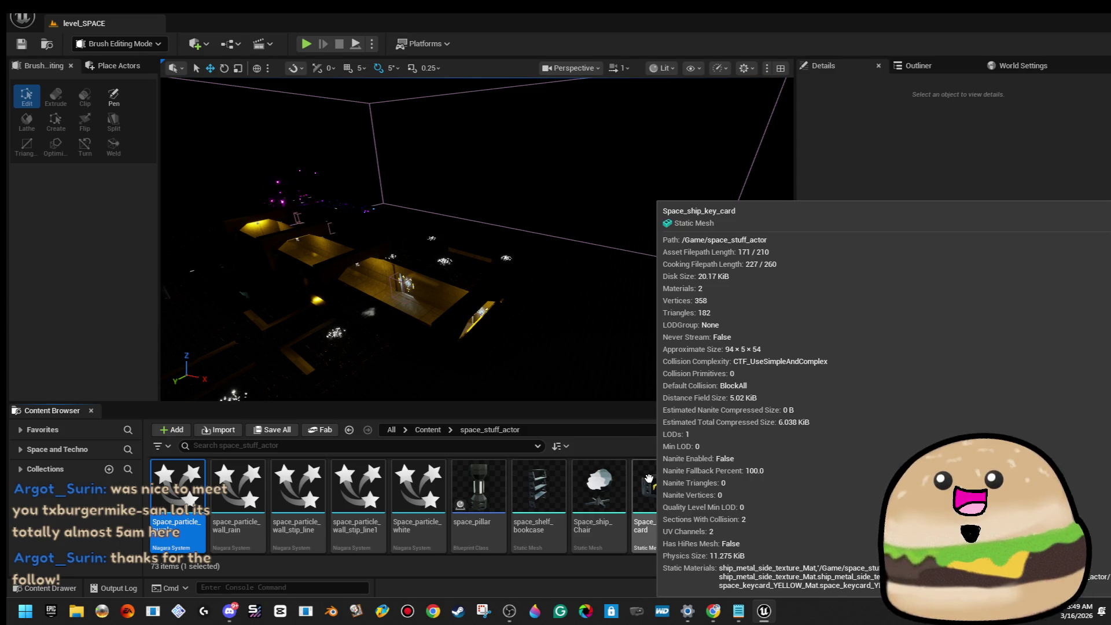
{"action": "double_click", "coordinate": [434, 498]}
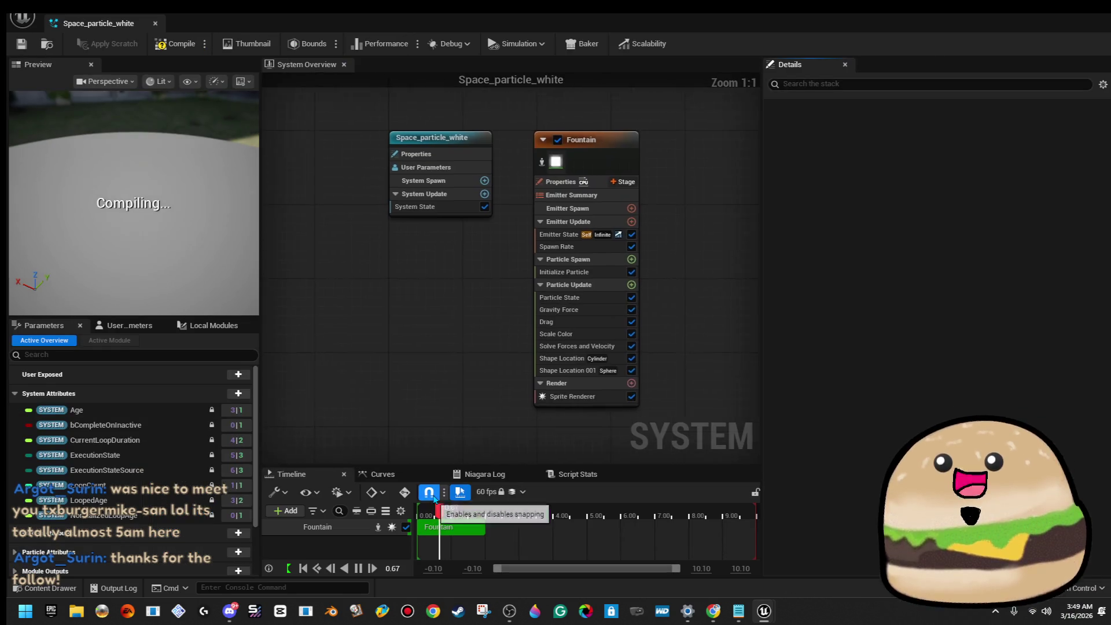
{"action": "left_click", "coordinate": [155, 23]}
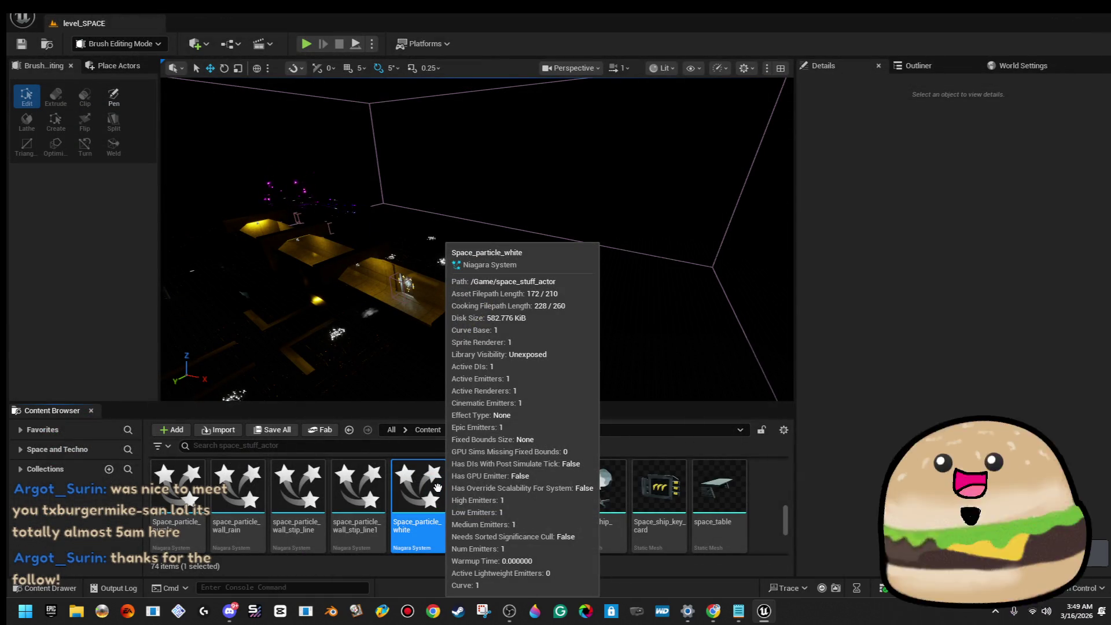
Step: Rename the Space_particle_white1 copy to stars_in_space_sky and open it
{"action": "scroll", "coordinate": [637, 509], "scroll_direction": "down", "scroll_amount": 1}
{"action": "scroll", "coordinate": [695, 530], "scroll_direction": "up", "scroll_amount": 2}
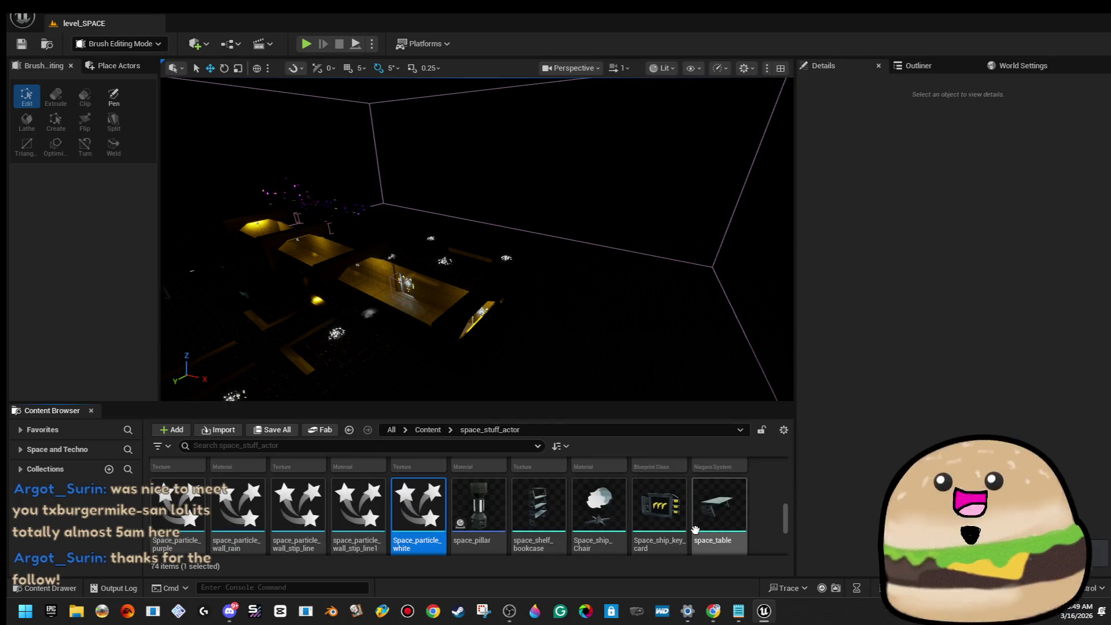
{"action": "scroll", "coordinate": [738, 523], "scroll_direction": "down", "scroll_amount": 3}
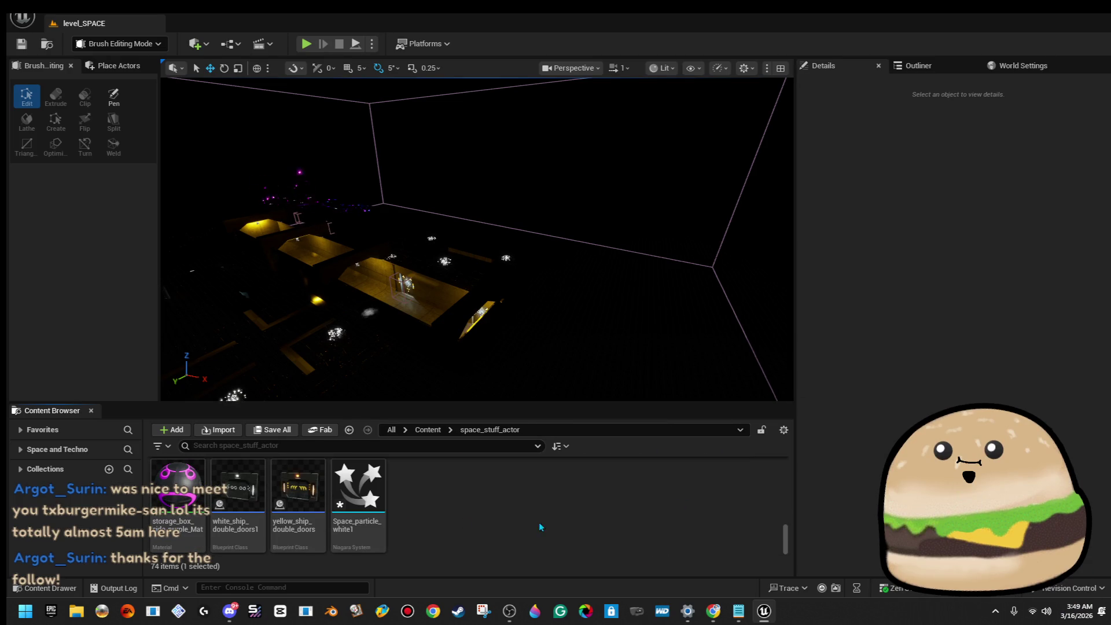
{"action": "right_click", "coordinate": [362, 501]}
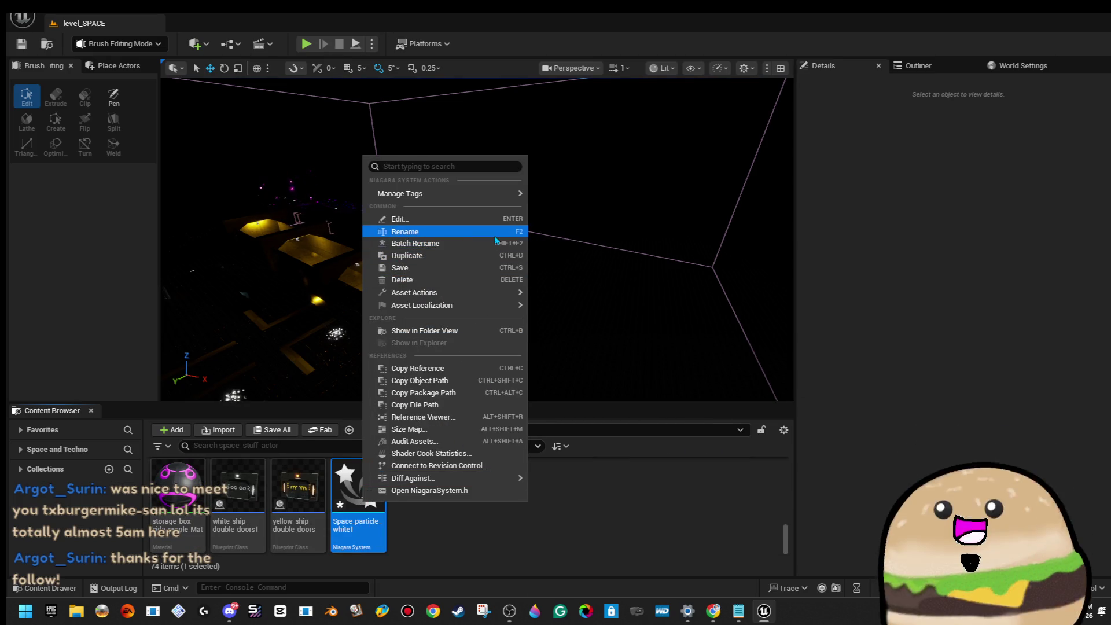
{"action": "left_click", "coordinate": [495, 232]}
{"action": "type", "text": "stars"}
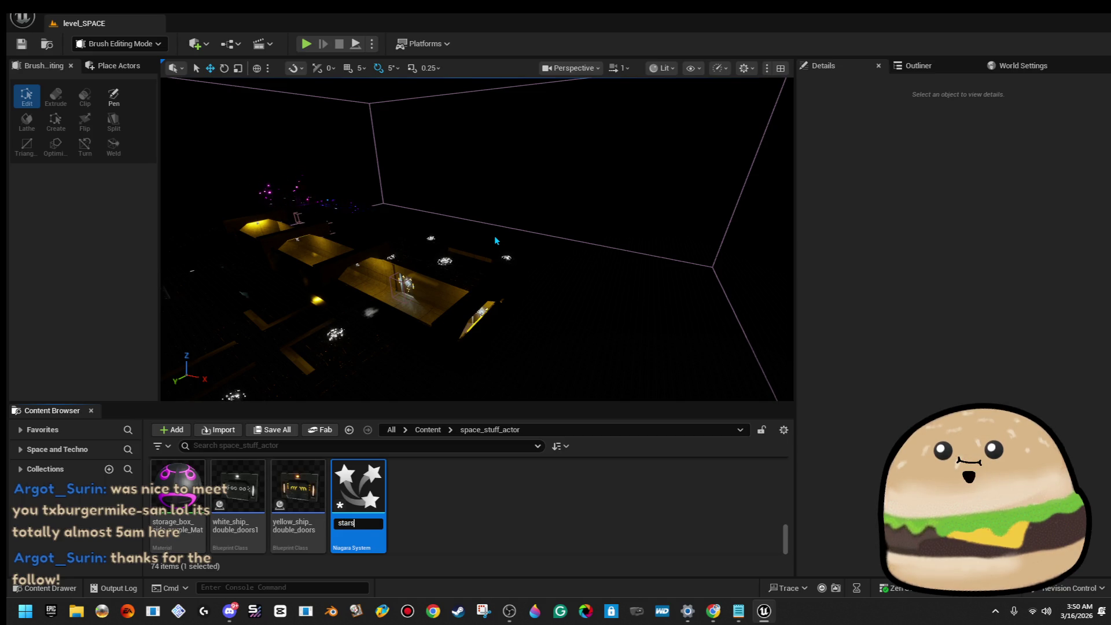
{"action": "type", "text": "_space_sky"}
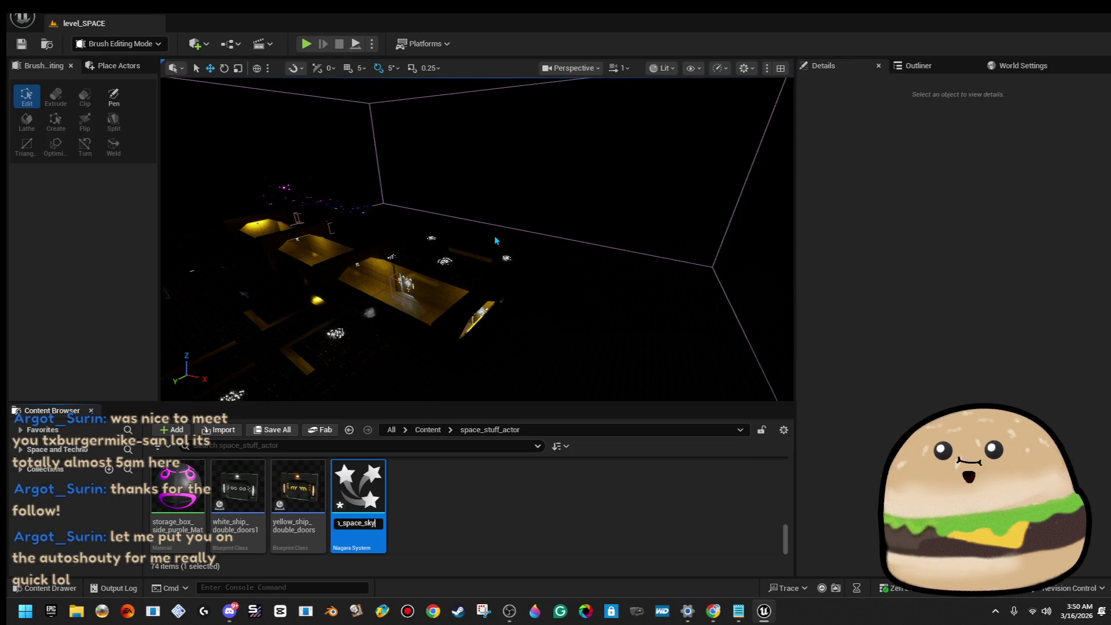
{"action": "key", "text": "Return"}
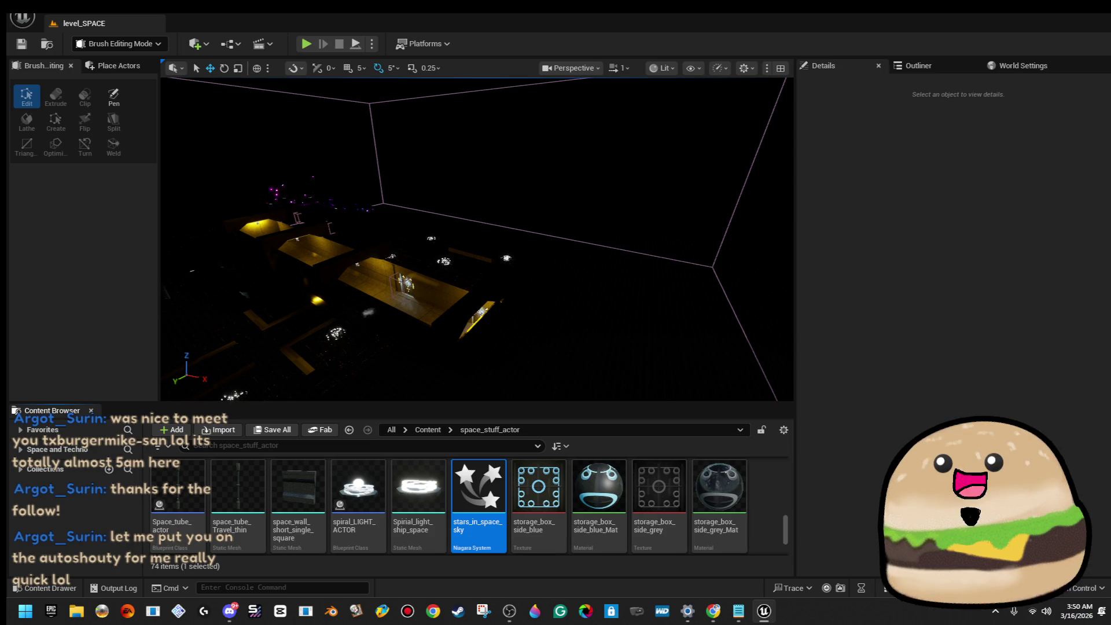
{"action": "double_click", "coordinate": [484, 509]}
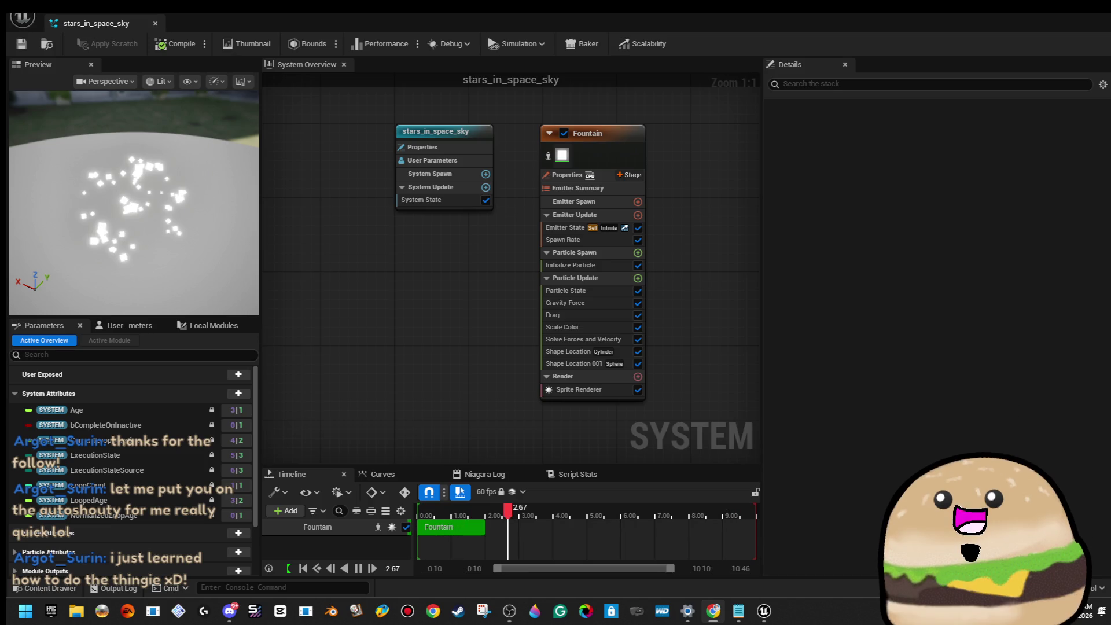
{"action": "left_click_drag", "start_coordinate": [1110, 33], "coordinate": [463, 35]}
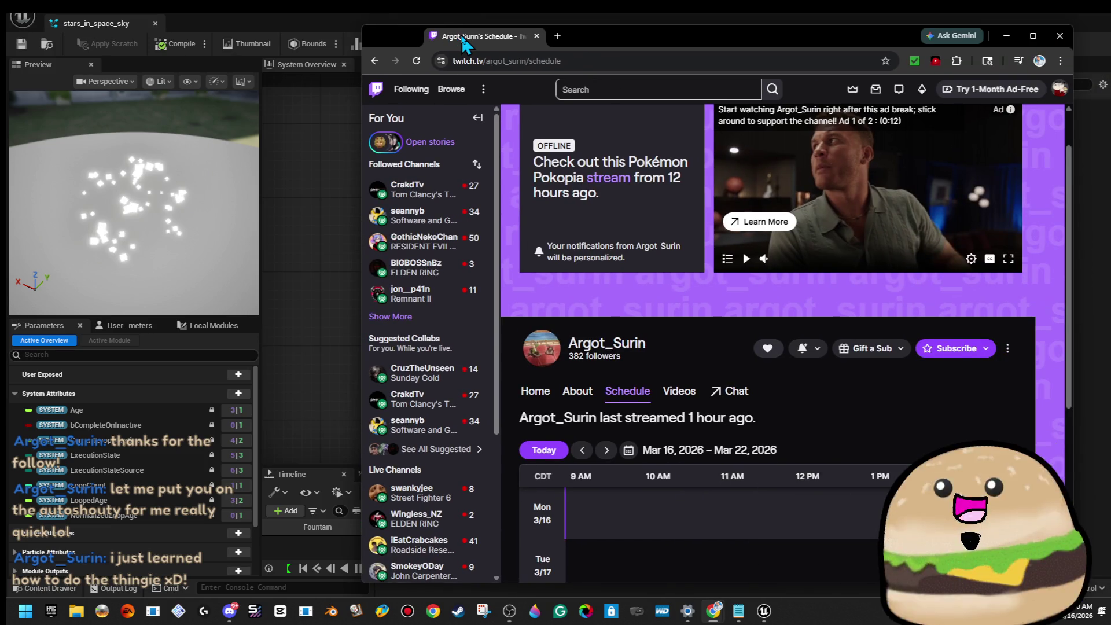
{"action": "scroll", "coordinate": [716, 471], "scroll_direction": "down", "scroll_amount": 4}
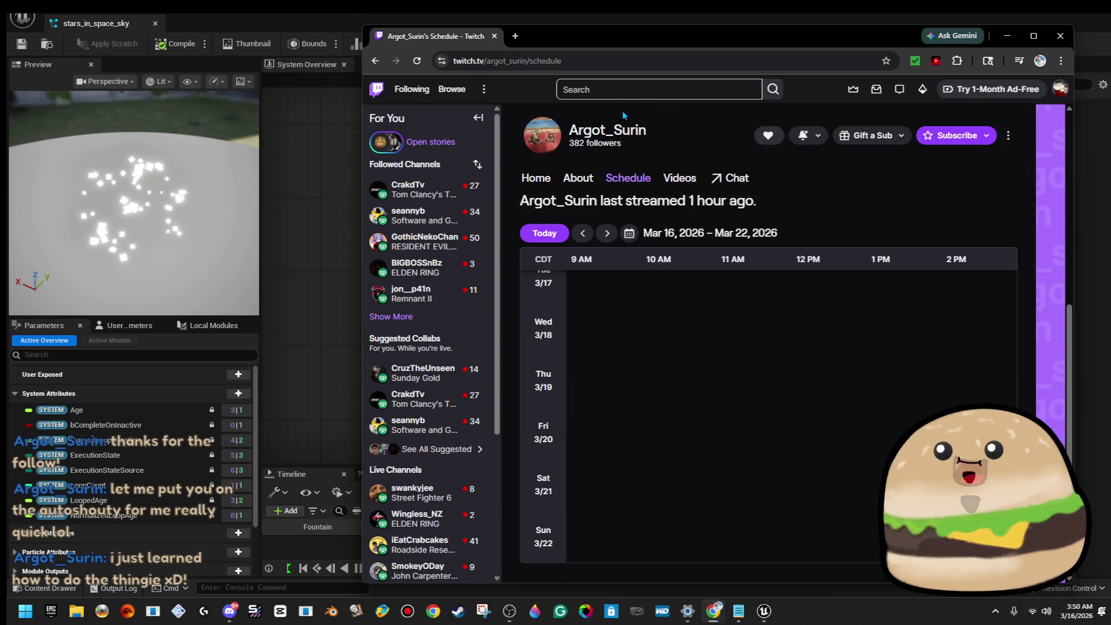
{"action": "left_click", "coordinate": [578, 180]}
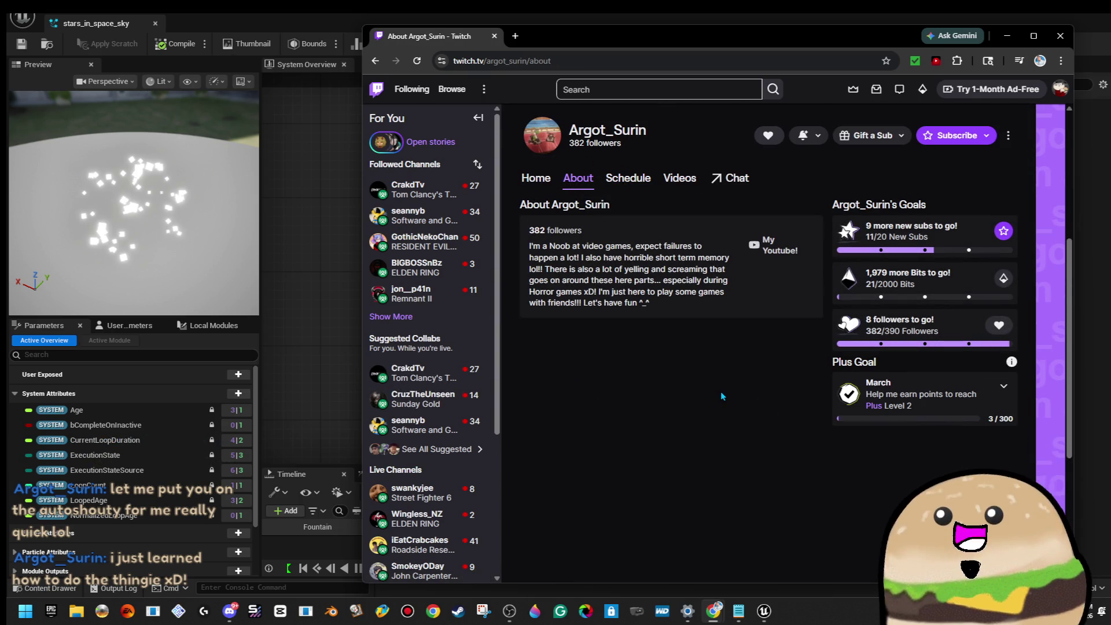
{"action": "left_click", "coordinate": [676, 181]}
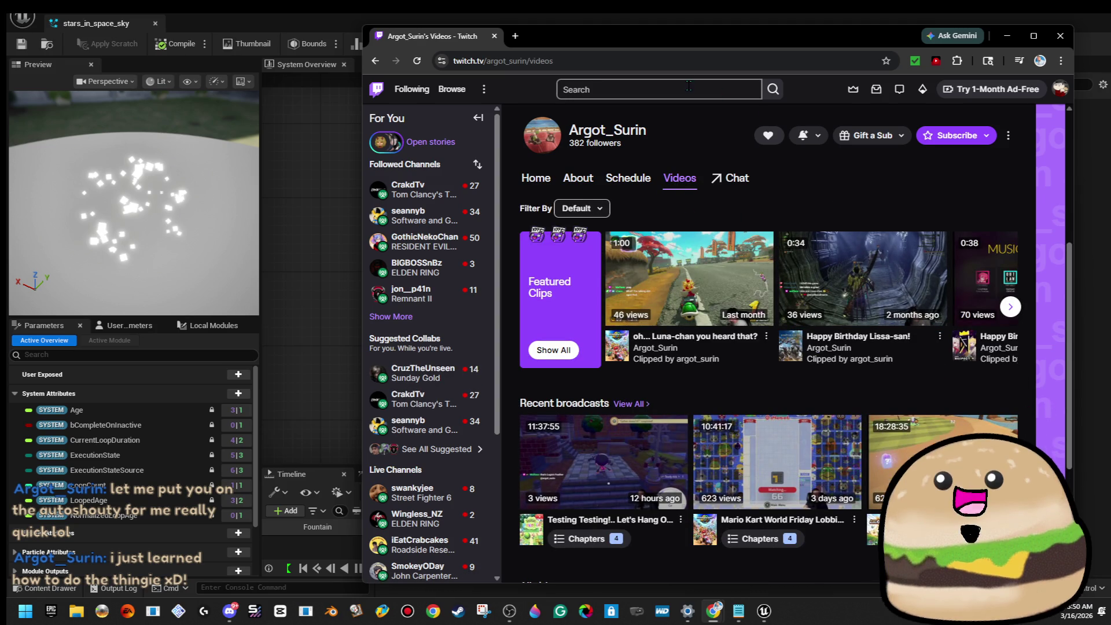
{"action": "key", "text": "alt+Tab"}
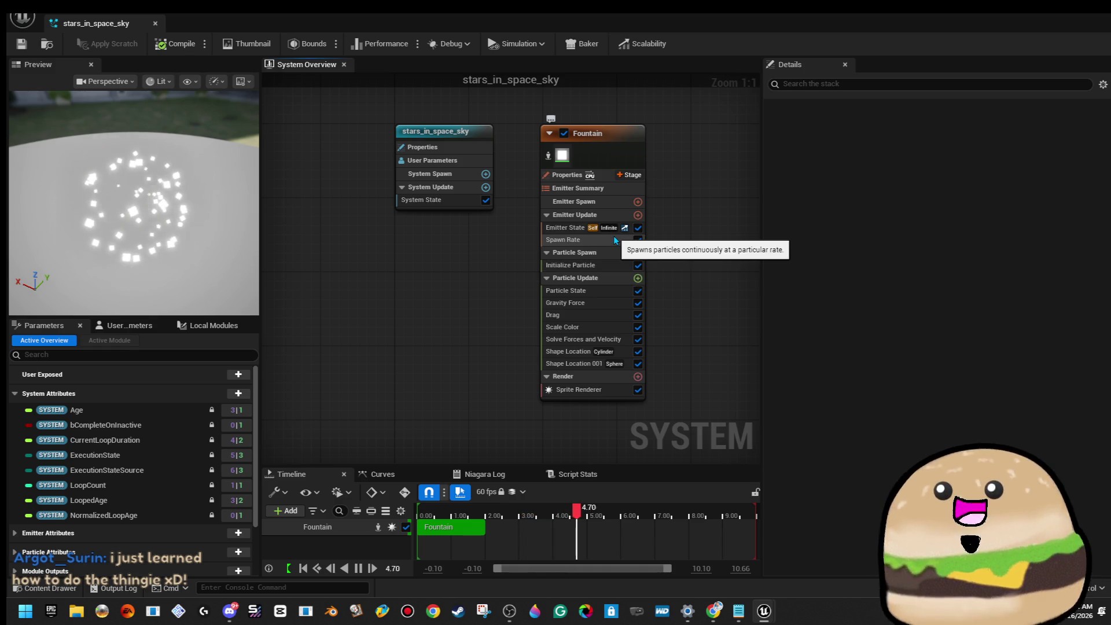
Step: Switch the Fountain emitter's second Shape Location module to a Box / Plane shape
{"action": "left_click", "coordinate": [614, 270]}
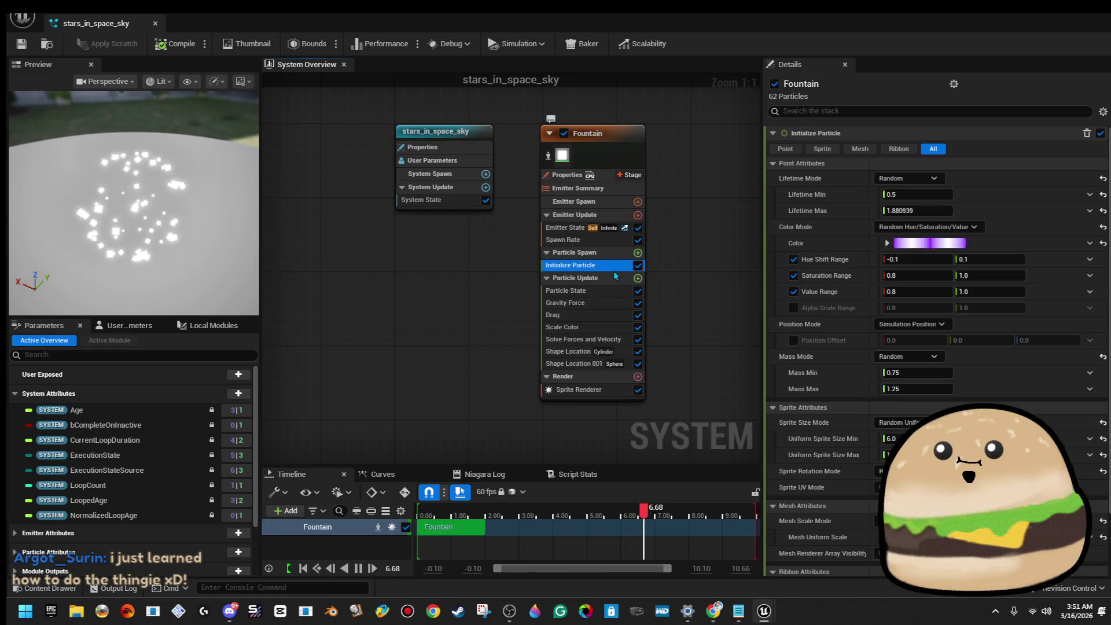
{"action": "left_click", "coordinate": [599, 364]}
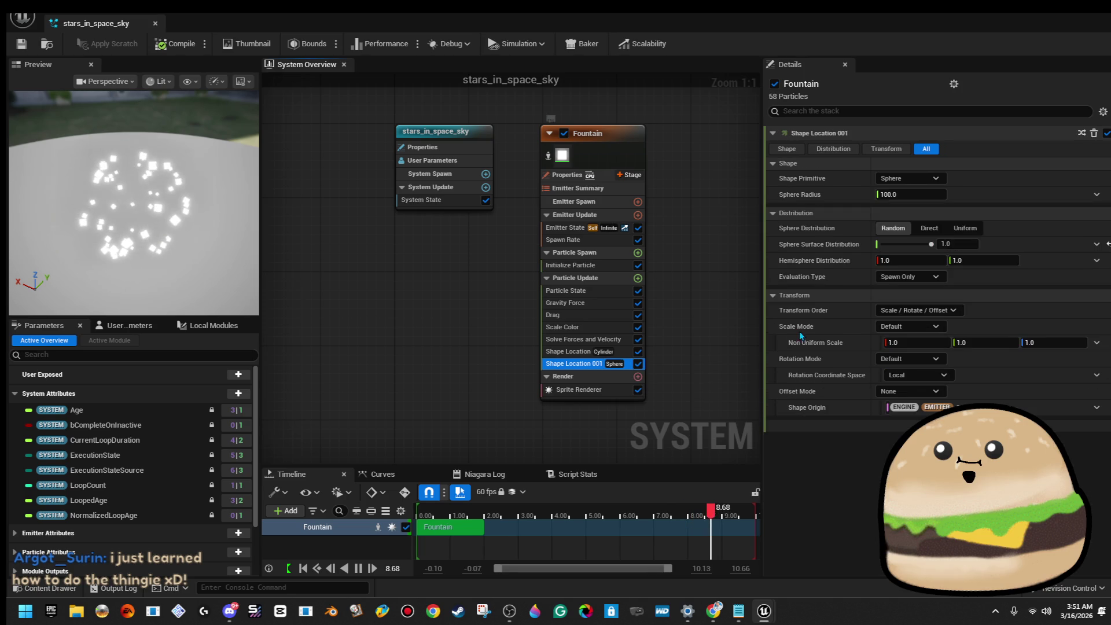
{"action": "left_click", "coordinate": [921, 179]}
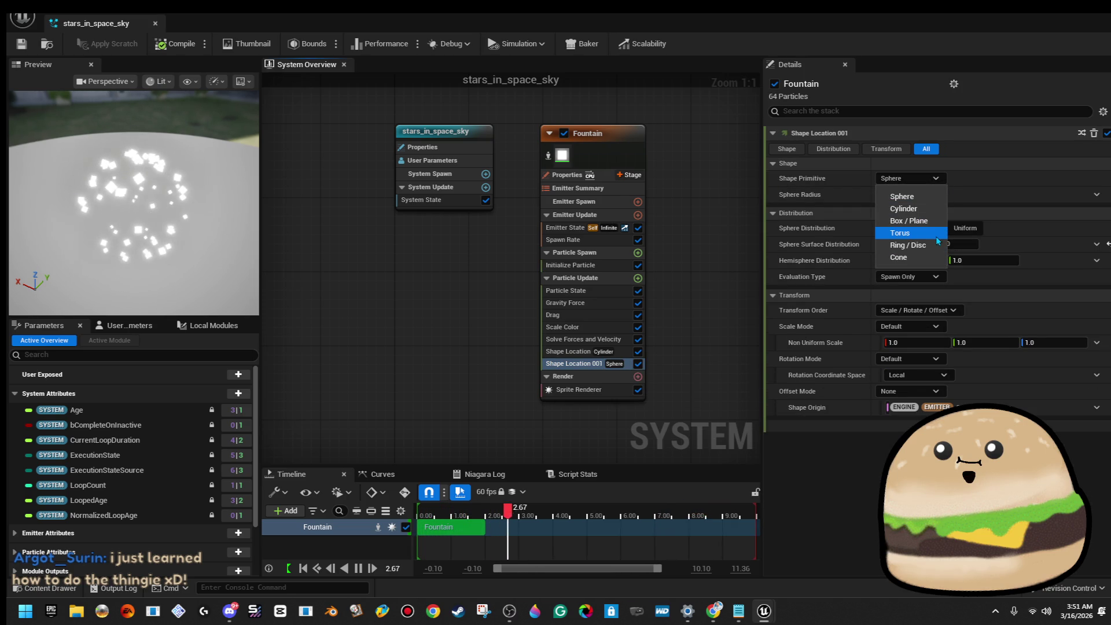
{"action": "left_click", "coordinate": [914, 221]}
{"action": "left_click", "coordinate": [935, 194]}
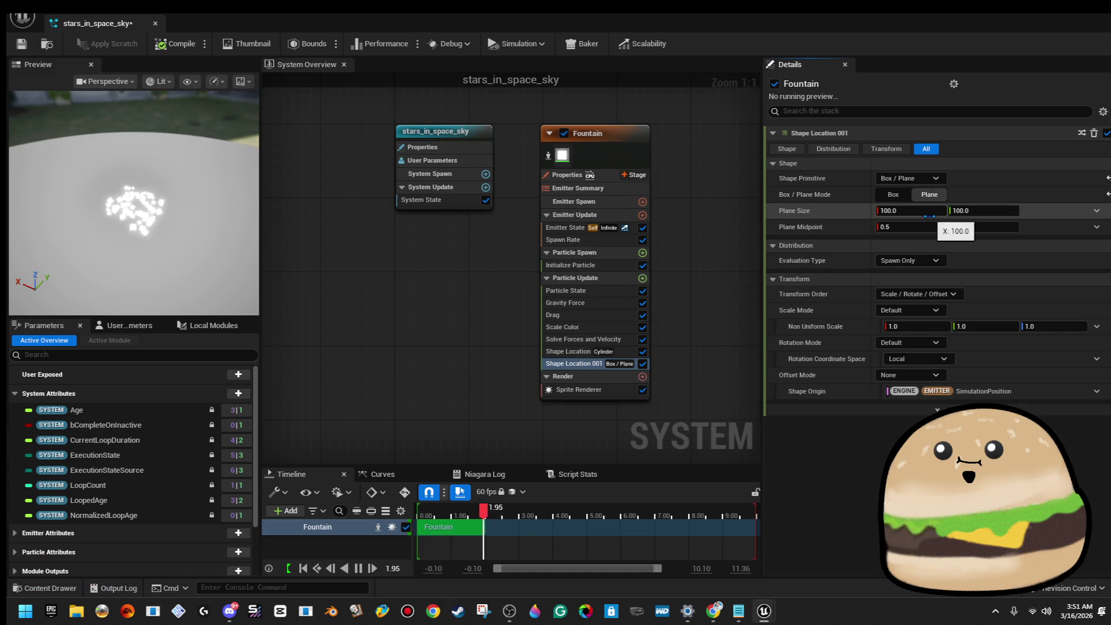
Step: Set the plane size to 10000 for X and Y, then close the Niagara editor
{"action": "left_click", "coordinate": [929, 213]}
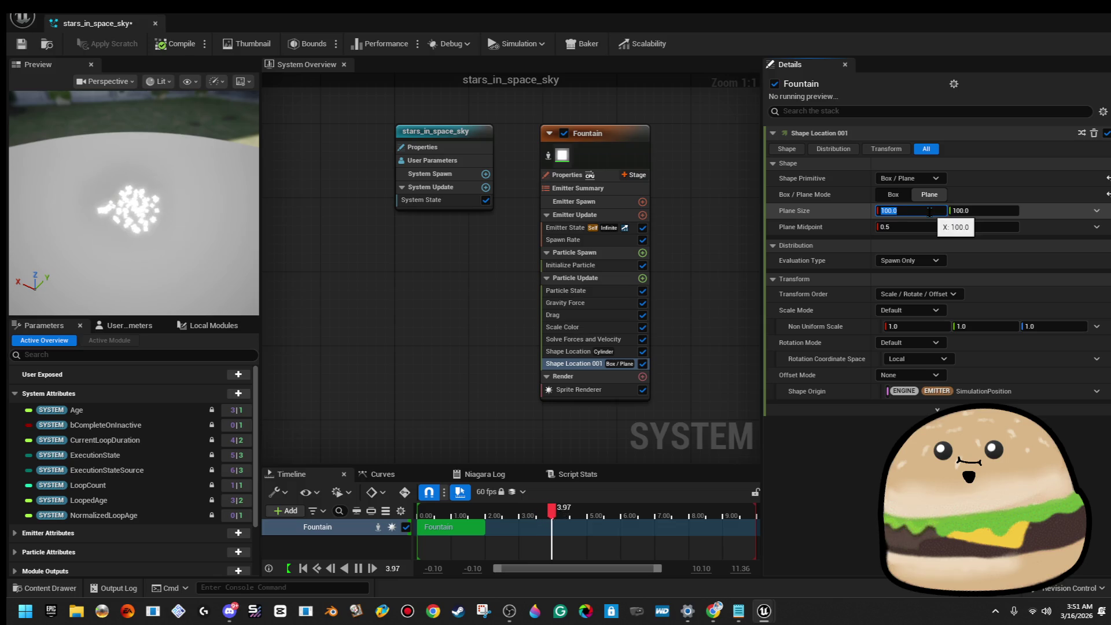
{"action": "type", "text": "10000"}
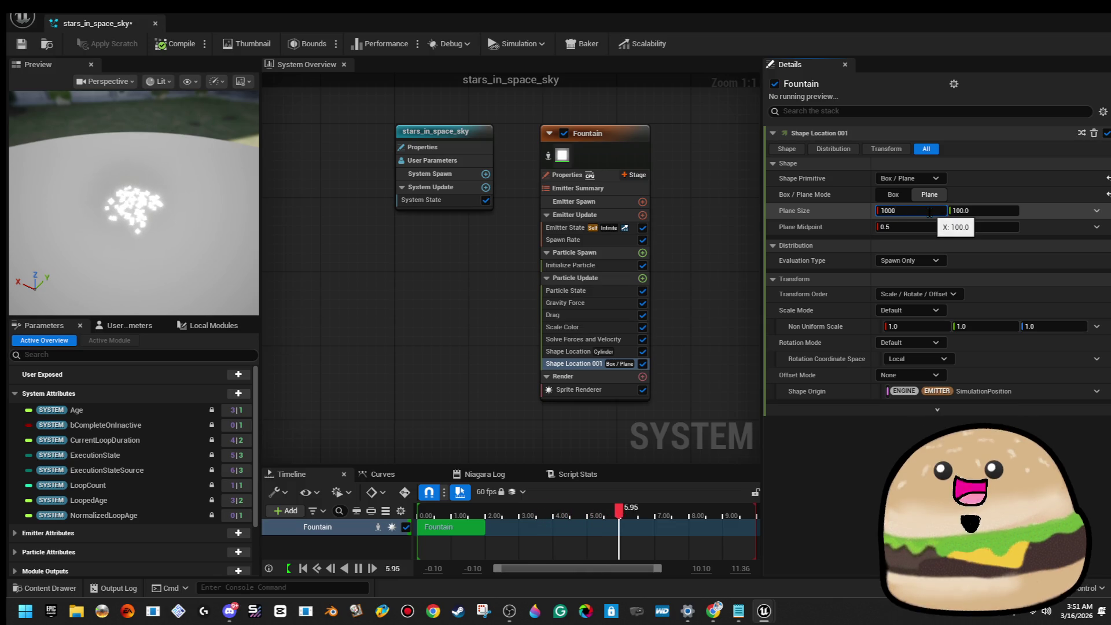
{"action": "key", "text": "Tab"}
{"action": "type", "text": "10000"}
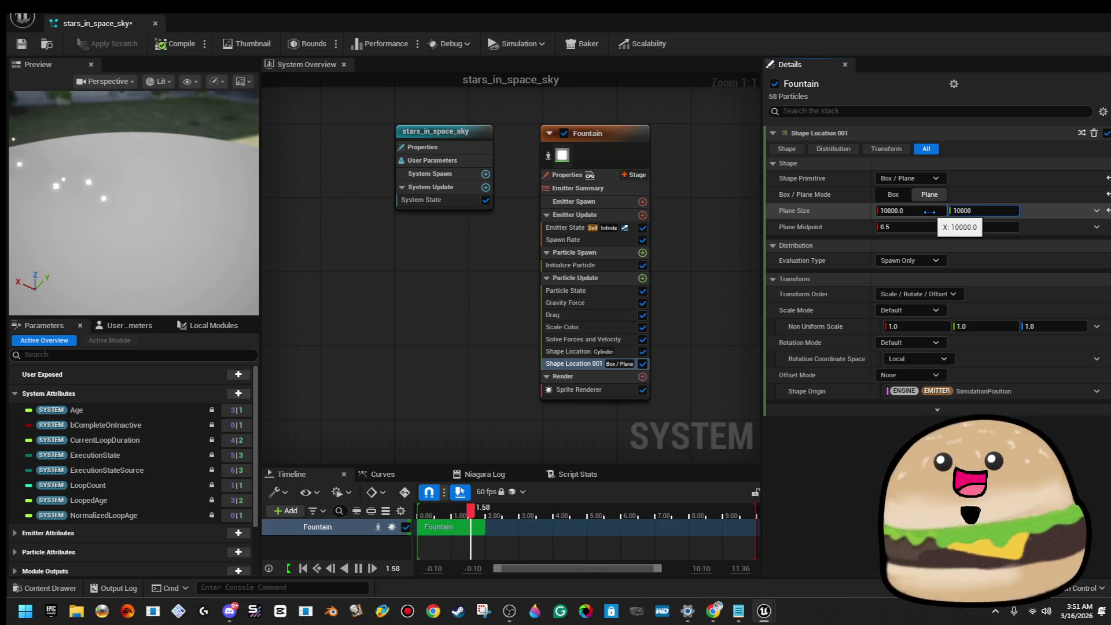
{"action": "key", "text": "Return"}
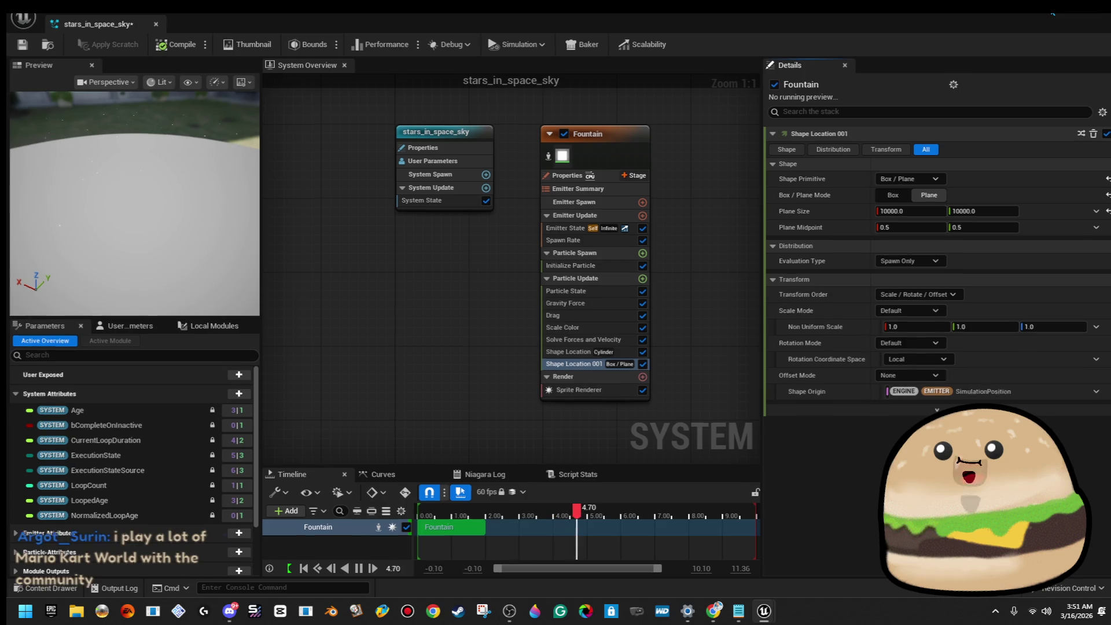
{"action": "left_click", "coordinate": [1053, 13]}
{"action": "key", "text": "Up"}
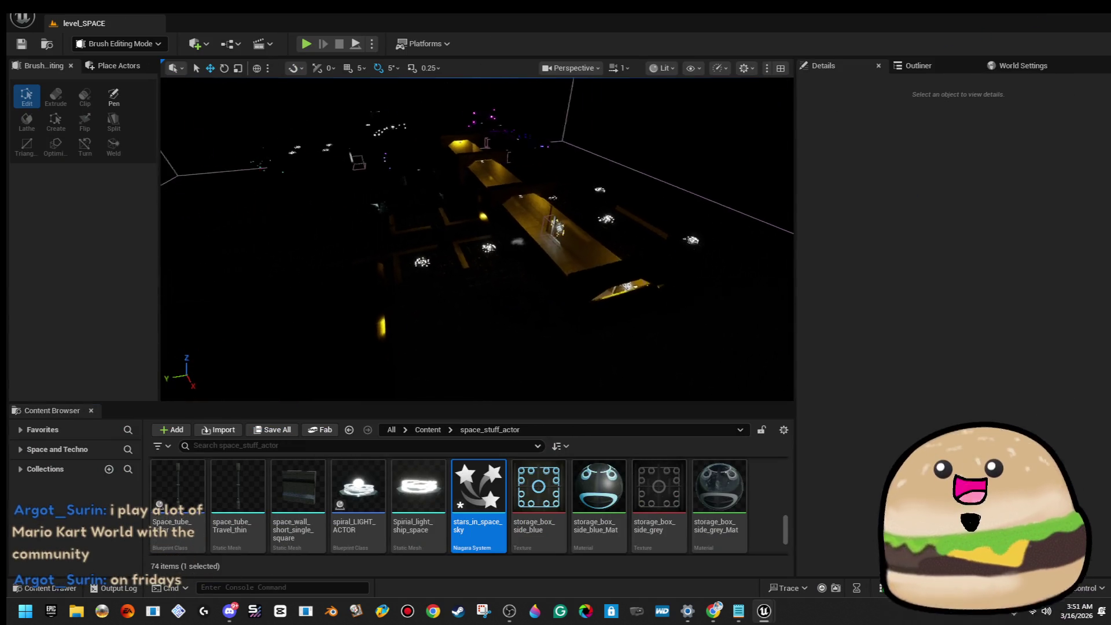
Step: Drag stars_in_space_sky into the viewport, placing it above the yellow corridors
{"action": "key", "text": "Up"}
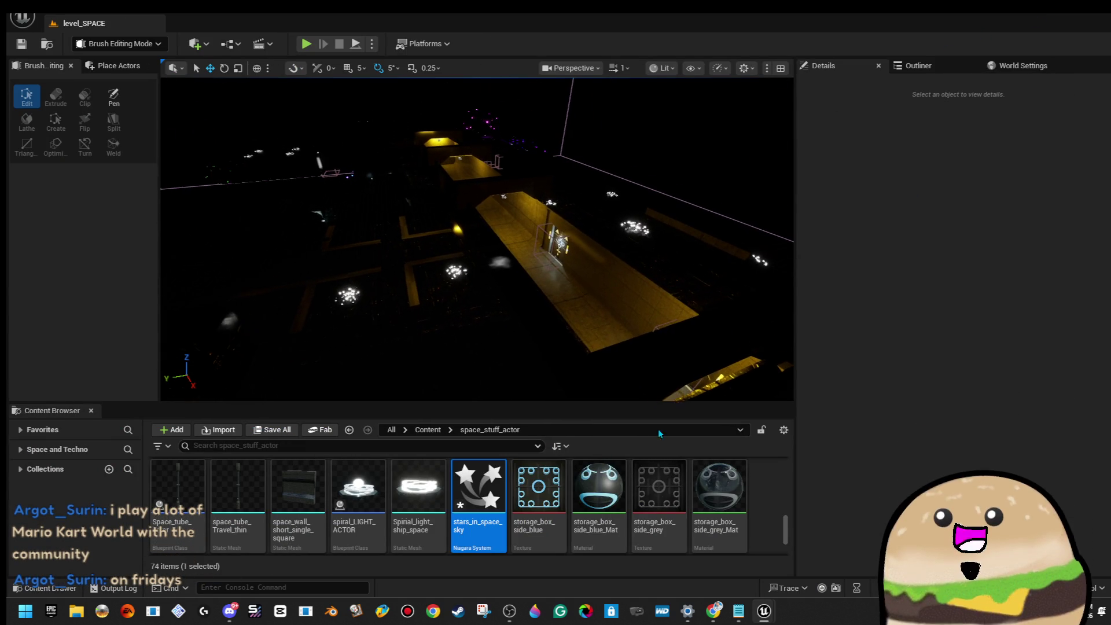
{"action": "mouse_move", "coordinate": [514, 268]}
{"action": "left_mouse_down"}
{"action": "mouse_move", "coordinate": [509, 287]}
{"action": "mouse_move", "coordinate": [535, 145]}
{"action": "mouse_move", "coordinate": [558, 97]}
{"action": "mouse_move", "coordinate": [616, 91]}
{"action": "left_mouse_up"}
{"action": "mouse_move", "coordinate": [523, 379]}
{"action": "left_mouse_down"}
{"action": "mouse_move", "coordinate": [522, 347]}
{"action": "mouse_move", "coordinate": [523, 379]}
{"action": "mouse_move", "coordinate": [547, 315]}
{"action": "left_mouse_up"}
Step: Test-play the level, then select the starfield actor above the ship
{"action": "right_click", "coordinate": [521, 353]}
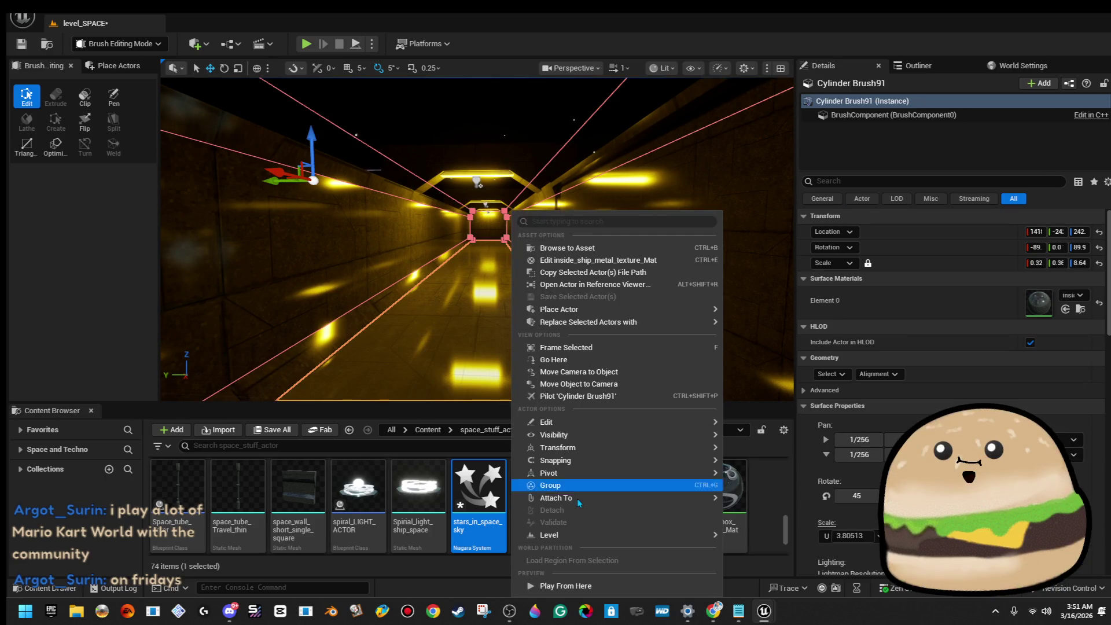
{"action": "left_click", "coordinate": [523, 357]}
{"action": "key", "text": "alt+p"}
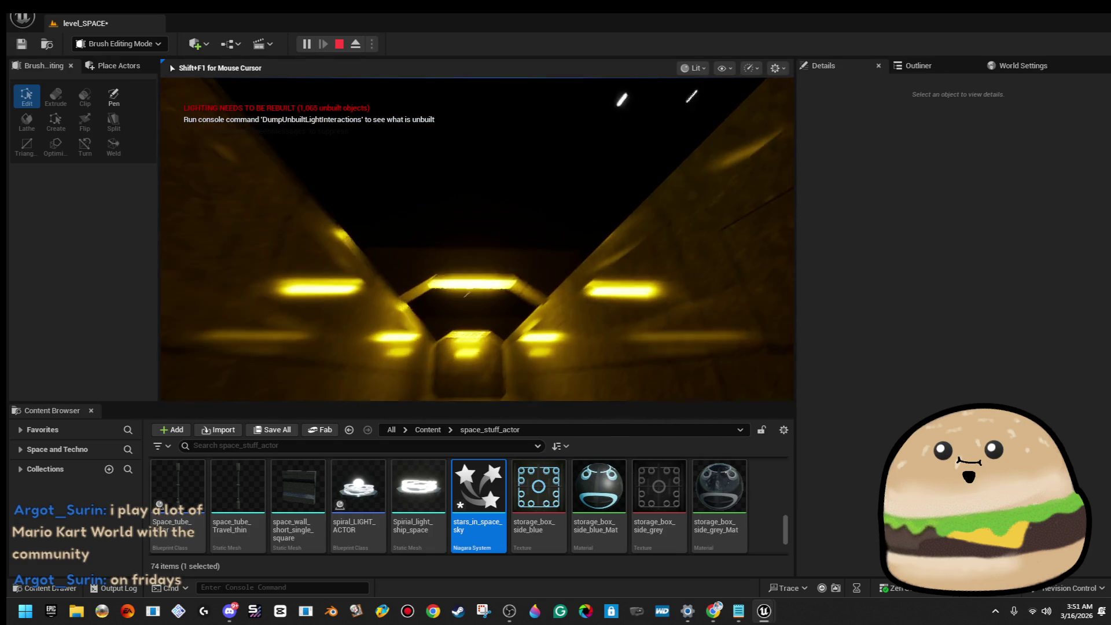
{"action": "key", "text": "Escape"}
{"action": "key", "text": "f"}
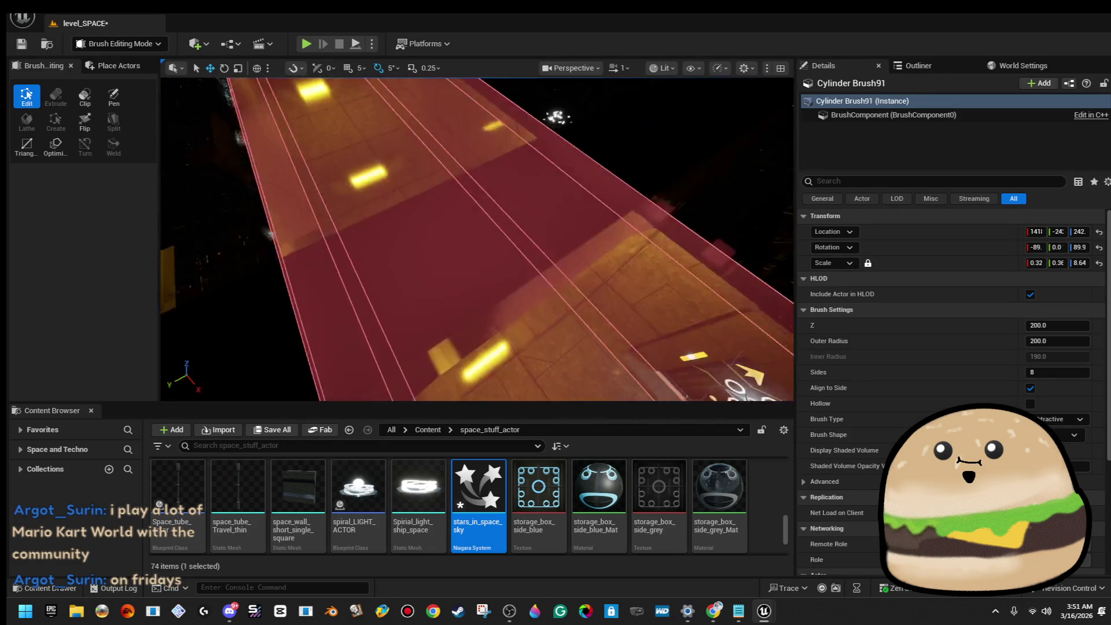
{"action": "left_click_drag", "start_coordinate": [482, 280], "coordinate": [498, 293]}
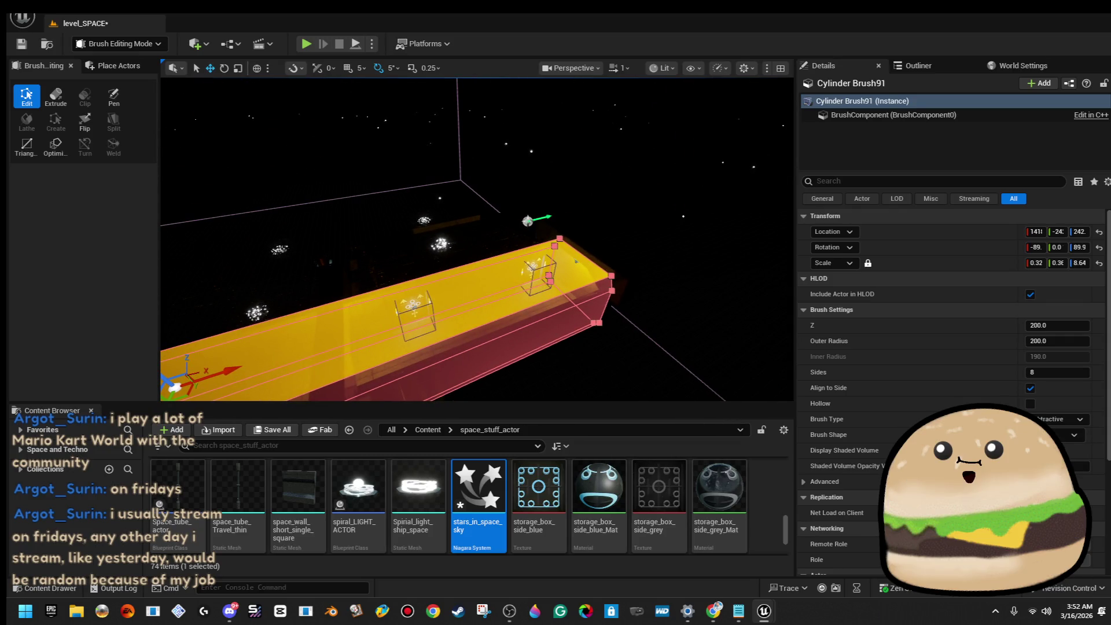
{"action": "left_click", "coordinate": [533, 248]}
{"action": "mouse_move", "coordinate": [533, 248]}
{"action": "left_mouse_down"}
{"action": "mouse_move", "coordinate": [524, 211]}
{"action": "mouse_move", "coordinate": [512, 221]}
{"action": "mouse_move", "coordinate": [523, 107]}
{"action": "mouse_move", "coordinate": [547, 107]}
{"action": "left_mouse_up"}
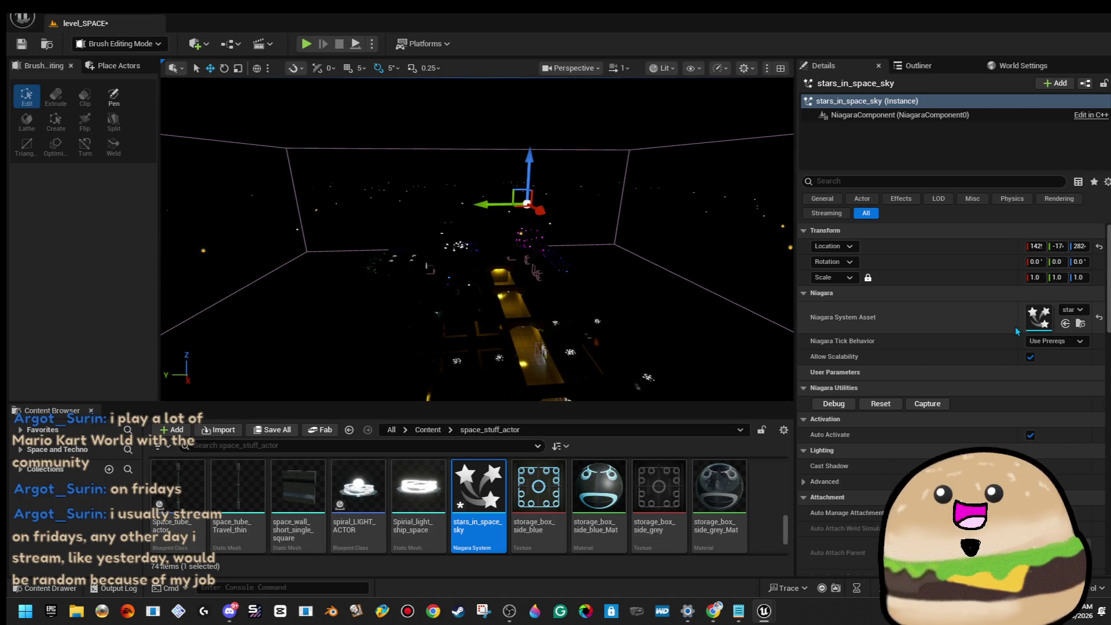
Step: Open stars_in_space_sky and set the Fountain emitter's Spawn Rate to 500
{"action": "double_click", "coordinate": [1036, 320]}
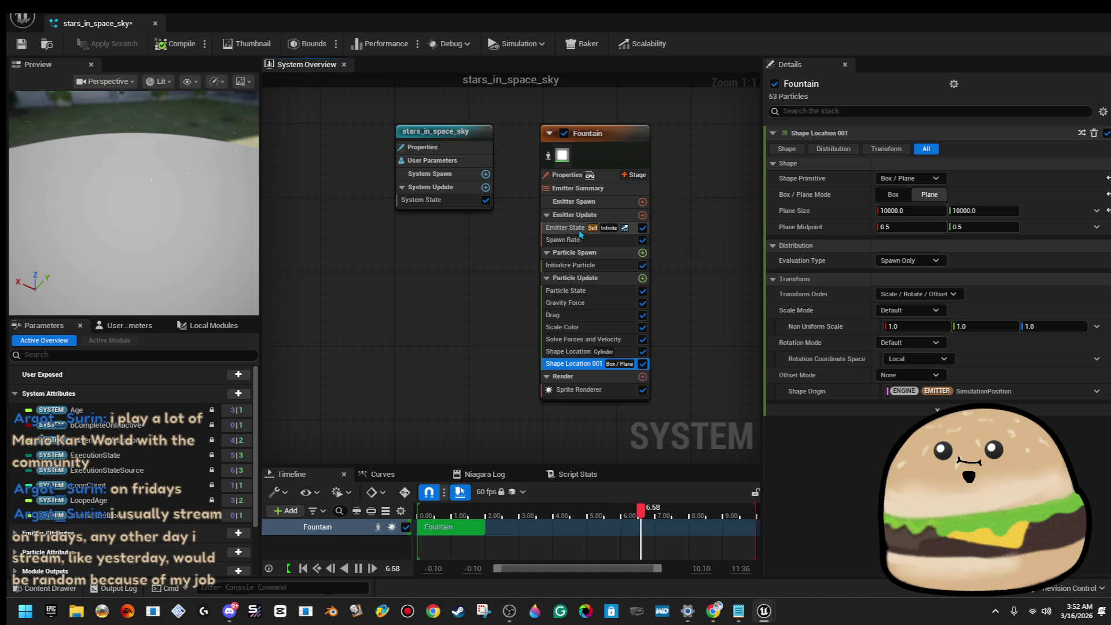
{"action": "left_click", "coordinate": [603, 242]}
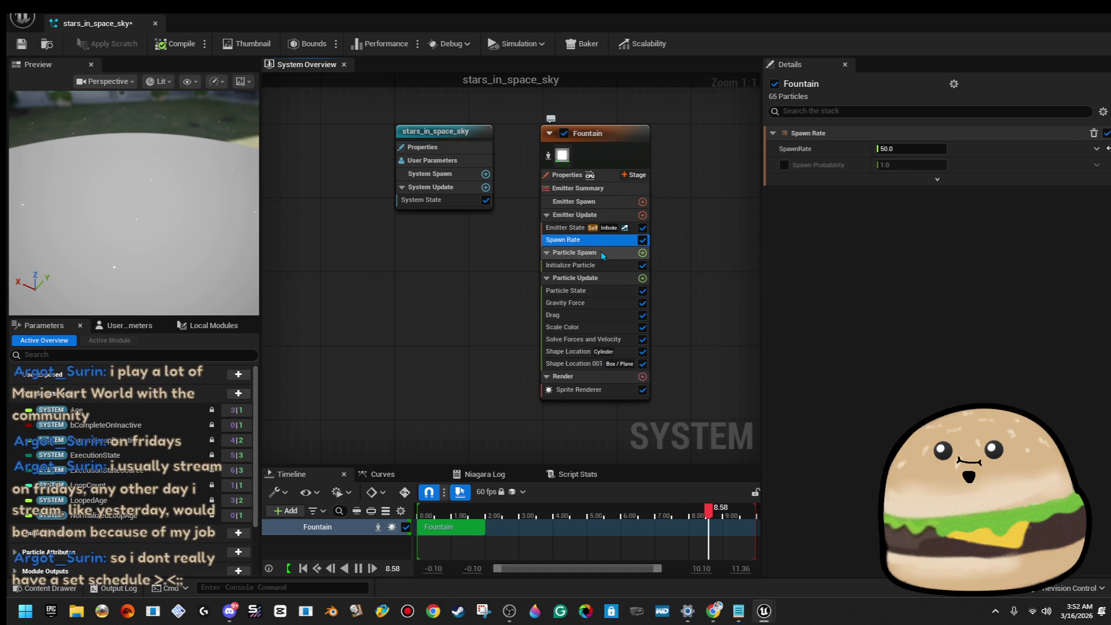
{"action": "left_click", "coordinate": [920, 149]}
{"action": "type", "text": "500"}
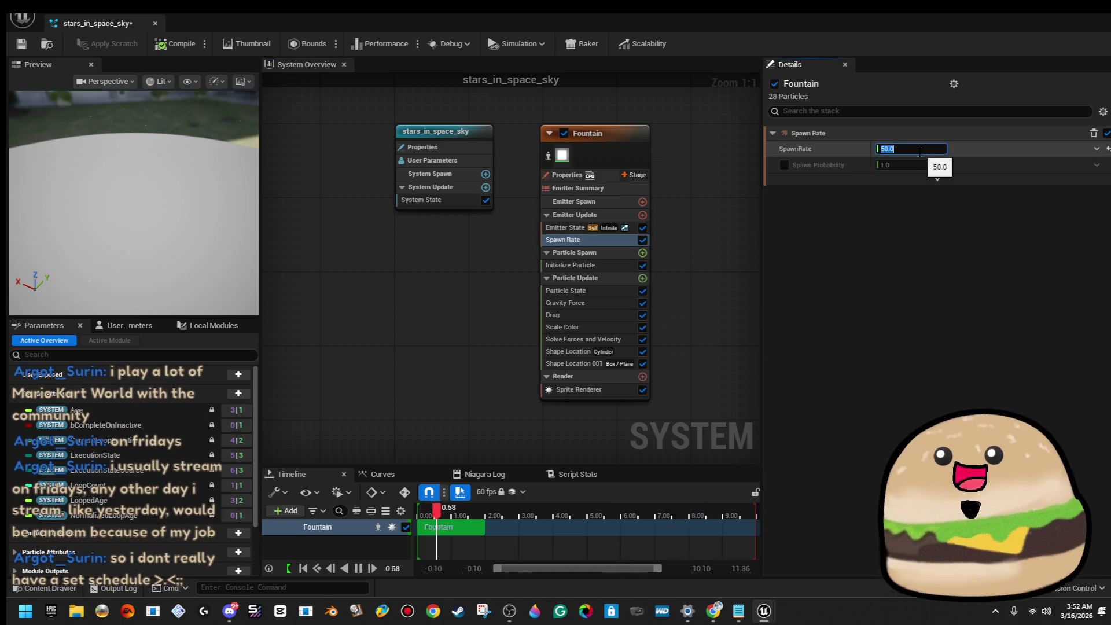
{"action": "key", "text": "Return"}
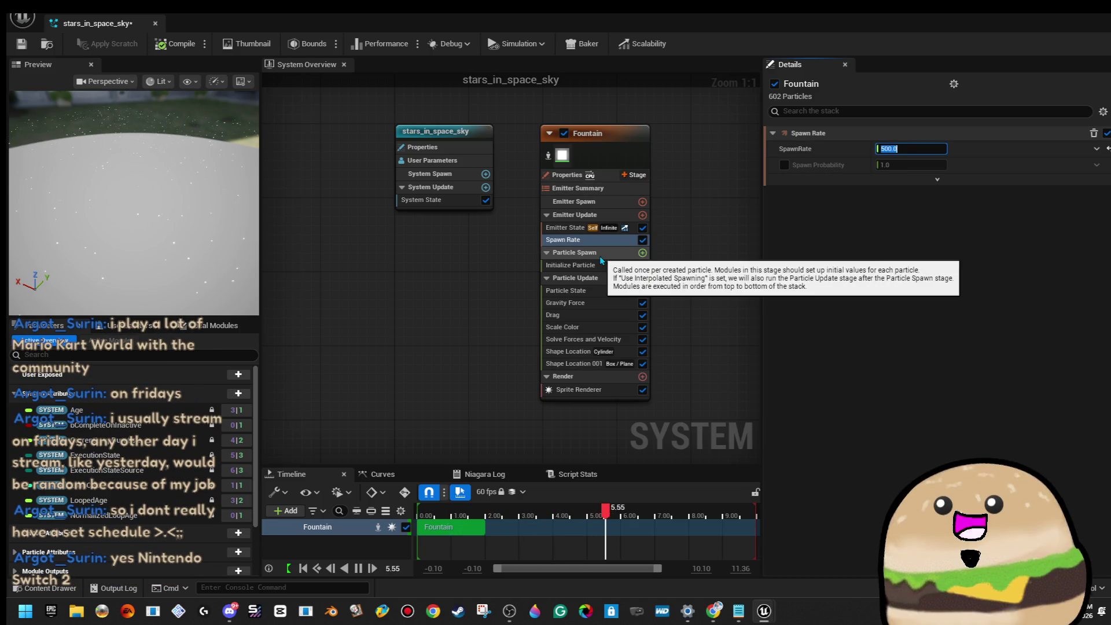
Step: Set the Emitter State Loop Duration to 10, save, and close the editor
{"action": "left_click", "coordinate": [570, 227]}
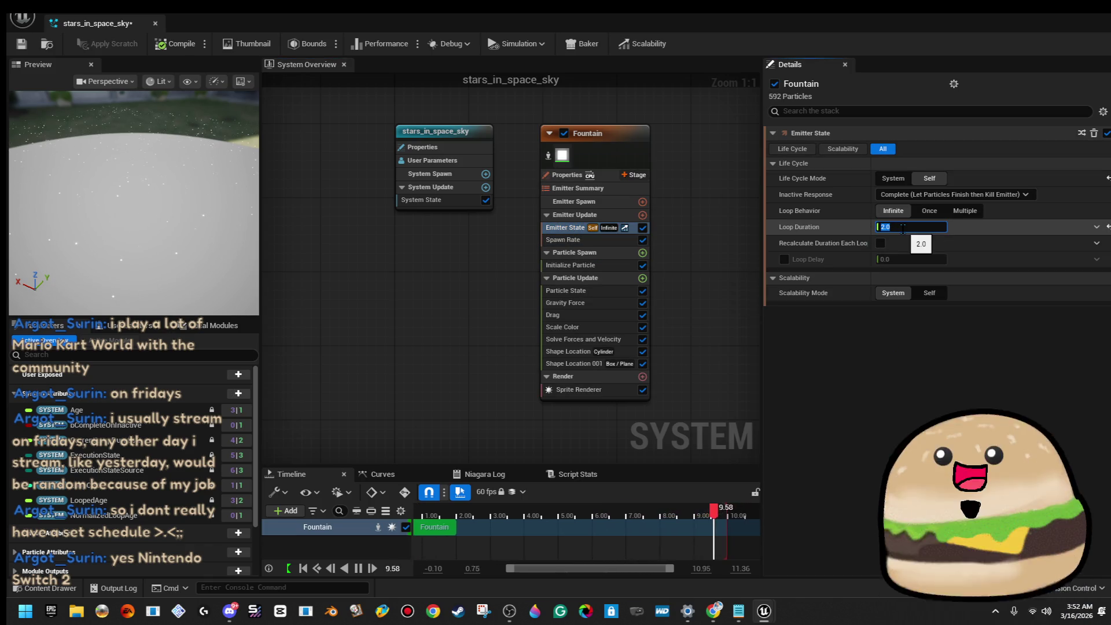
{"action": "type", "text": "0"}
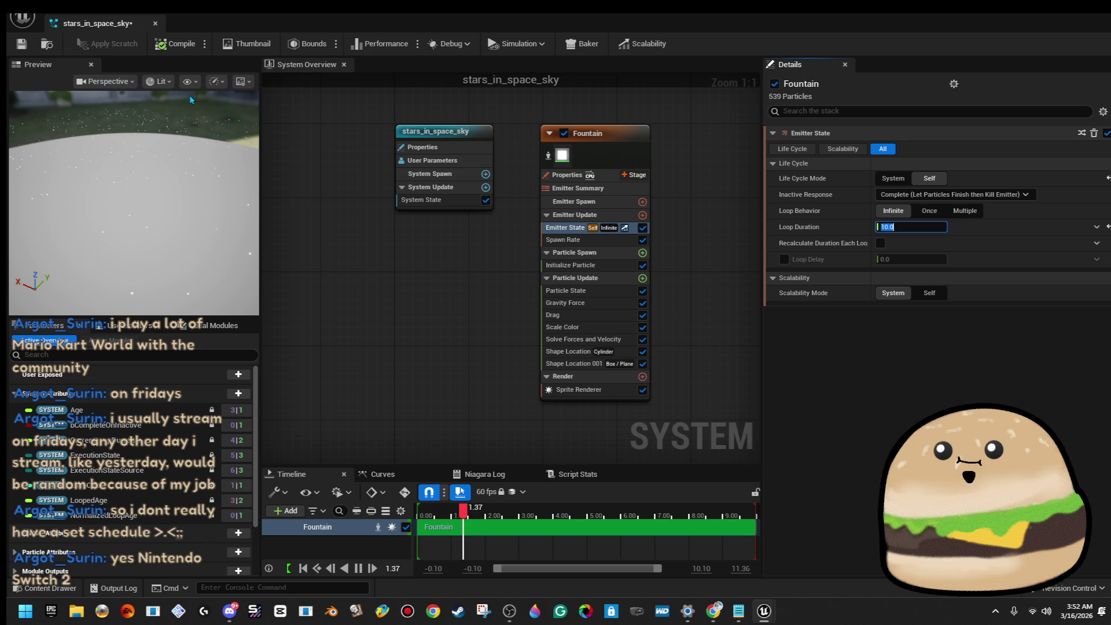
{"action": "left_click", "coordinate": [21, 44]}
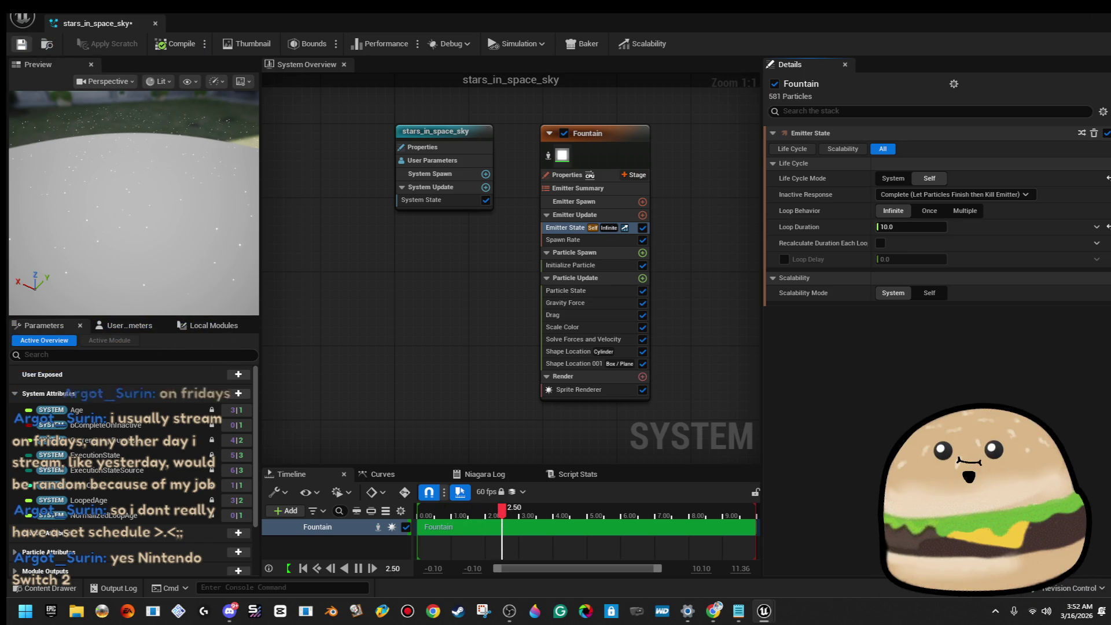
{"action": "left_click", "coordinate": [1069, 16]}
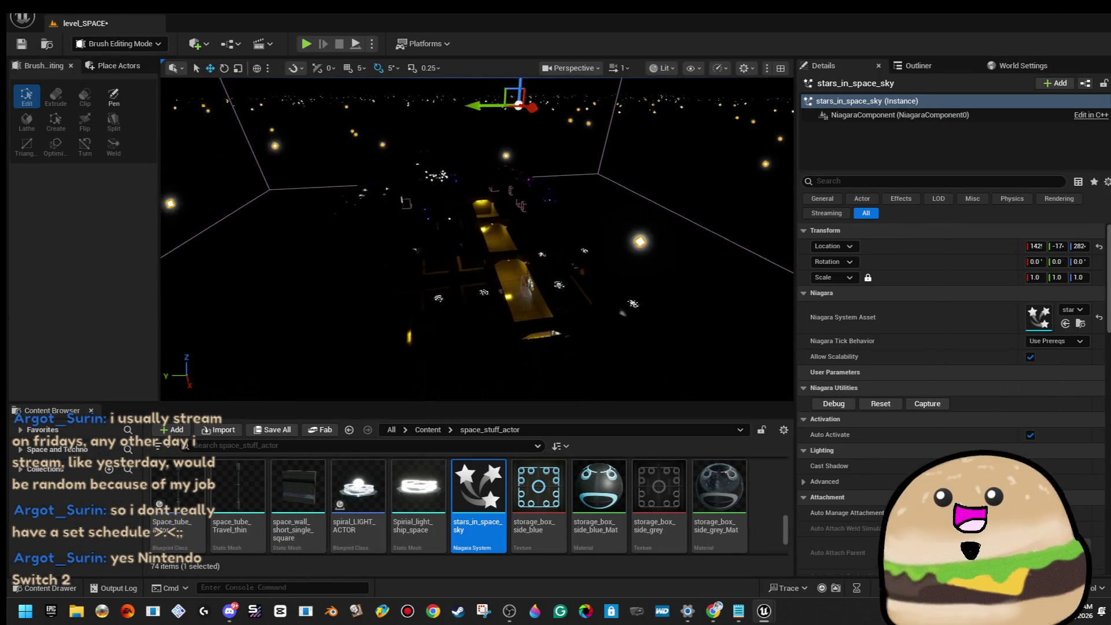
Step: Play the level from a spot inside the yellow corridor, then stop
{"action": "key", "text": "w"}
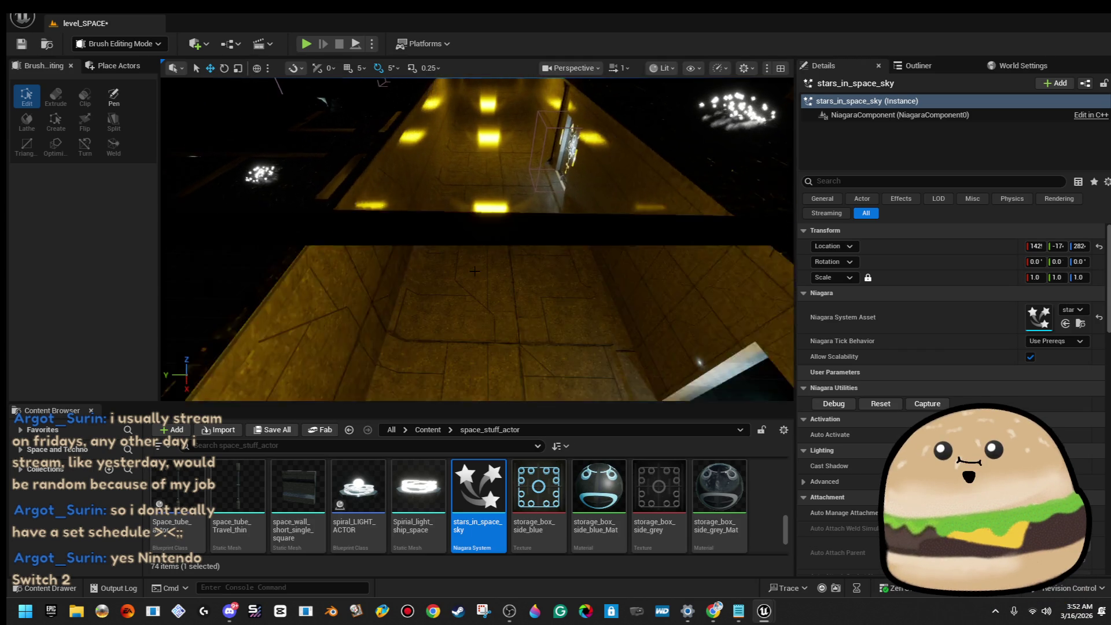
{"action": "right_click", "coordinate": [479, 211]}
{"action": "left_click", "coordinate": [615, 581]}
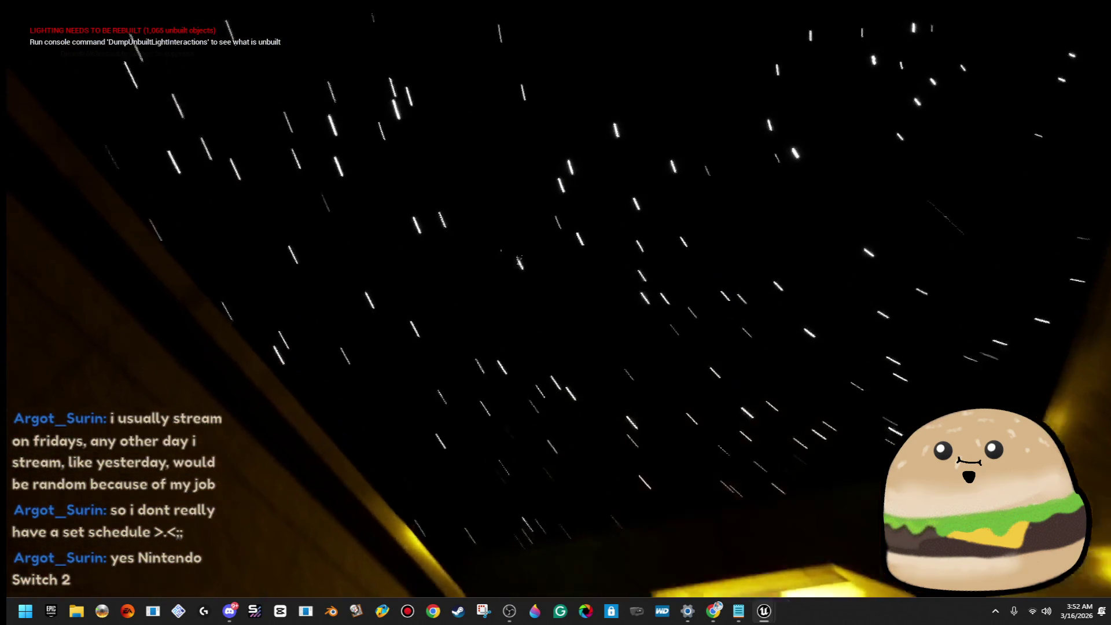
{"action": "key", "text": "Escape"}
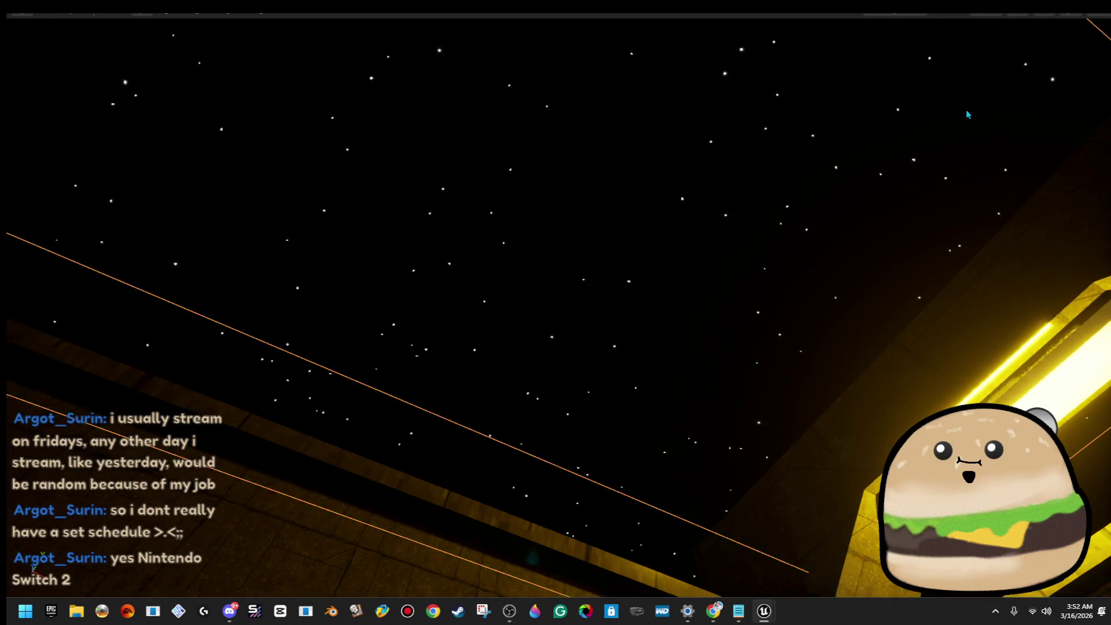
Step: Overlook the whole level, exit full screen, and reopen stars_in_space_sky
{"action": "key", "text": "f"}
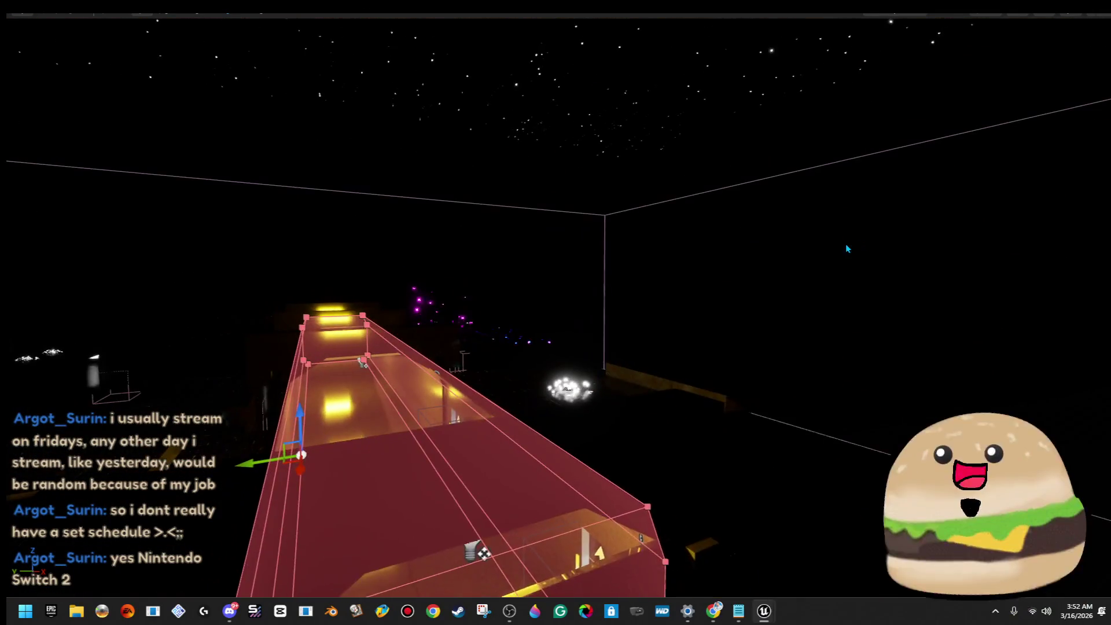
{"action": "mouse_move", "coordinate": [645, 393]}
{"action": "left_mouse_down"}
{"action": "mouse_move", "coordinate": [613, 208]}
{"action": "mouse_move", "coordinate": [591, 249]}
{"action": "mouse_move", "coordinate": [614, 244]}
{"action": "mouse_move", "coordinate": [602, 220]}
{"action": "mouse_move", "coordinate": [591, 243]}
{"action": "mouse_move", "coordinate": [615, 216]}
{"action": "left_mouse_up"}
{"action": "key", "text": "F11"}
{"action": "double_click", "coordinate": [485, 488]}
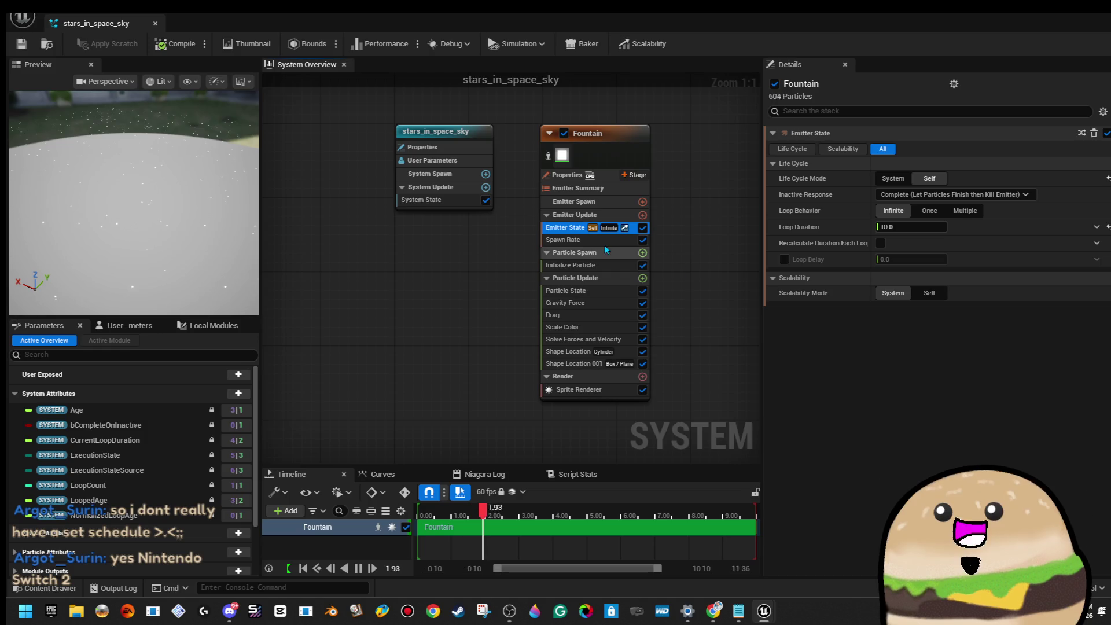
Step: Delete the cylinder spawn-shape module from the Fountain emitter
{"action": "left_click", "coordinate": [620, 357]}
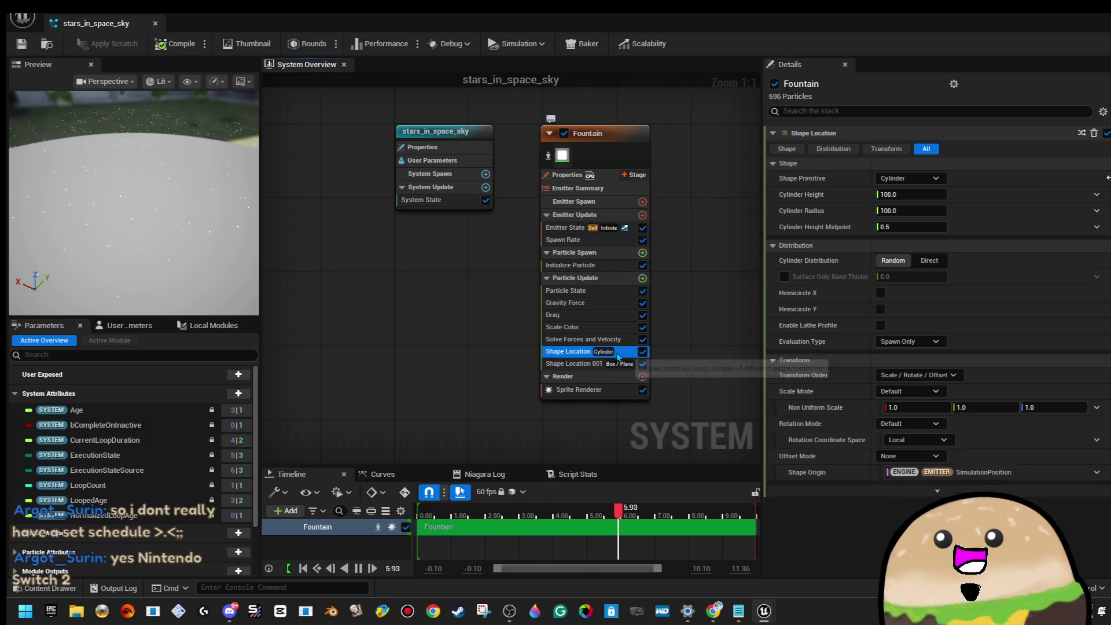
{"action": "left_click", "coordinate": [579, 364]}
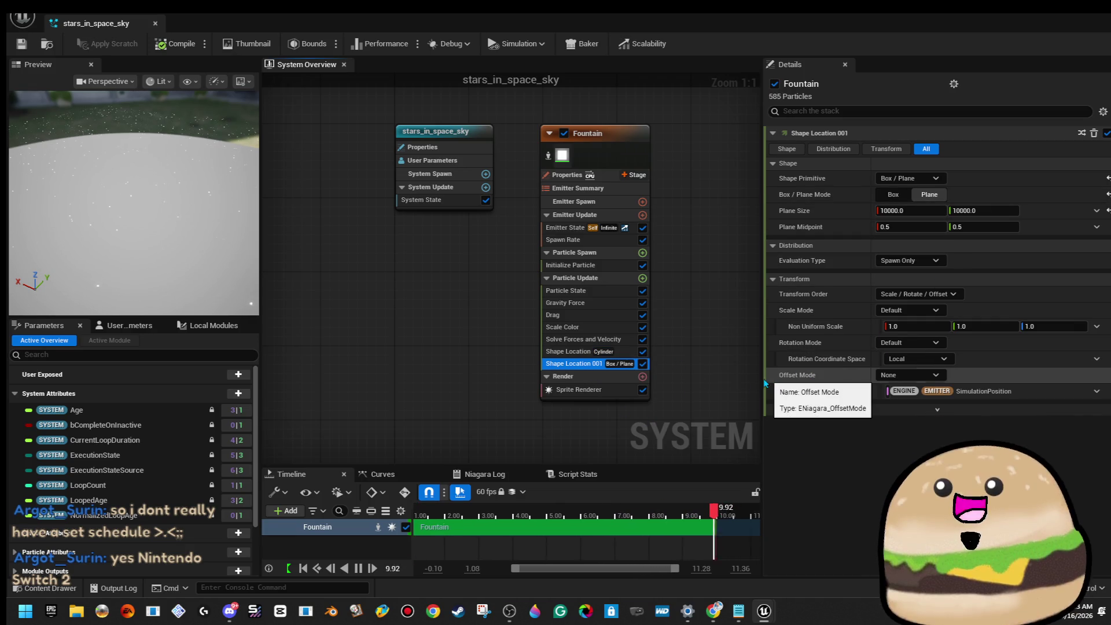
{"action": "left_click", "coordinate": [578, 353]}
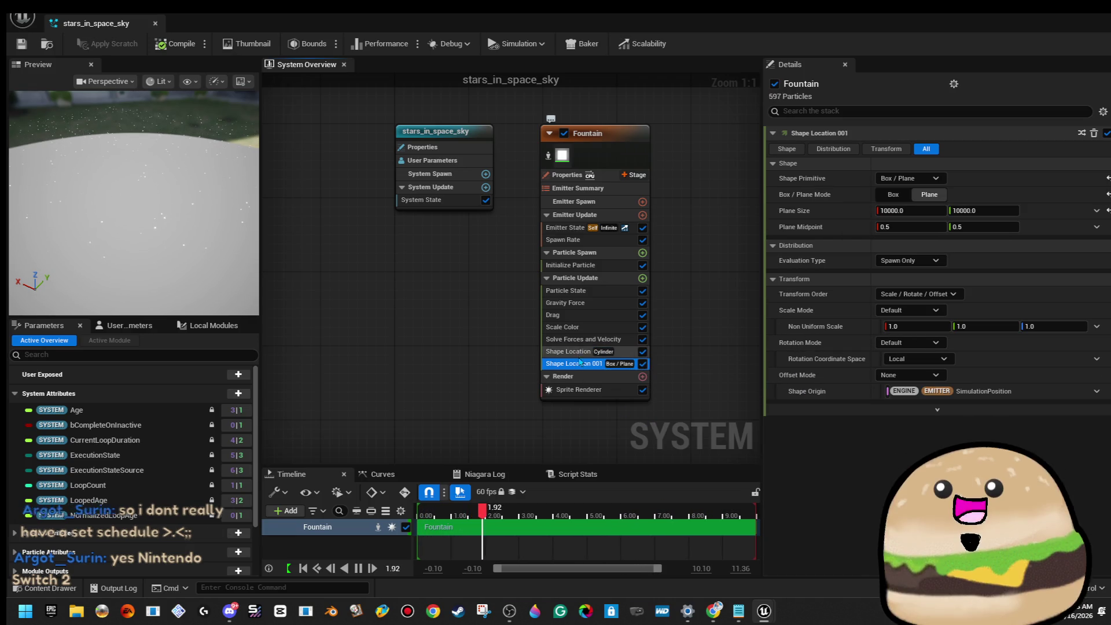
{"action": "key", "text": "Delete"}
Step: Change the remaining spawn shape to a Sphere of radius ~4262, save, and close
{"action": "left_click", "coordinate": [581, 354]}
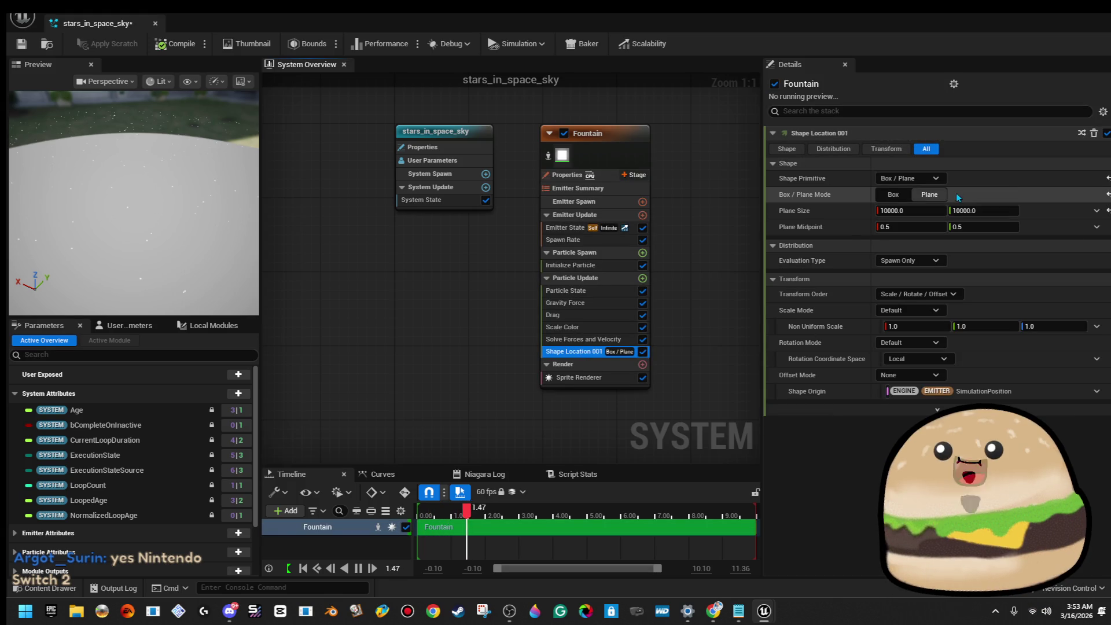
{"action": "left_click", "coordinate": [903, 197]}
{"action": "left_click", "coordinate": [907, 180]}
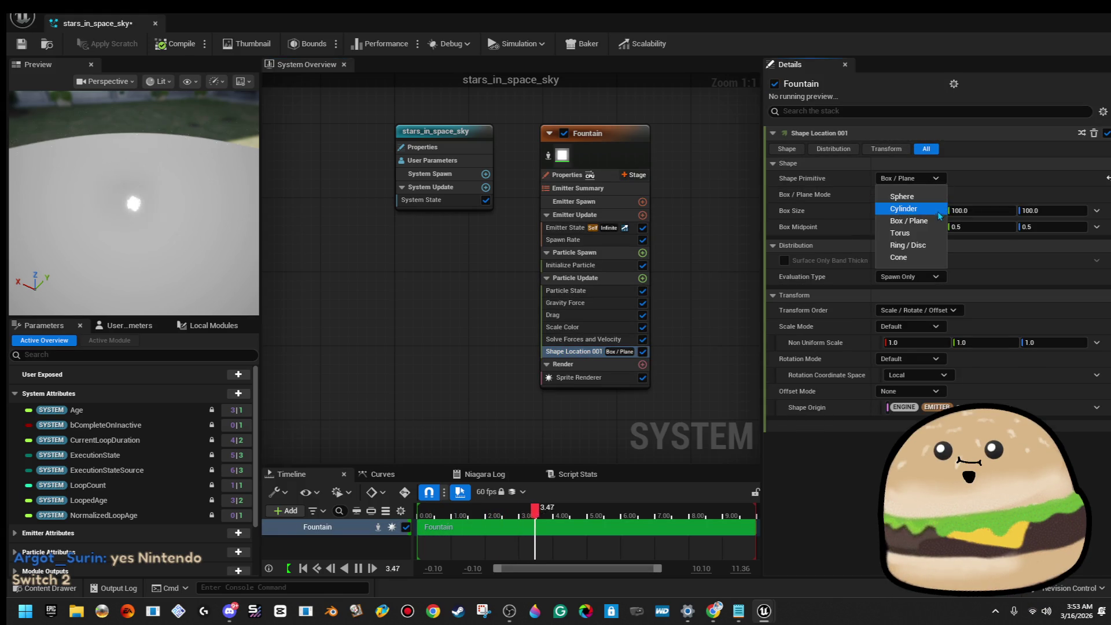
{"action": "left_click", "coordinate": [906, 197]}
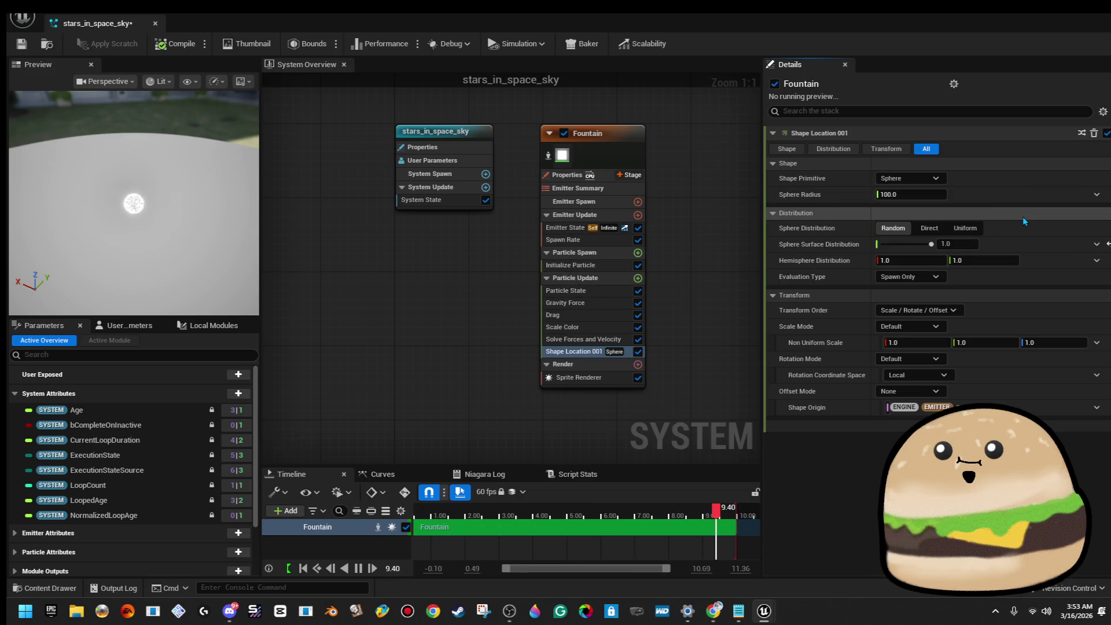
{"action": "left_click_drag", "start_coordinate": [943, 196], "coordinate": [1031, 196]}
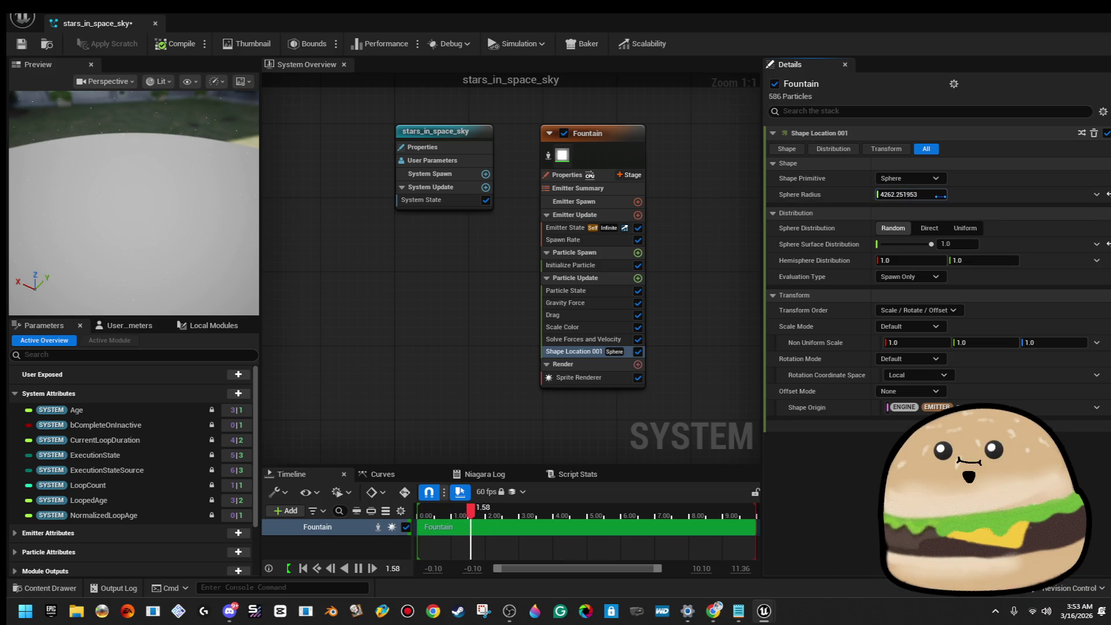
{"action": "left_click", "coordinate": [22, 43]}
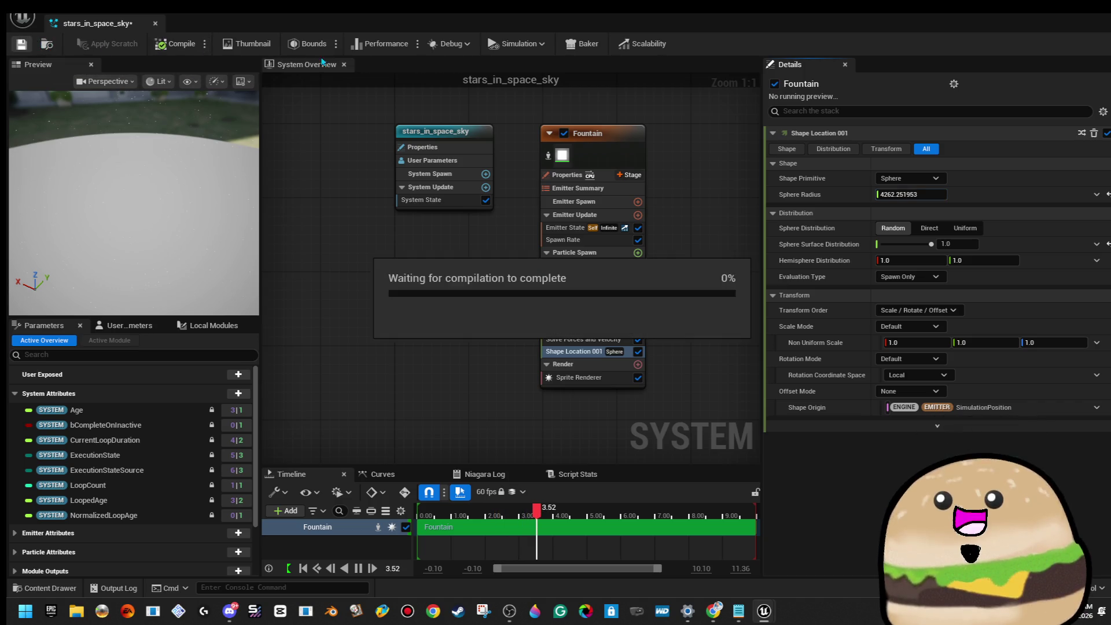
{"action": "left_click", "coordinate": [155, 23]}
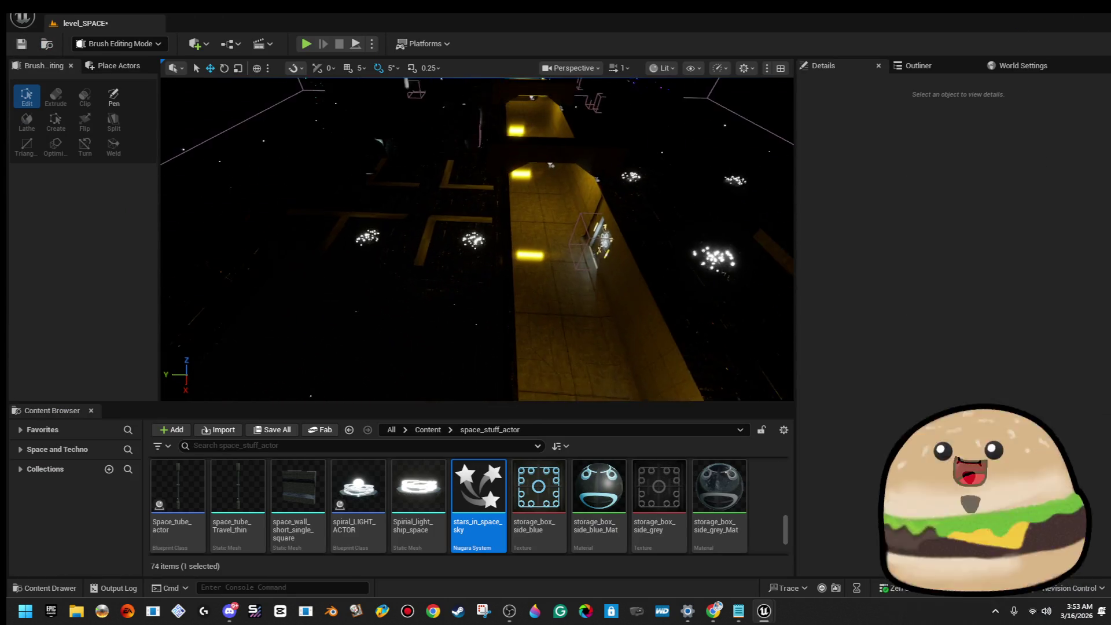
{"action": "right_click", "coordinate": [502, 218]}
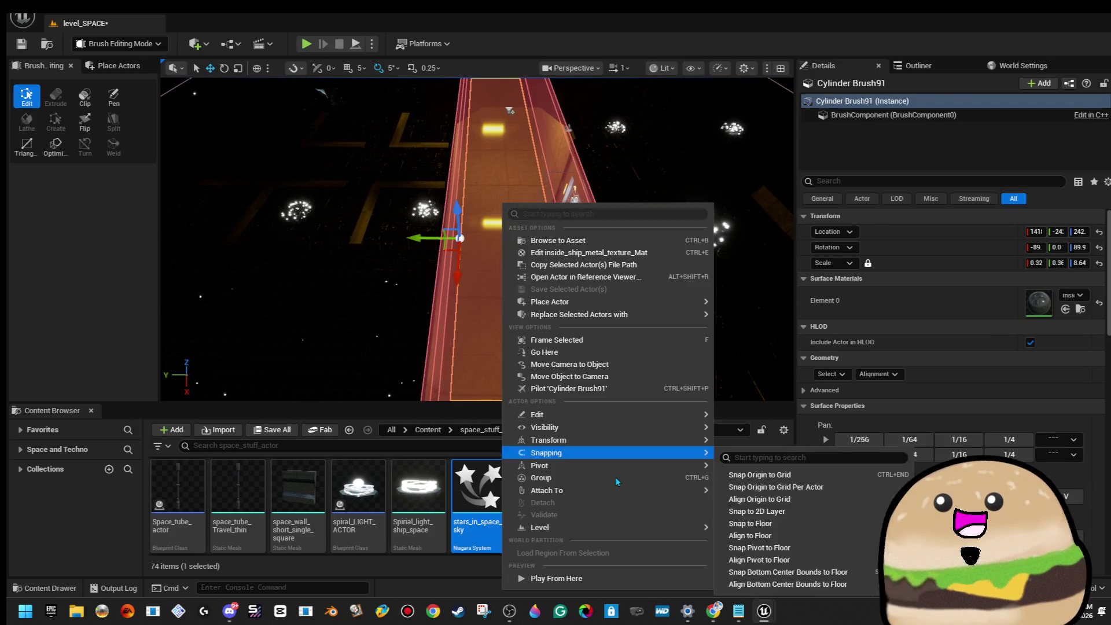
{"action": "left_click", "coordinate": [591, 573]}
{"action": "left_click", "coordinate": [589, 362]}
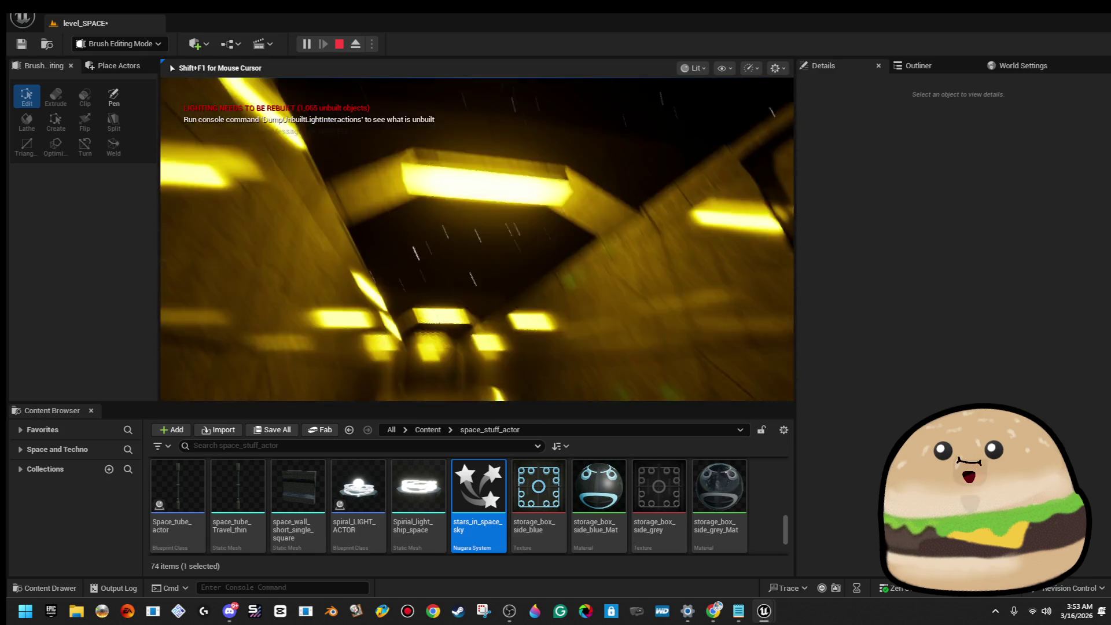
{"action": "key", "text": "Escape"}
{"action": "key", "text": "f"}
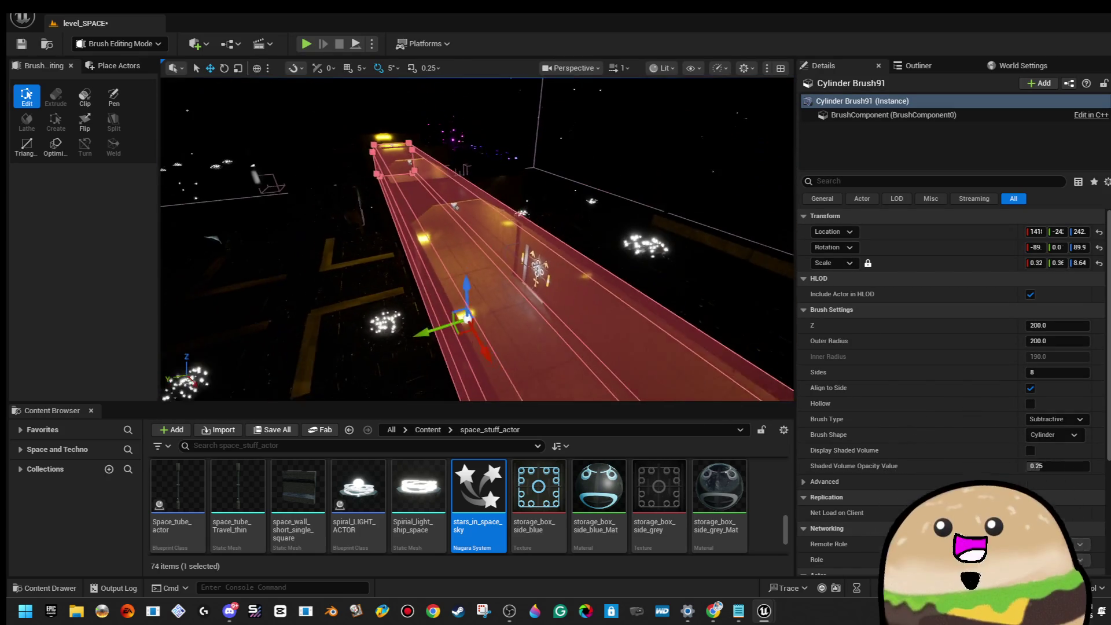
{"action": "key", "text": "Escape"}
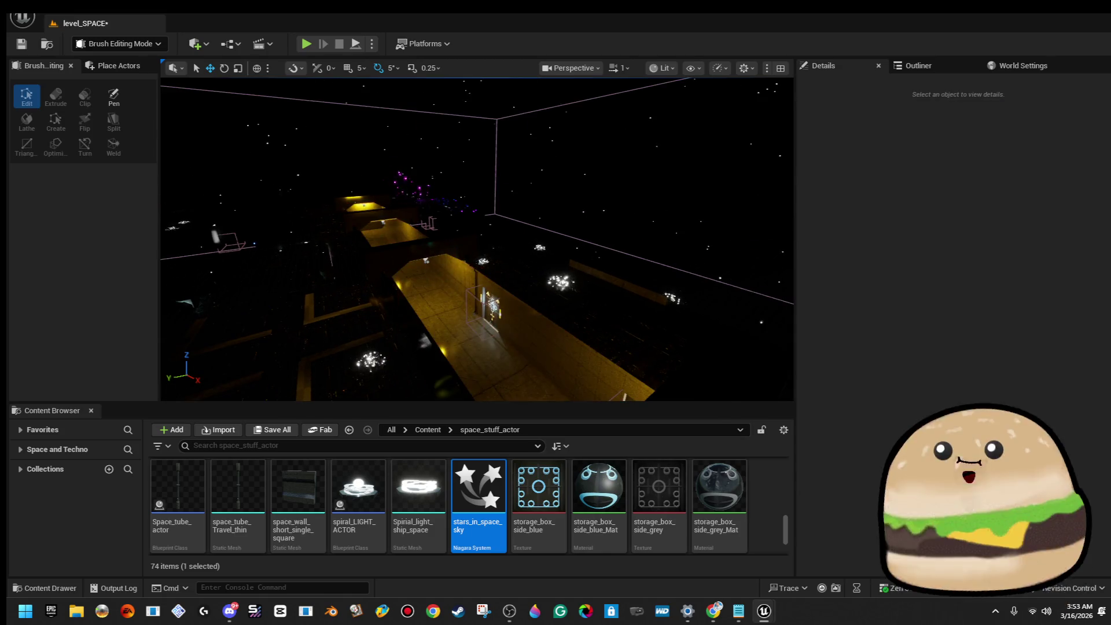
Step: Open stars_in_space_sky and save its Sphere Radius as 10000.0
{"action": "double_click", "coordinate": [461, 478]}
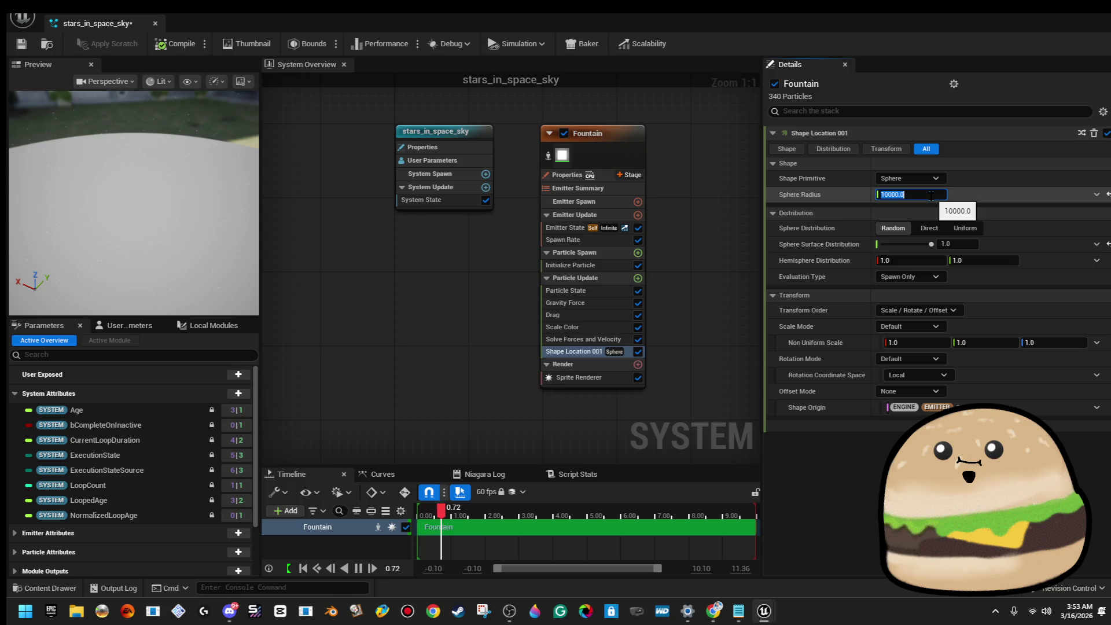
{"action": "left_click", "coordinate": [21, 43]}
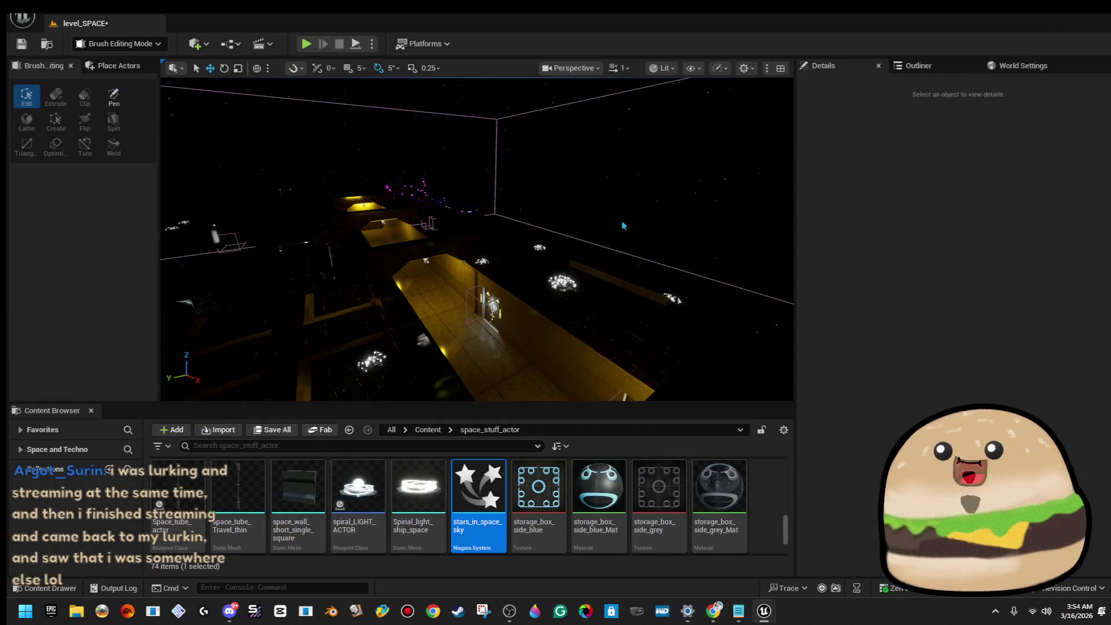
Step: Play from the corridor brush in full screen, walk the yellow-lit corridors, then exit
{"action": "right_click", "coordinate": [449, 212]}
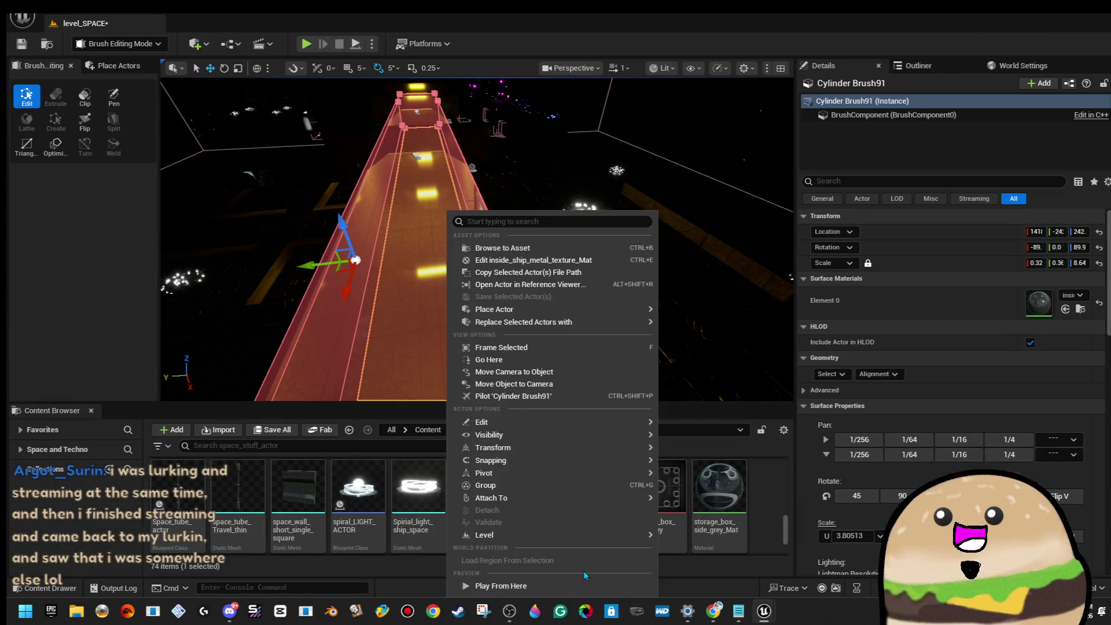
{"action": "left_click", "coordinate": [501, 586]}
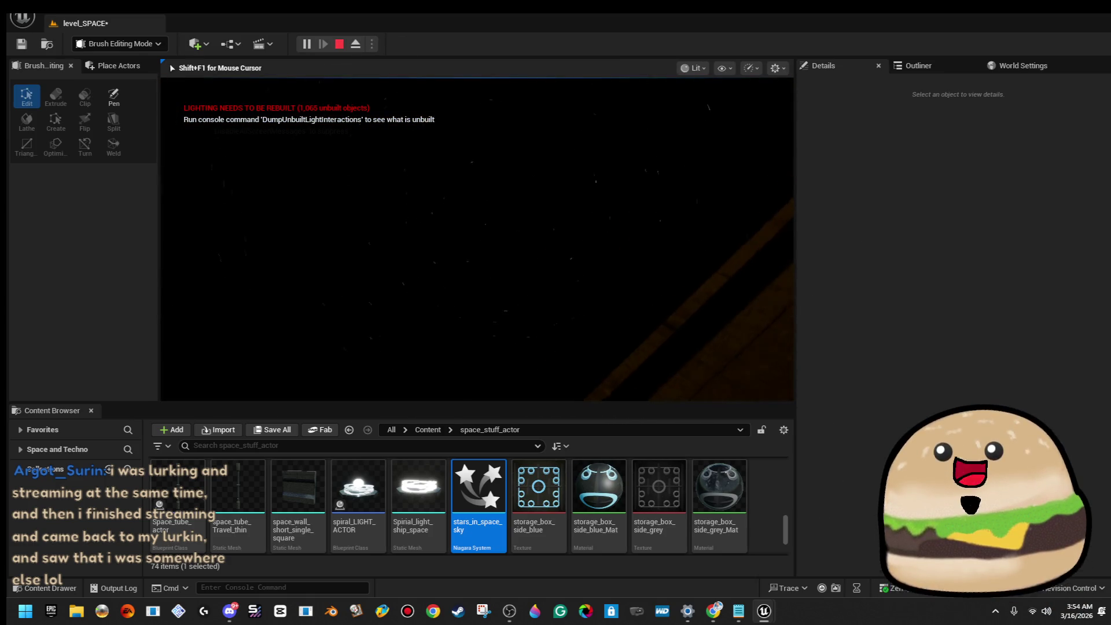
{"action": "key", "text": "F11"}
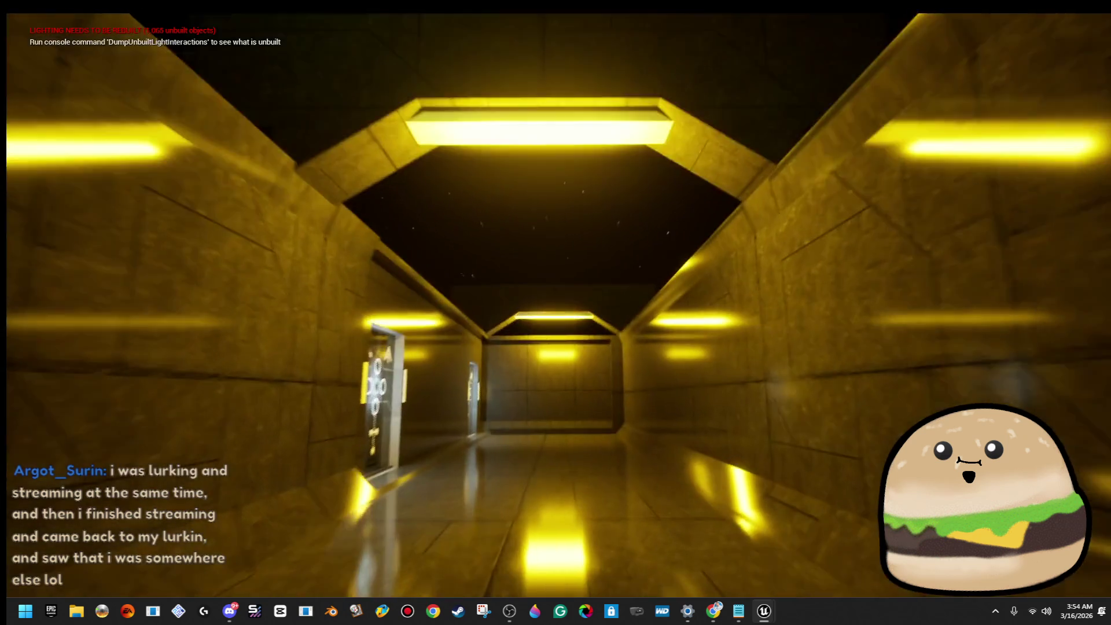
{"action": "key", "text": "Escape"}
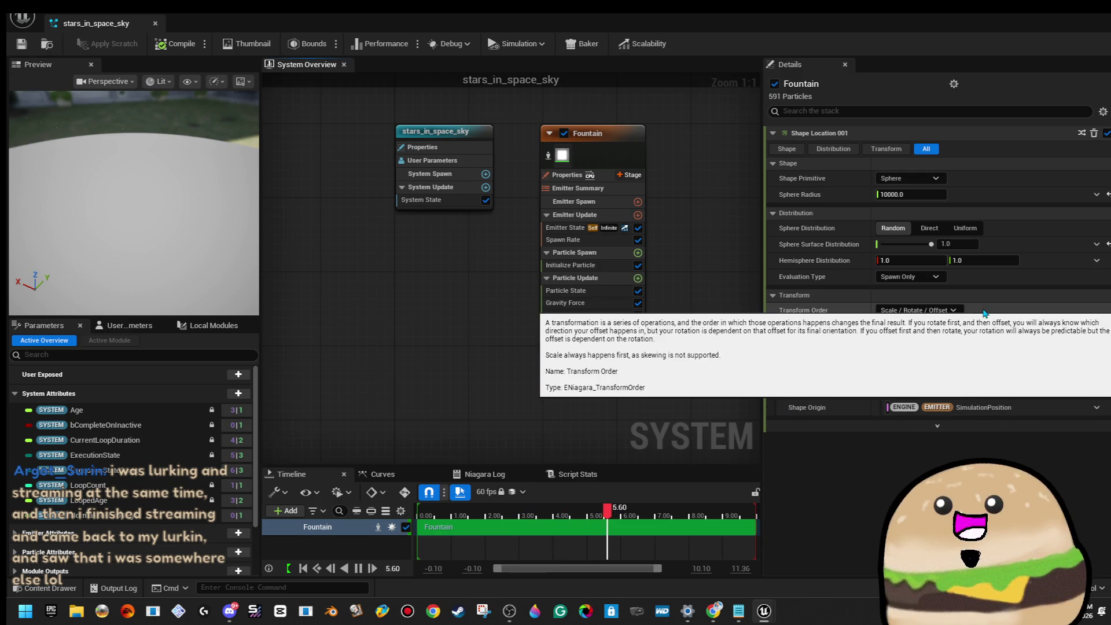
Step: Inspect the Fountain emitter's Particle Update and Initialize Particle settings
{"action": "left_click", "coordinate": [617, 194]}
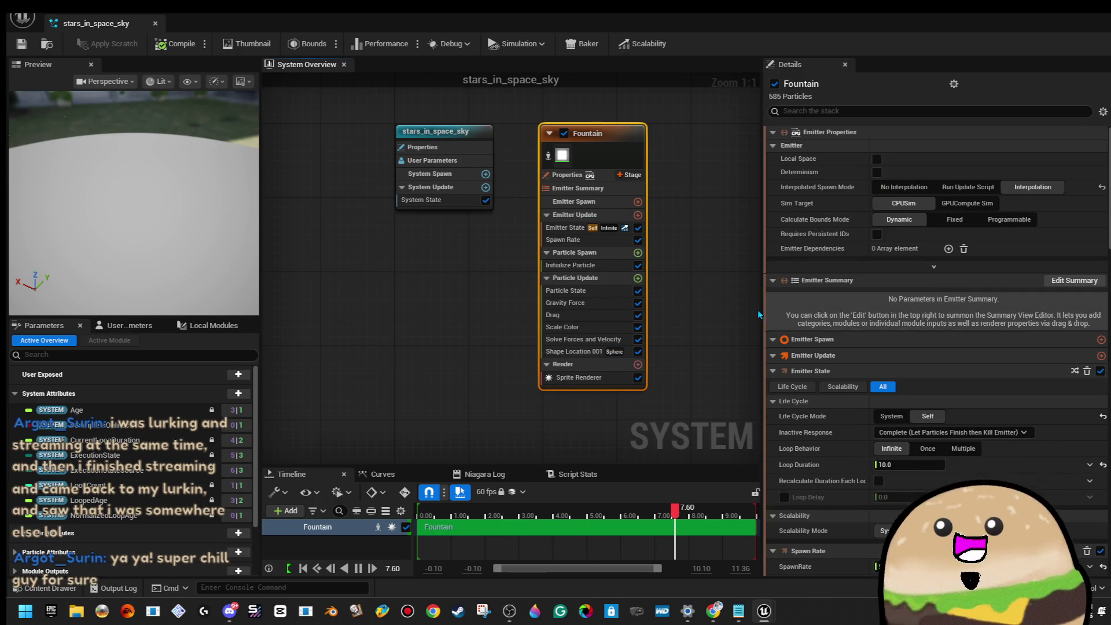
{"action": "left_click", "coordinate": [596, 278]}
{"action": "left_click", "coordinate": [571, 265]}
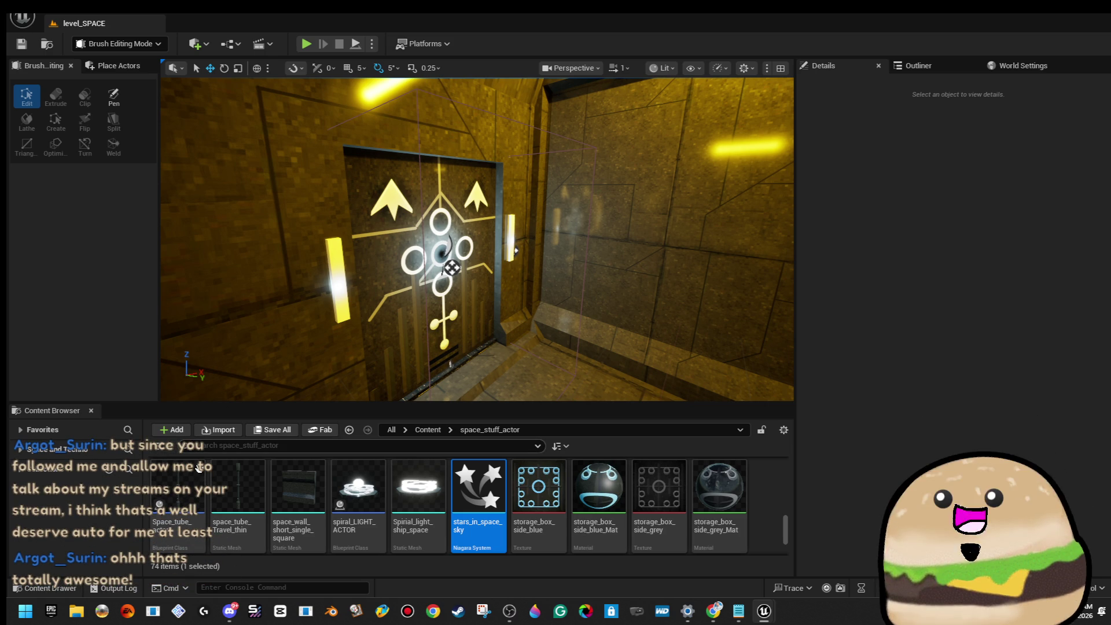
Step: Fly along the corridor toward the end door, tilting up to check the starfield overhead
{"action": "mouse_move", "coordinate": [206, 151]}
{"action": "left_mouse_down"}
{"action": "mouse_move", "coordinate": [174, 173]}
{"action": "mouse_move", "coordinate": [139, 231]}
{"action": "mouse_move", "coordinate": [173, 229]}
{"action": "left_mouse_up"}
{"action": "left_click_drag", "start_coordinate": [564, 226], "coordinate": [564, 218]}
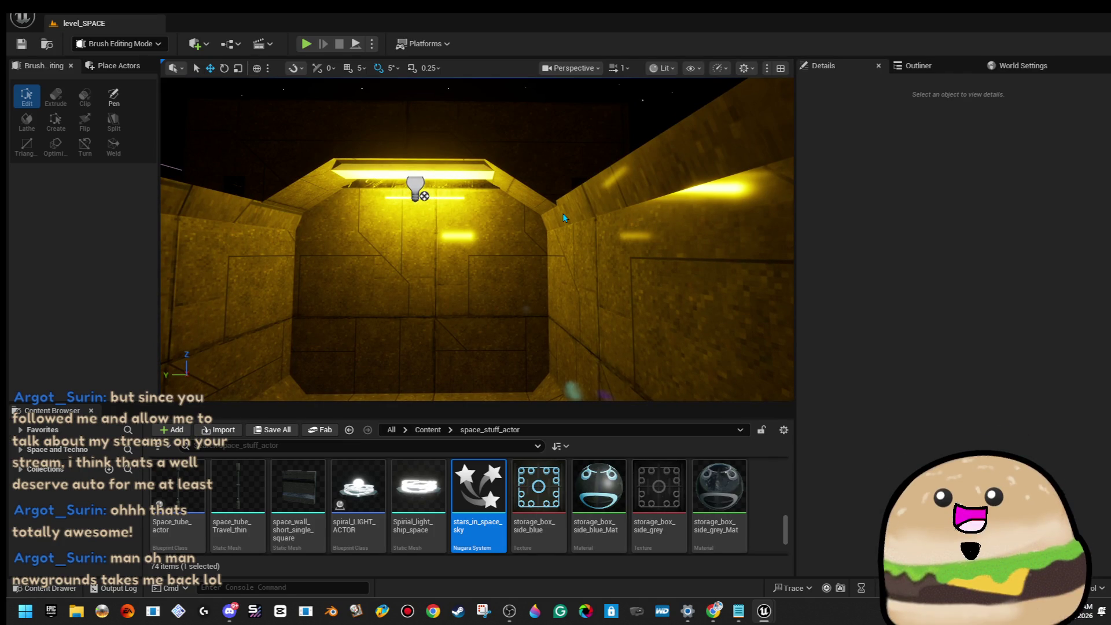
{"action": "mouse_move", "coordinate": [564, 217]}
{"action": "left_mouse_down"}
{"action": "mouse_move", "coordinate": [565, 191]}
{"action": "mouse_move", "coordinate": [634, 177]}
{"action": "mouse_move", "coordinate": [625, 200]}
{"action": "mouse_move", "coordinate": [654, 200]}
{"action": "mouse_move", "coordinate": [654, 185]}
{"action": "mouse_move", "coordinate": [654, 214]}
{"action": "mouse_move", "coordinate": [608, 210]}
{"action": "left_mouse_up"}
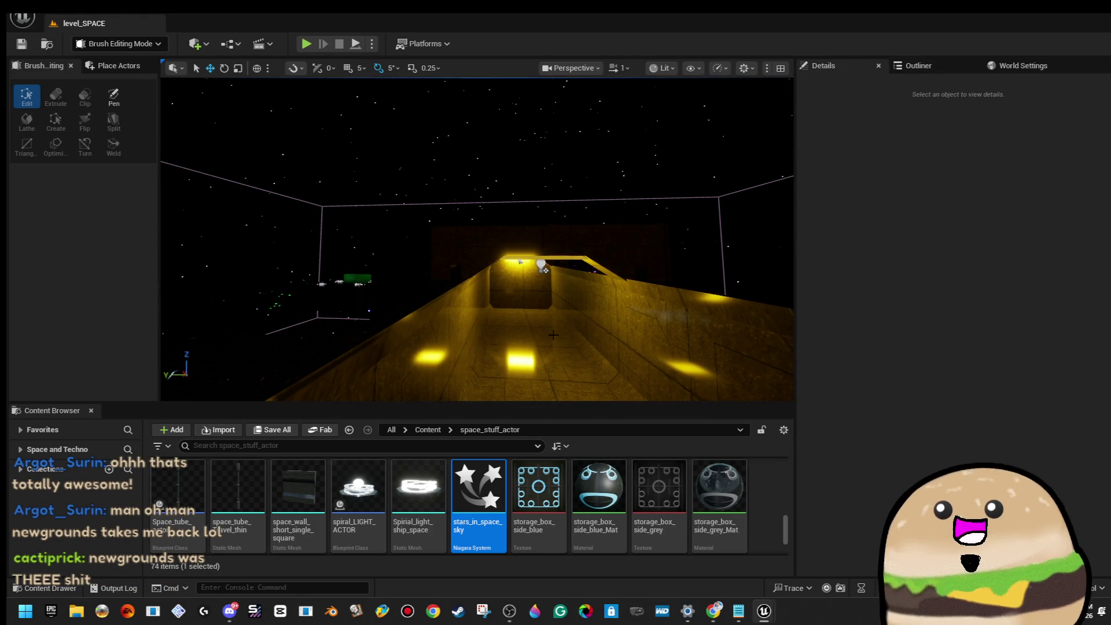
{"action": "left_click_drag", "start_coordinate": [607, 210], "coordinate": [605, 209]}
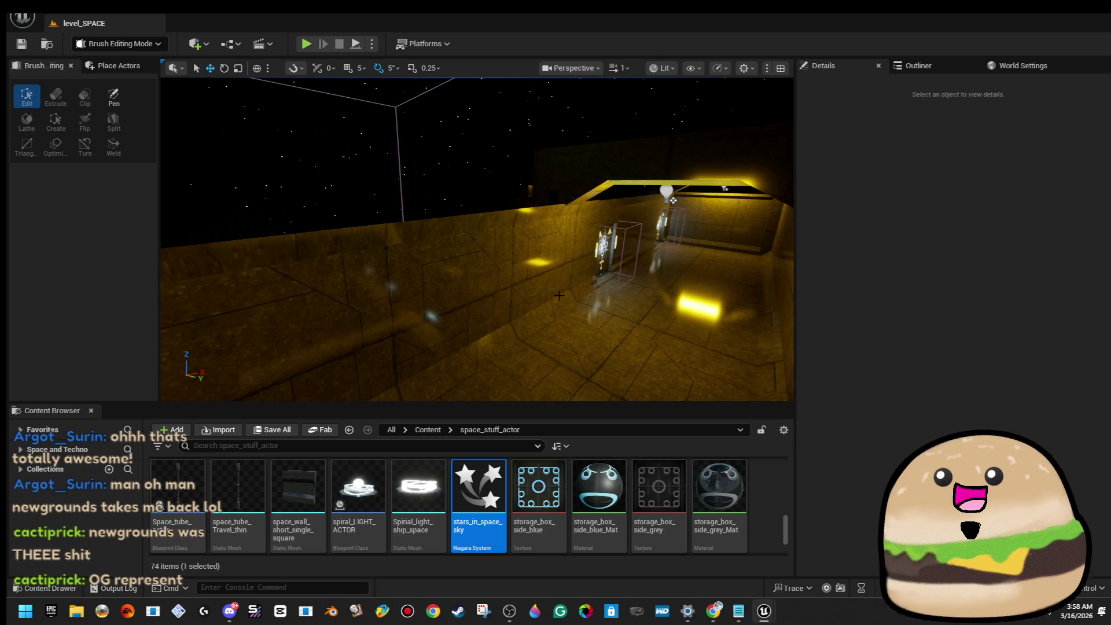
Step: Save all changes to the level with File > Save All
{"action": "left_click", "coordinate": [22, 17]}
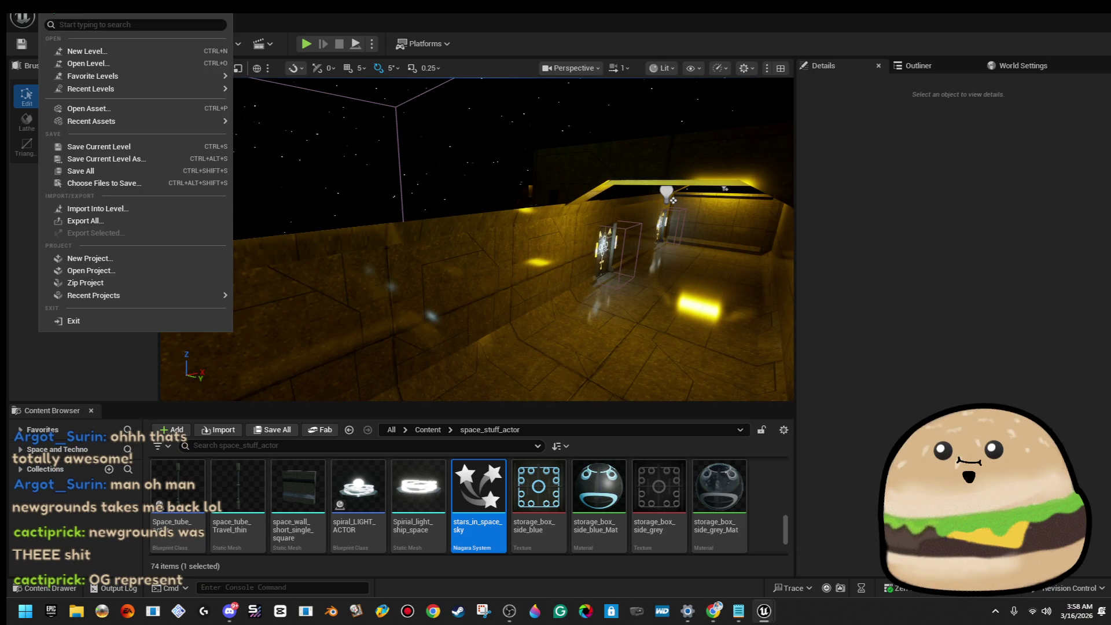
{"action": "left_click", "coordinate": [129, 172]}
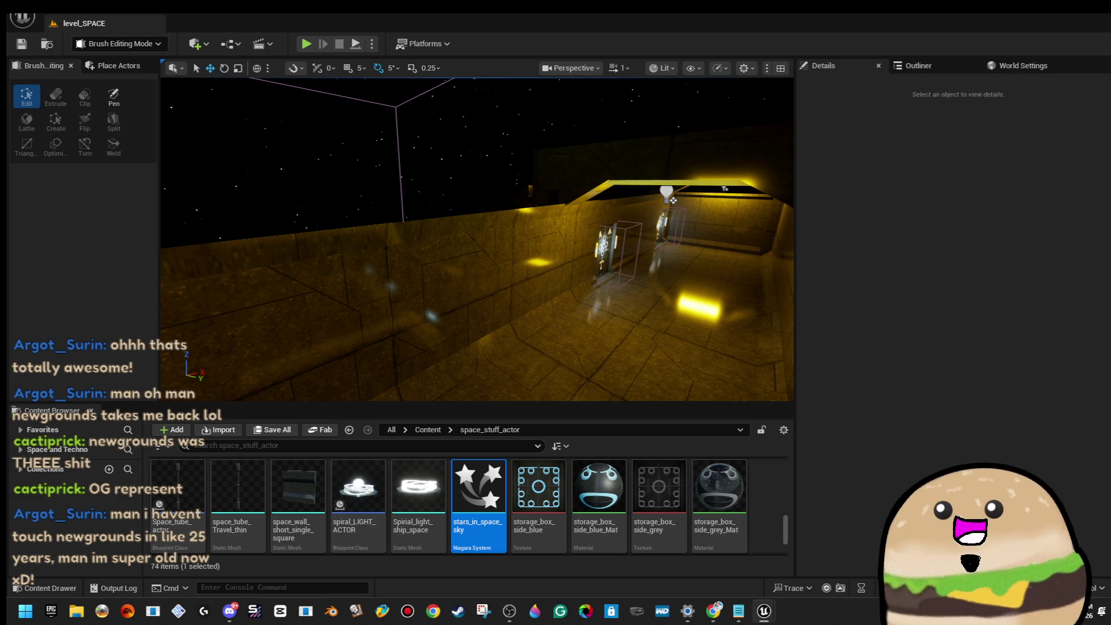
{"action": "mouse_move", "coordinate": [474, 231]}
{"action": "left_mouse_down"}
{"action": "mouse_move", "coordinate": [428, 243]}
{"action": "mouse_move", "coordinate": [382, 232]}
{"action": "mouse_move", "coordinate": [440, 232]}
{"action": "left_mouse_up"}
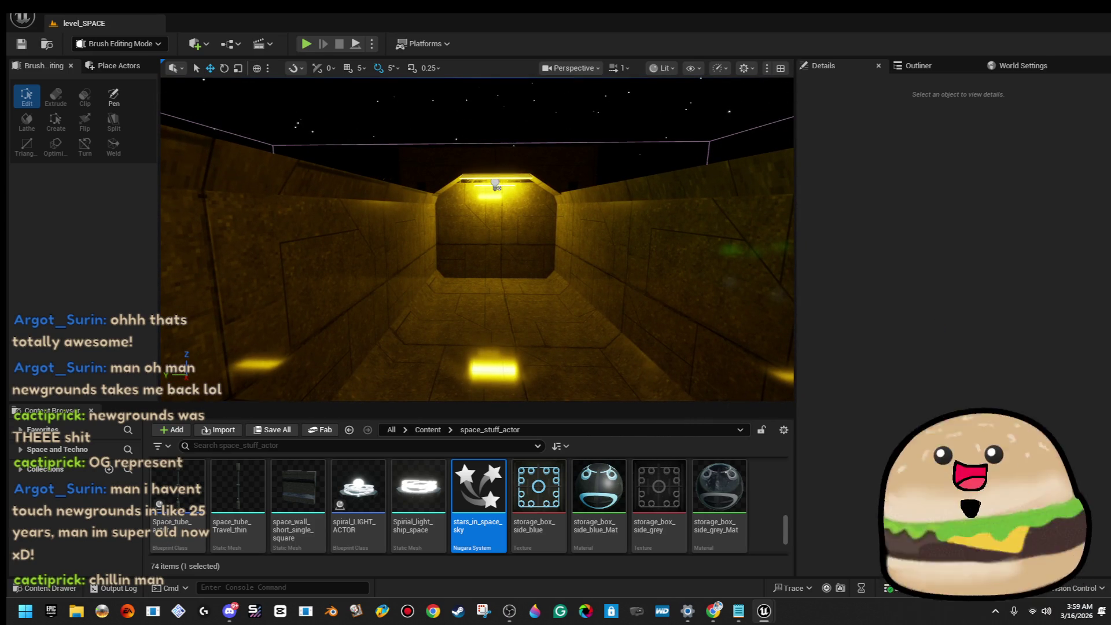
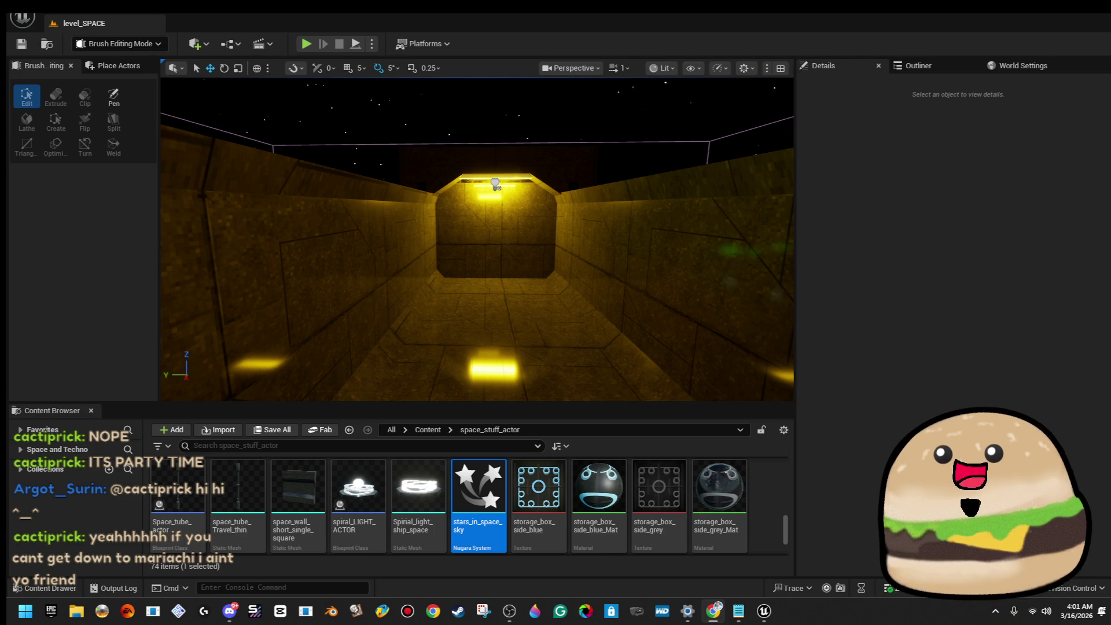
Step: Shift side_pillar38 further along the corridor and side_pillar40 back to even the spacing
{"action": "left_click_drag", "start_coordinate": [560, 232], "coordinate": [560, 315]}
{"action": "left_click", "coordinate": [434, 244]}
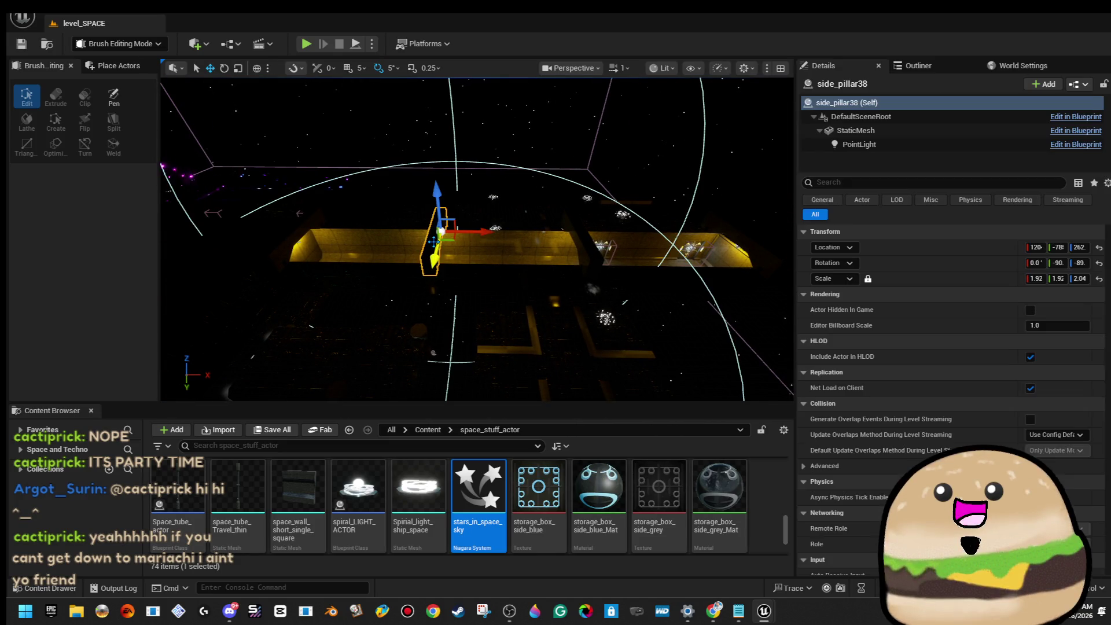
{"action": "left_click_drag", "start_coordinate": [489, 233], "coordinate": [590, 227]}
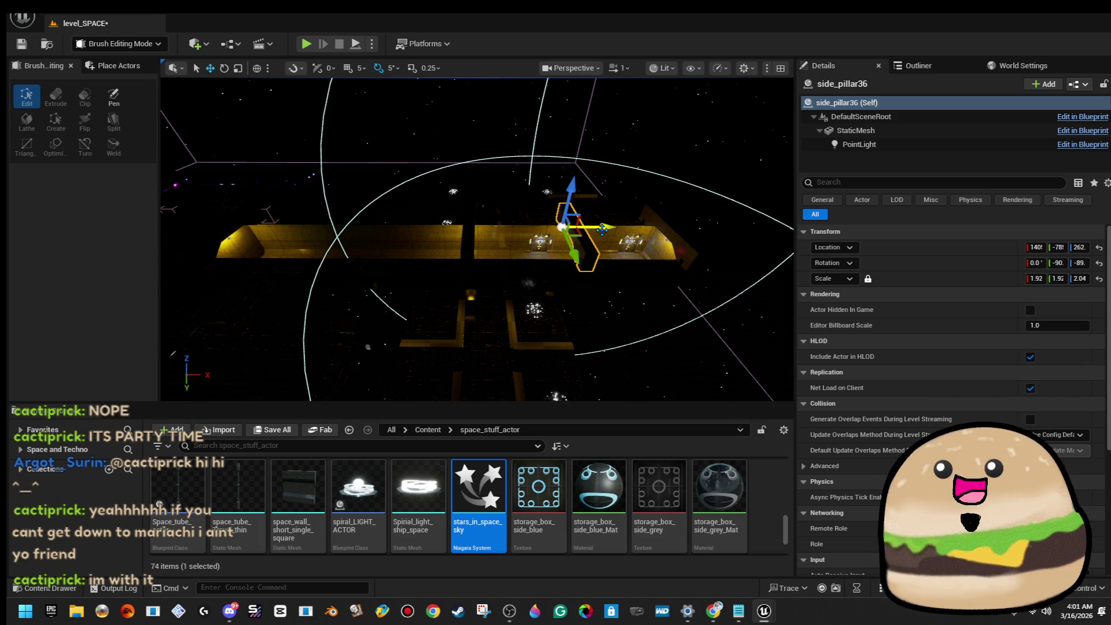
{"action": "left_click_drag", "start_coordinate": [515, 233], "coordinate": [417, 233]}
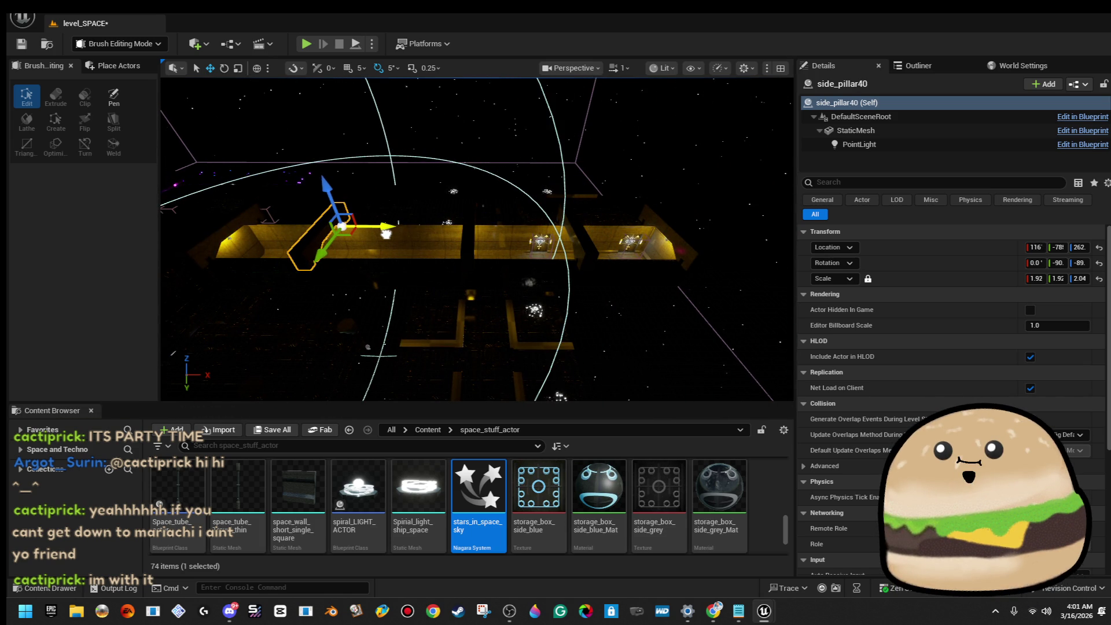
Step: Review the gaps between the side pillars and save the level
{"action": "left_click", "coordinate": [468, 243]}
{"action": "key", "text": "f"}
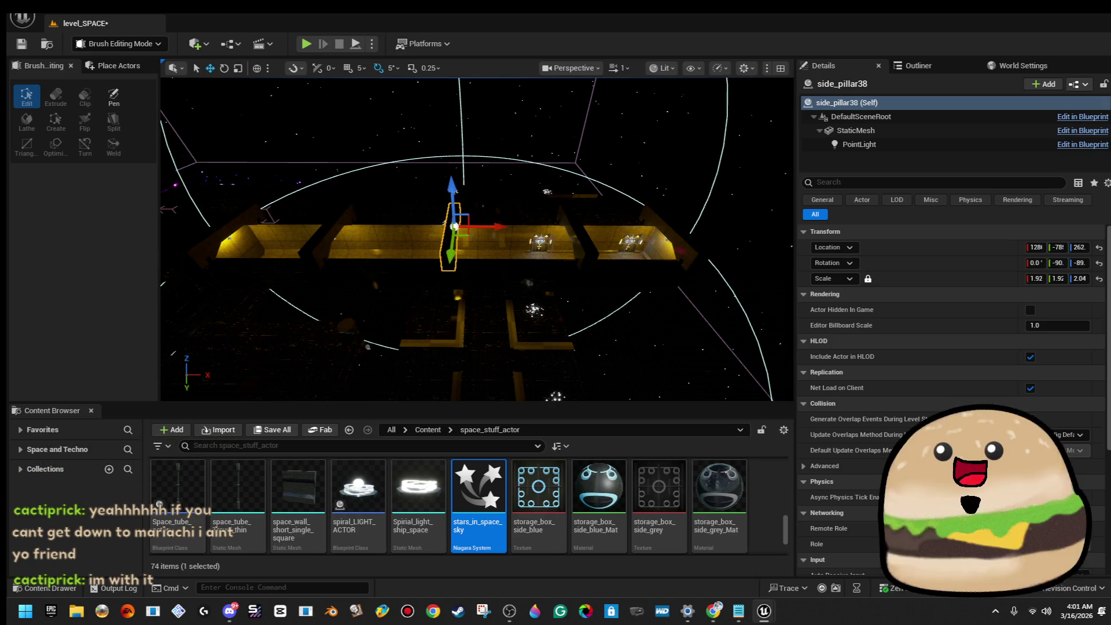
{"action": "left_click", "coordinate": [598, 231]}
{"action": "left_click_drag", "start_coordinate": [596, 231], "coordinate": [419, 110]}
{"action": "left_click", "coordinate": [21, 44]}
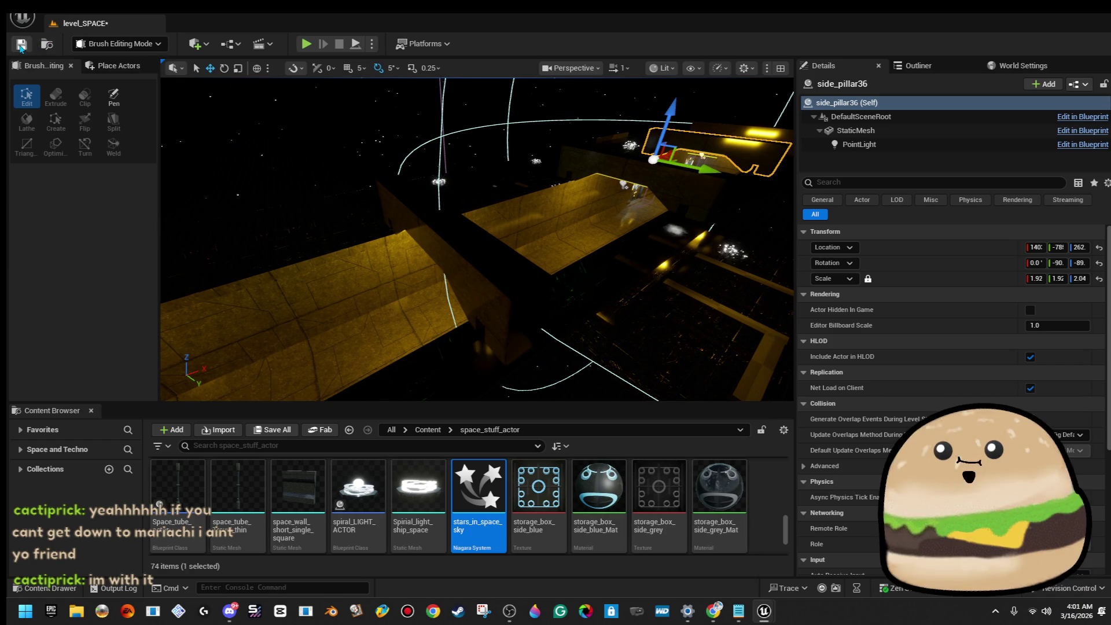
Step: Fly down the corridor past the ceiling light to the lit wall panel
{"action": "key", "text": "f"}
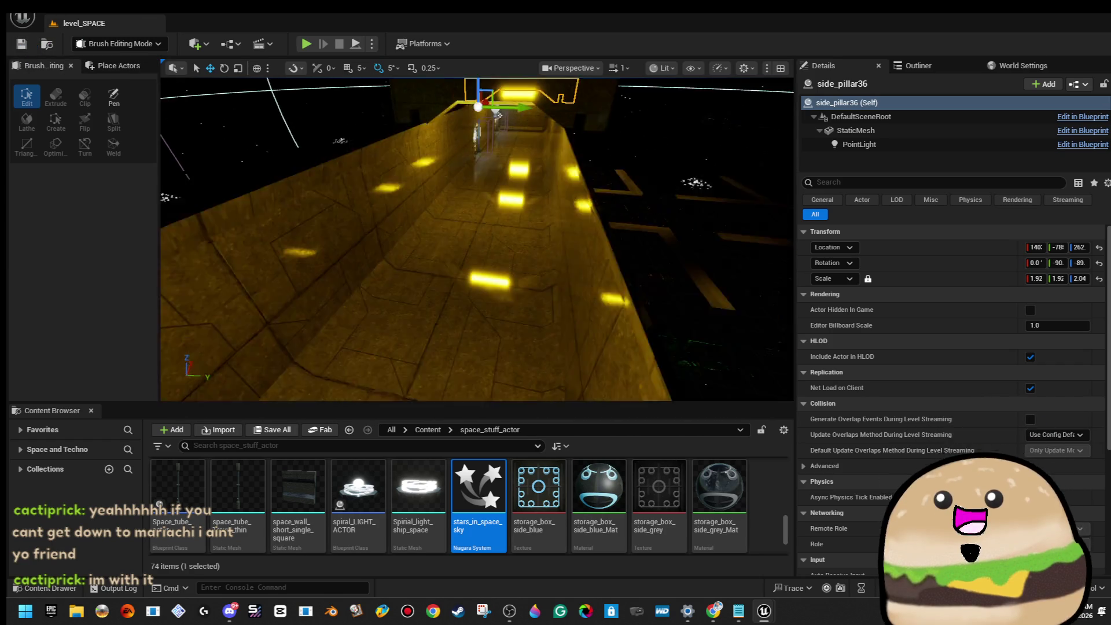
{"action": "mouse_move", "coordinate": [466, 240]}
{"action": "left_mouse_down"}
{"action": "mouse_move", "coordinate": [429, 149]}
{"action": "mouse_move", "coordinate": [432, 174]}
{"action": "mouse_move", "coordinate": [474, 209]}
{"action": "left_mouse_up"}
{"action": "key", "text": "f"}
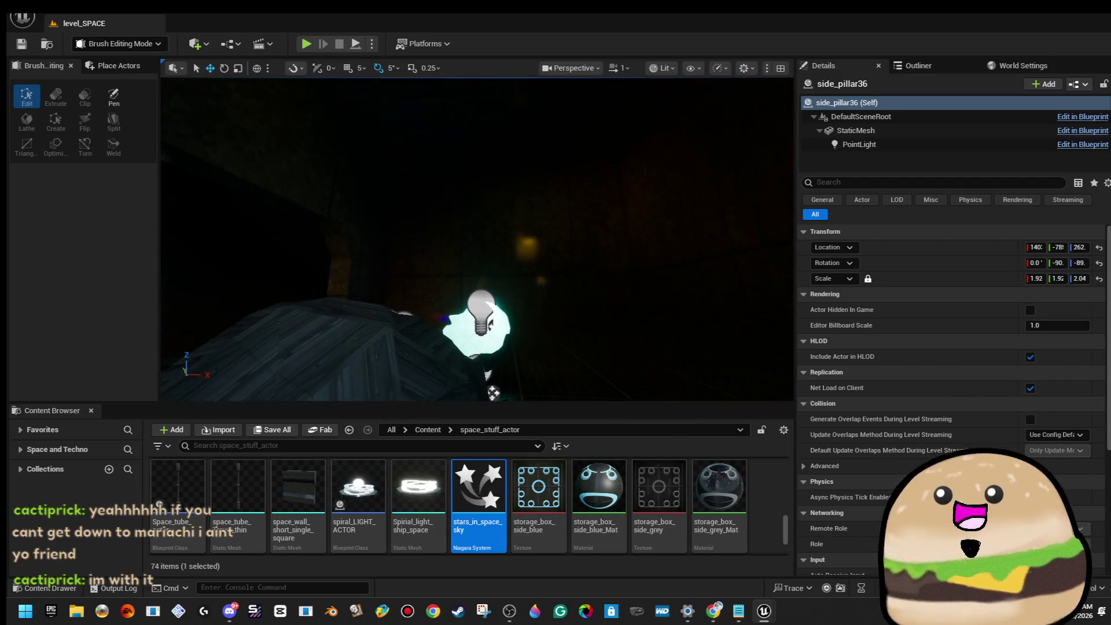
{"action": "mouse_move", "coordinate": [405, 231]}
{"action": "left_mouse_down"}
{"action": "mouse_move", "coordinate": [268, 341]}
{"action": "mouse_move", "coordinate": [249, 330]}
{"action": "mouse_move", "coordinate": [272, 306]}
{"action": "mouse_move", "coordinate": [301, 324]}
{"action": "mouse_move", "coordinate": [353, 249]}
{"action": "mouse_move", "coordinate": [405, 208]}
{"action": "mouse_move", "coordinate": [498, 186]}
{"action": "mouse_move", "coordinate": [527, 193]}
{"action": "left_mouse_up"}
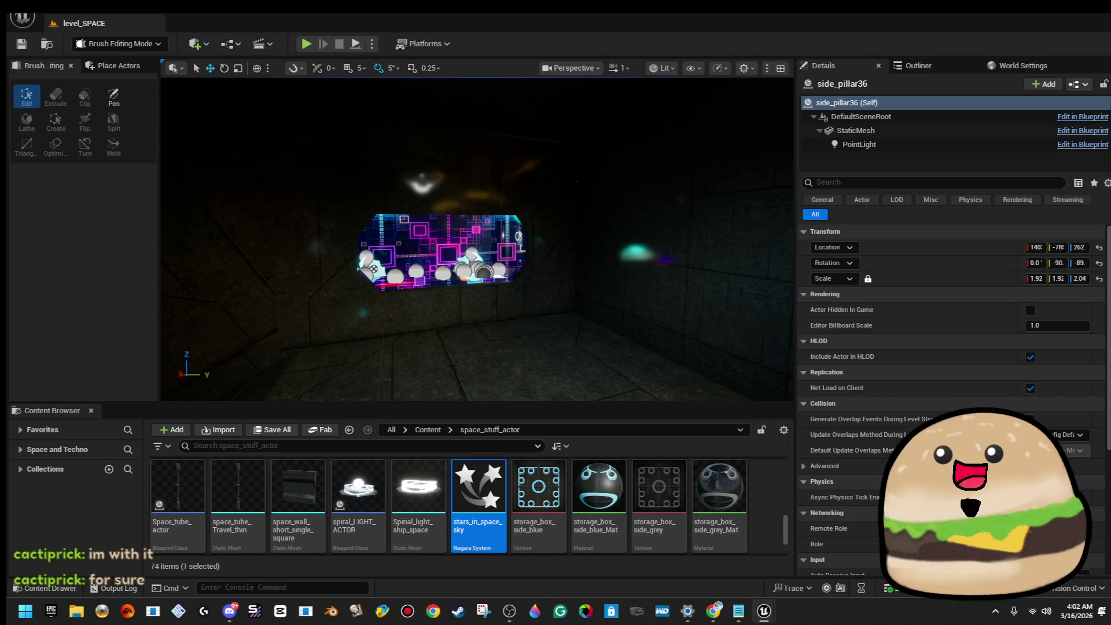
Step: Look around the purple panel and dark room, then show Place Actors filtered to 'plane'
{"action": "mouse_move", "coordinate": [527, 193]}
{"action": "left_mouse_down"}
{"action": "mouse_move", "coordinate": [522, 168]}
{"action": "mouse_move", "coordinate": [518, 191]}
{"action": "mouse_move", "coordinate": [497, 192]}
{"action": "mouse_move", "coordinate": [533, 455]}
{"action": "left_mouse_up"}
{"action": "key", "text": "f"}
{"action": "mouse_move", "coordinate": [509, 347]}
{"action": "left_mouse_down"}
{"action": "mouse_move", "coordinate": [520, 264]}
{"action": "mouse_move", "coordinate": [521, 376]}
{"action": "mouse_move", "coordinate": [529, 206]}
{"action": "left_mouse_up"}
{"action": "scroll", "coordinate": [533, 188], "scroll_direction": "up", "scroll_amount": 3}
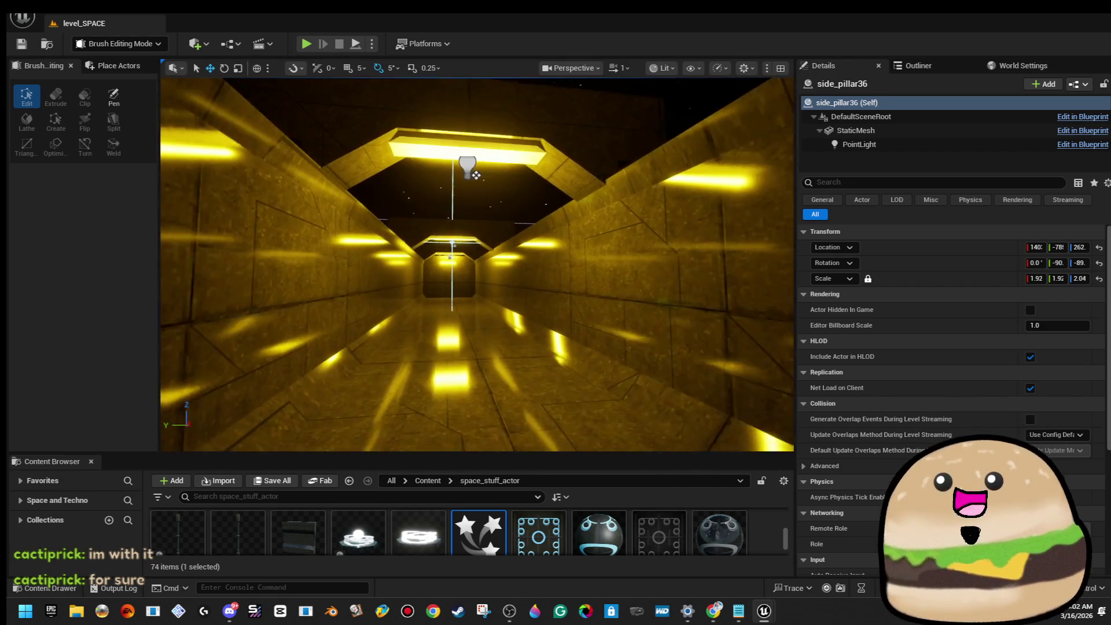
{"action": "scroll", "coordinate": [658, 241], "scroll_direction": "up", "scroll_amount": 5}
{"action": "left_click", "coordinate": [658, 241]}
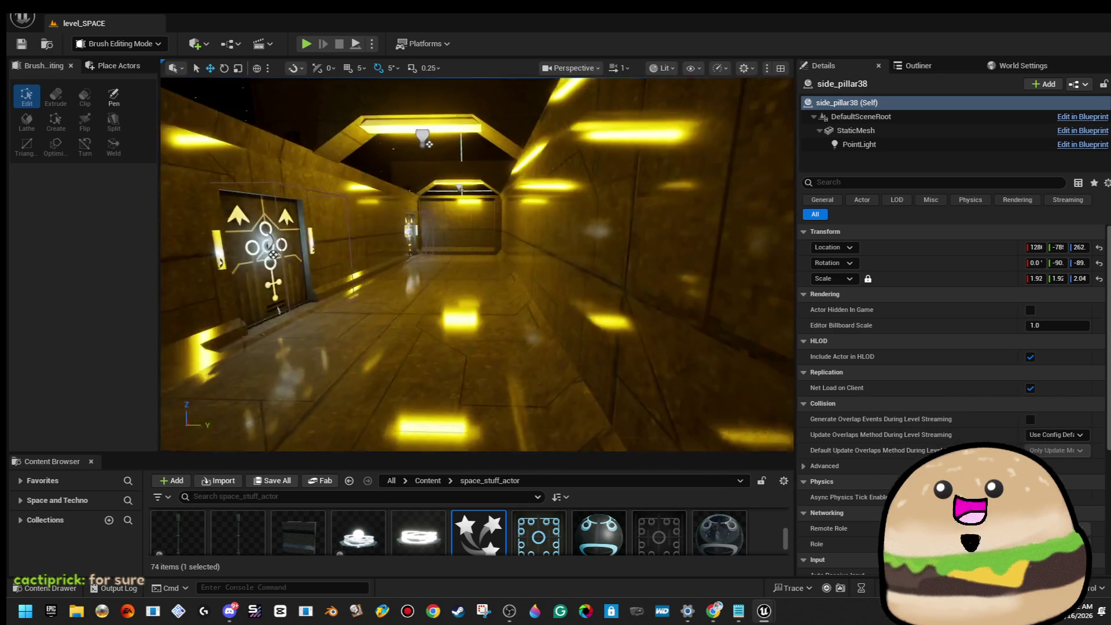
{"action": "mouse_move", "coordinate": [273, 254]}
{"action": "left_mouse_down"}
{"action": "mouse_move", "coordinate": [272, 237]}
{"action": "mouse_move", "coordinate": [232, 229]}
{"action": "mouse_move", "coordinate": [231, 215]}
{"action": "left_mouse_up"}
{"action": "left_click_drag", "start_coordinate": [702, 328], "coordinate": [702, 328]}
{"action": "left_click_drag", "start_coordinate": [483, 252], "coordinate": [483, 252]}
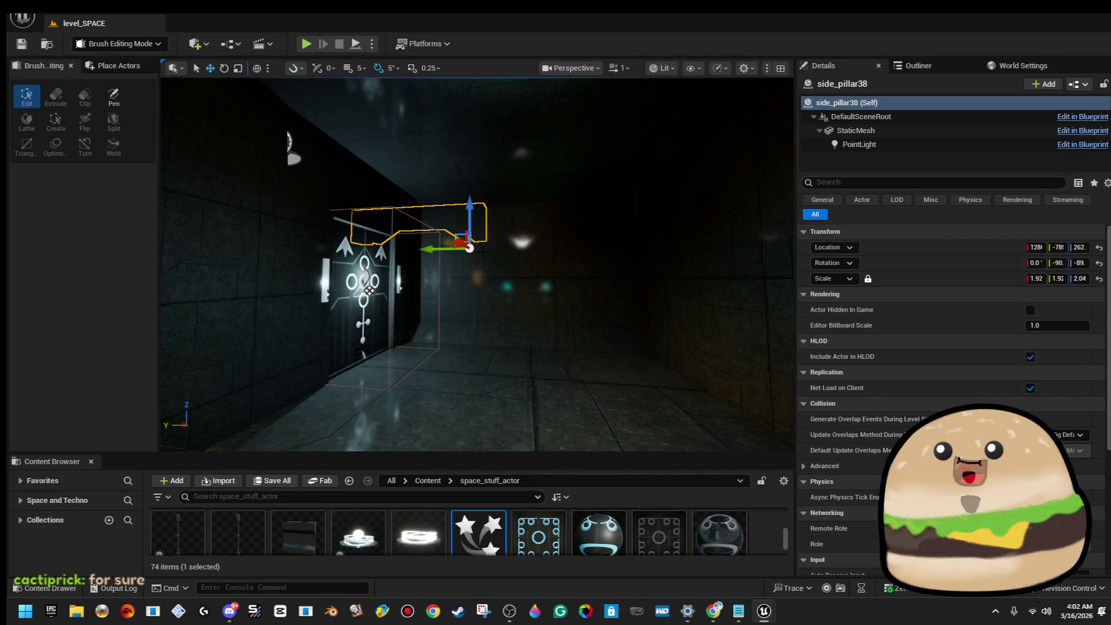
{"action": "left_click", "coordinate": [122, 66]}
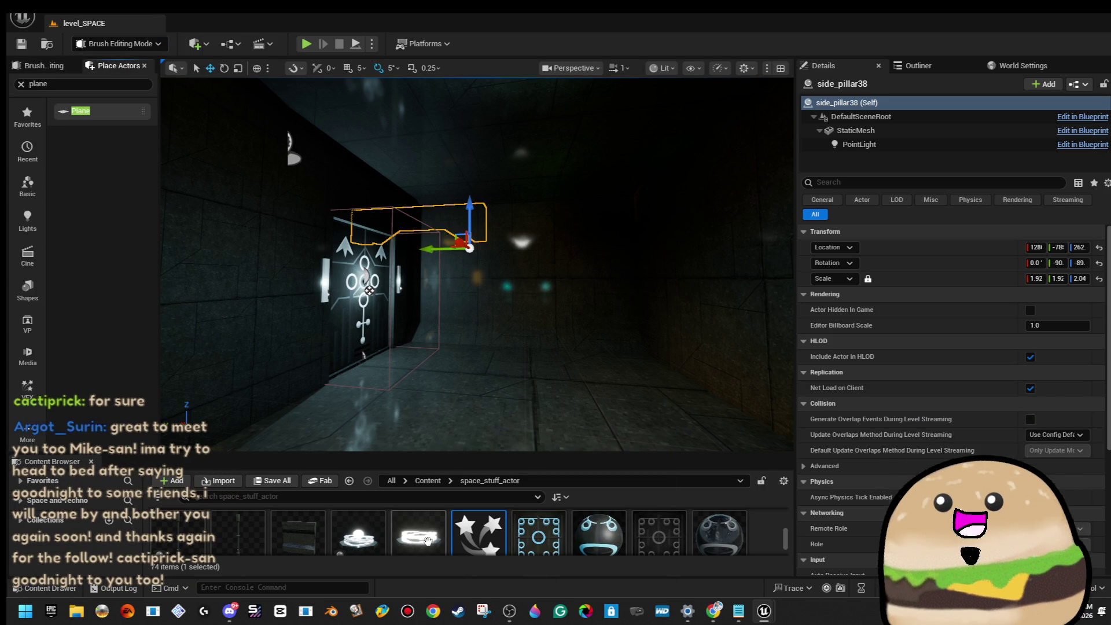
Step: Enlarge the Content Browser and add an Actor-parented blueprint there named ceiling_space_light
{"action": "left_click_drag", "start_coordinate": [531, 456], "coordinate": [532, 349]}
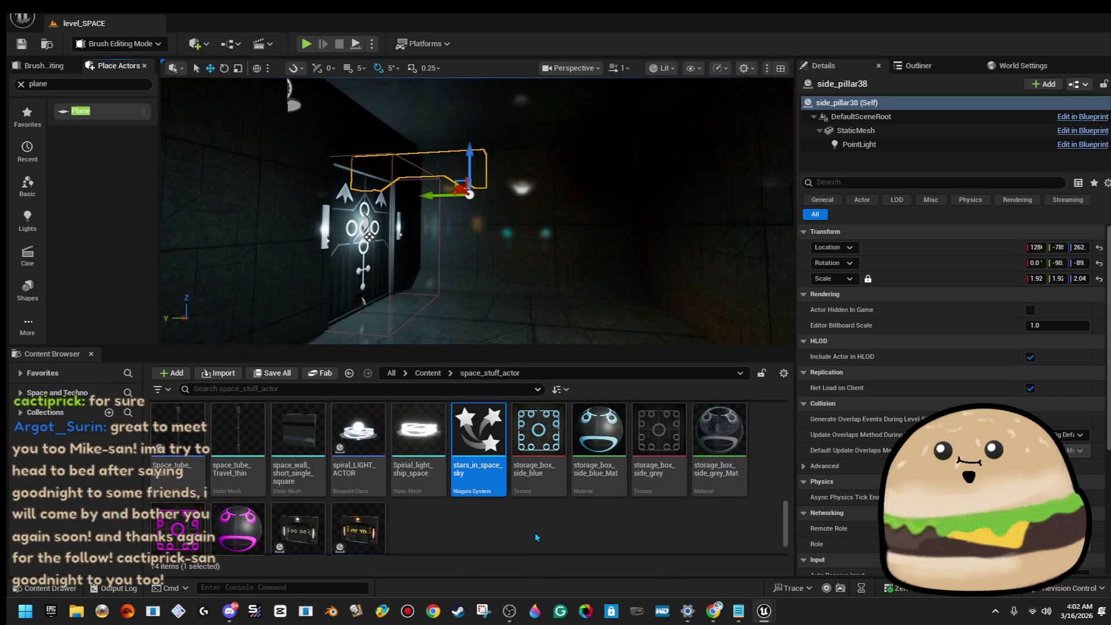
{"action": "right_click", "coordinate": [529, 531]}
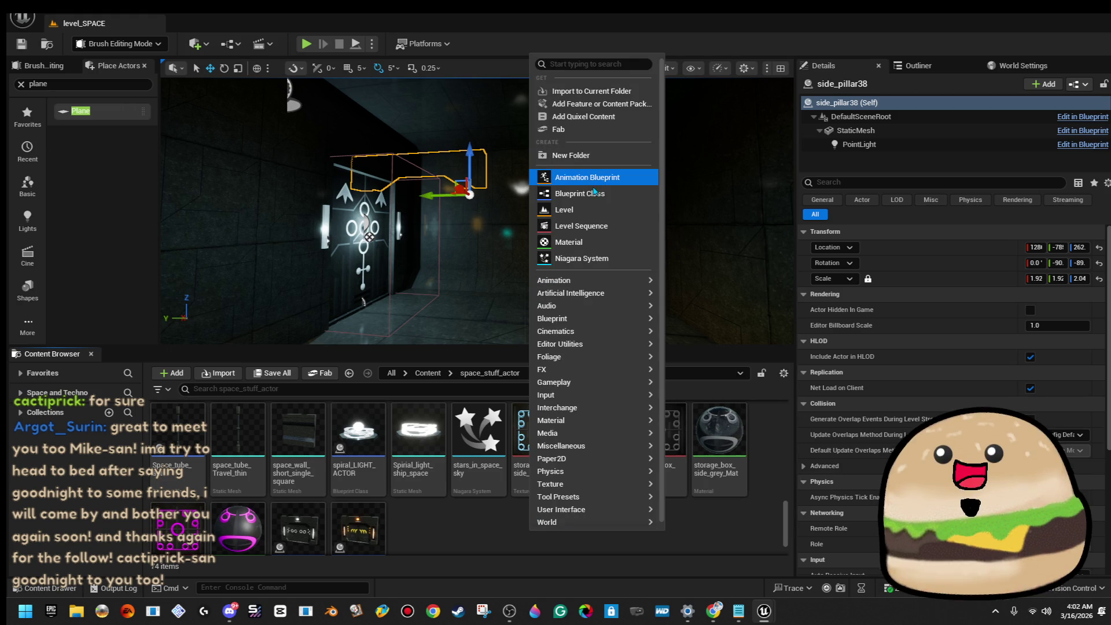
{"action": "left_click", "coordinate": [602, 197]}
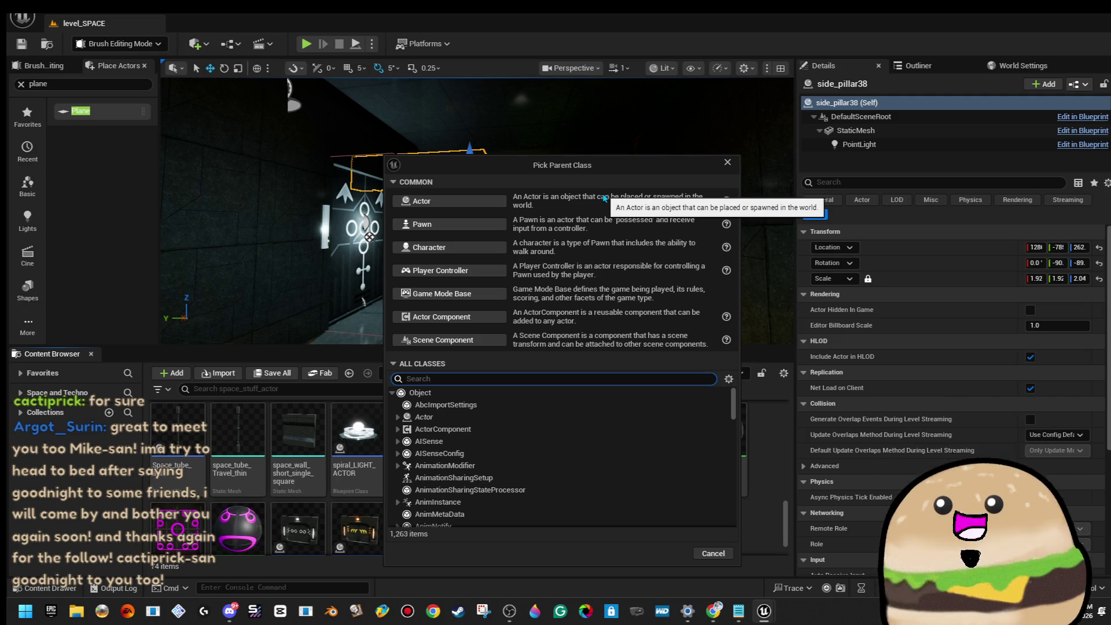
{"action": "left_click", "coordinate": [498, 203]}
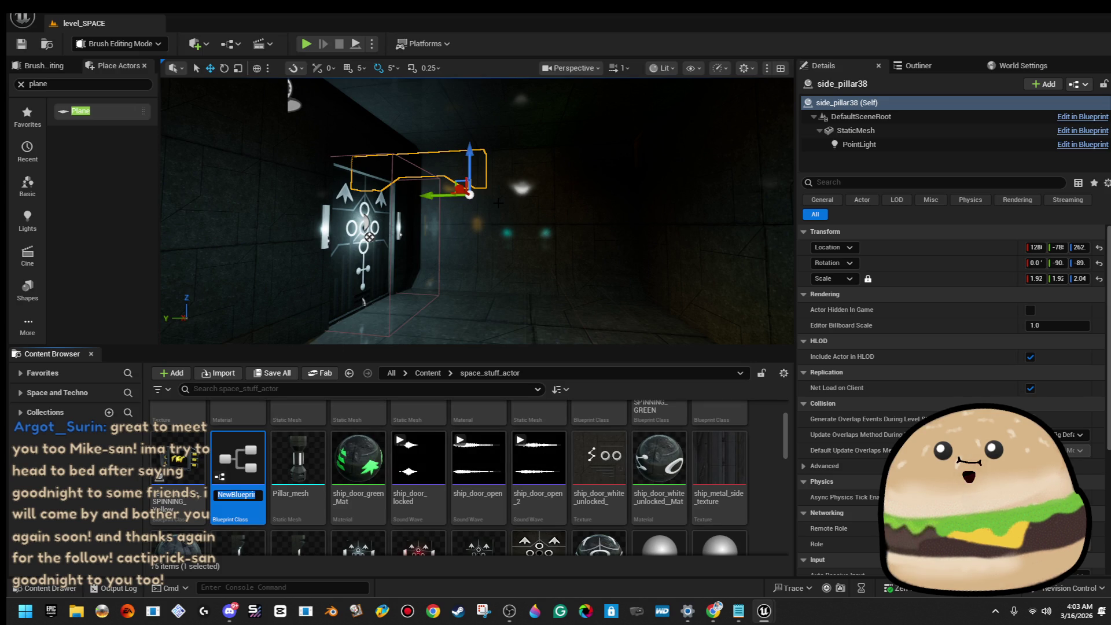
{"action": "key", "text": "BackSpace"}
{"action": "type", "text": "c"}
{"action": "type", "text": "e_"}
{"action": "key", "text": "Return"}
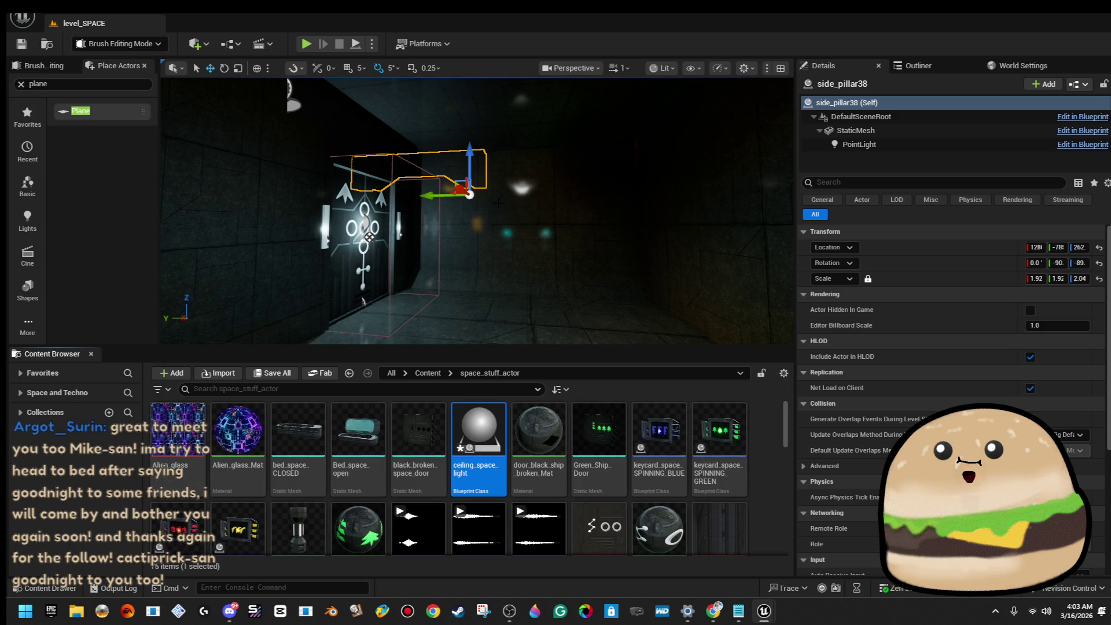
Step: Drop ceiling_space_light into the dark room, scale it down, and bring its Blueprint editor forward
{"action": "double_click", "coordinate": [496, 467]}
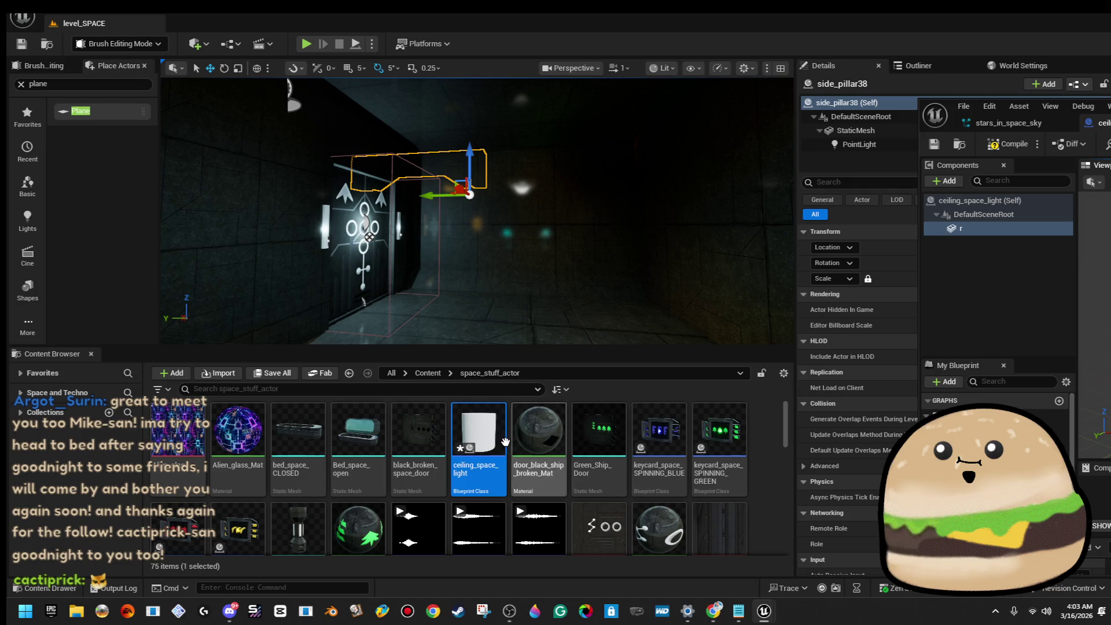
{"action": "mouse_move", "coordinate": [478, 440]}
{"action": "left_mouse_down"}
{"action": "mouse_move", "coordinate": [526, 288]}
{"action": "mouse_move", "coordinate": [515, 304]}
{"action": "left_mouse_up"}
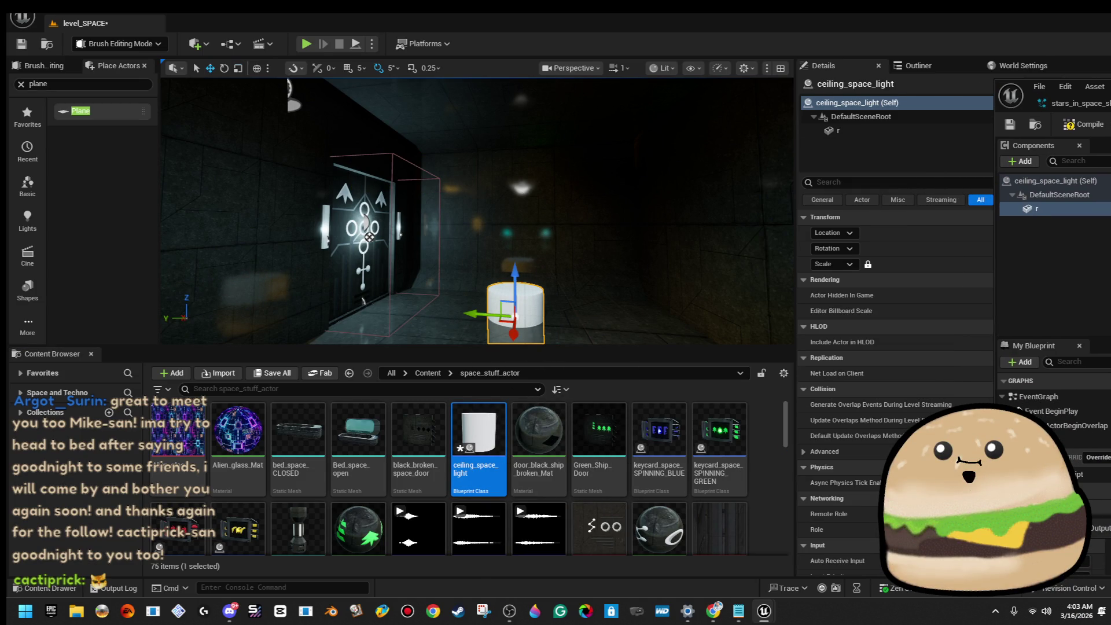
{"action": "key", "text": "r"}
{"action": "left_click_drag", "start_coordinate": [515, 318], "coordinate": [512, 316]}
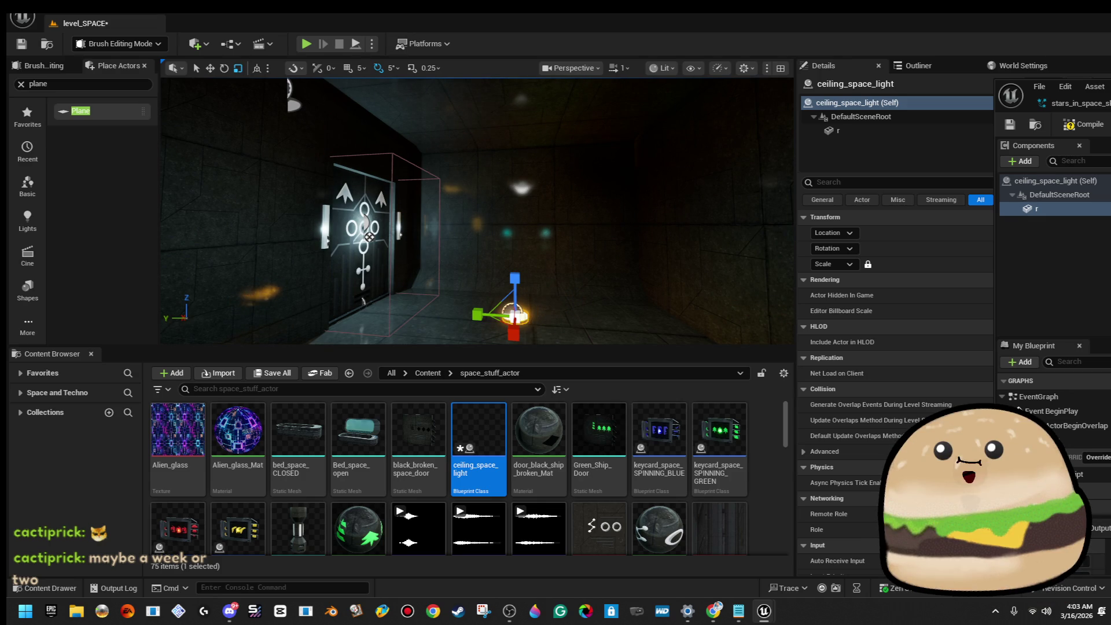
{"action": "mouse_move", "coordinate": [1025, 85]}
{"action": "left_mouse_down"}
{"action": "mouse_move", "coordinate": [463, 119]}
{"action": "mouse_move", "coordinate": [416, 142]}
{"action": "left_mouse_up"}
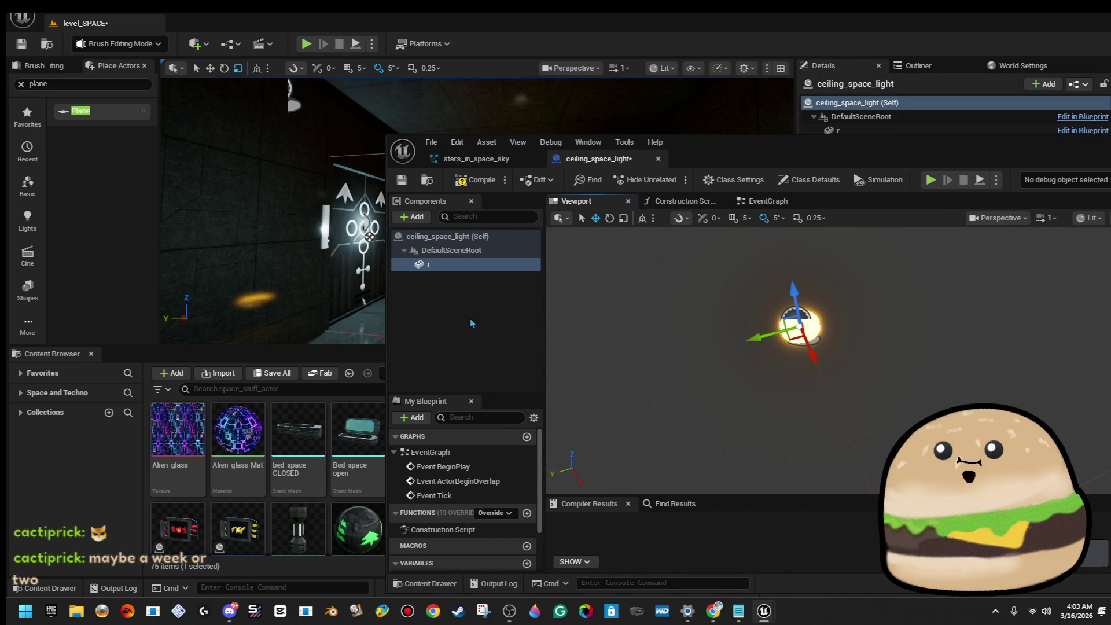
Step: Rename the light component r to glow_part, then to BULB
{"action": "right_click", "coordinate": [433, 267]}
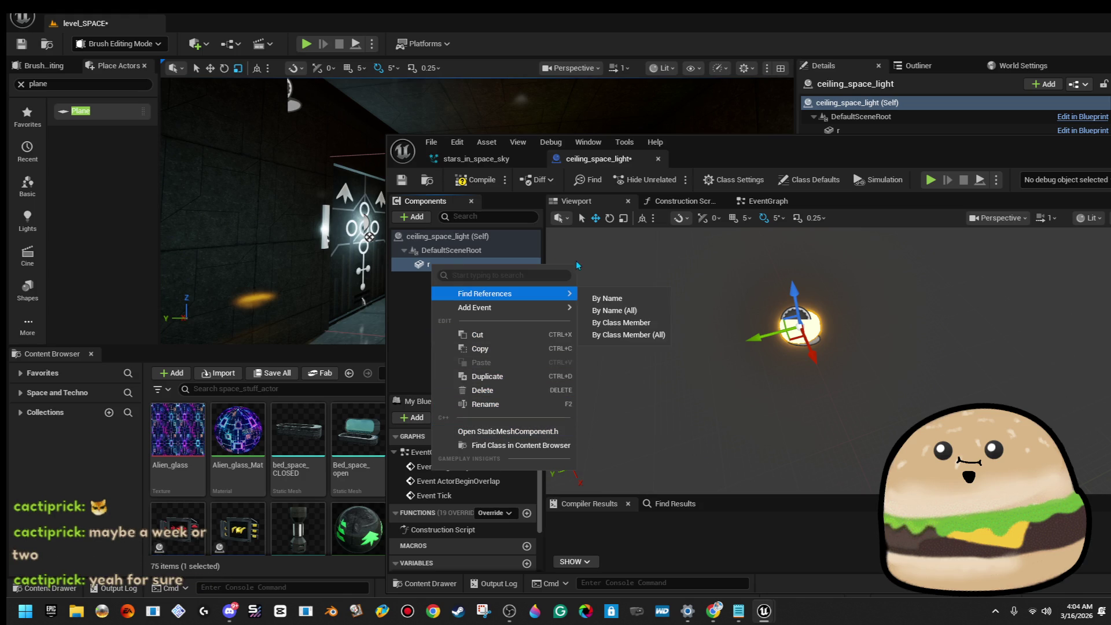
{"action": "left_click", "coordinate": [445, 265]}
{"action": "right_click", "coordinate": [445, 268]}
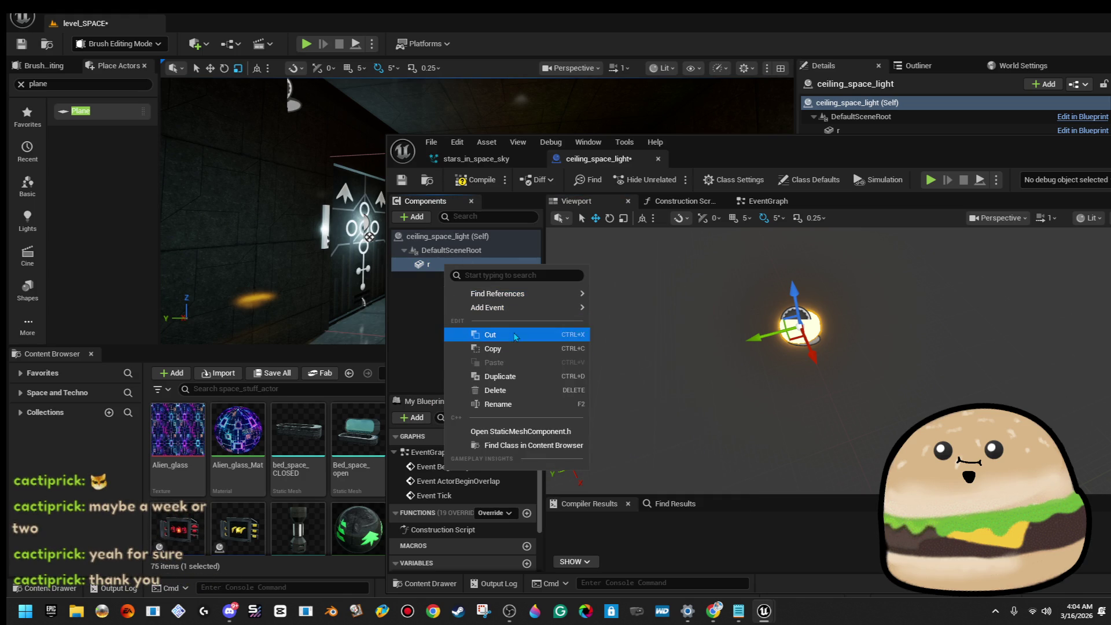
{"action": "left_click", "coordinate": [515, 407]}
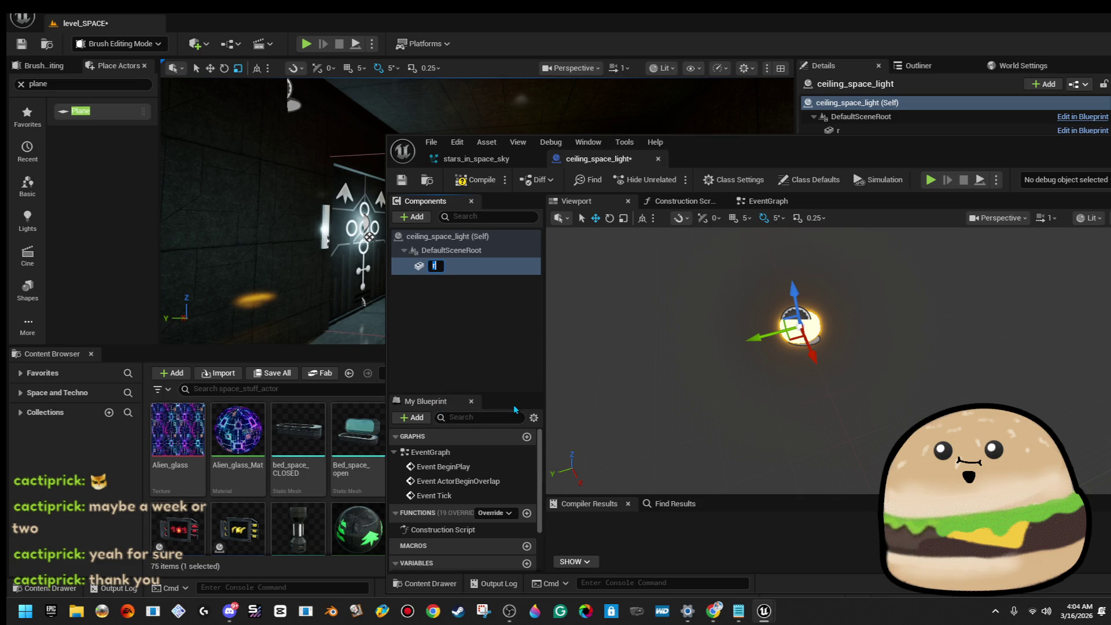
{"action": "type", "text": "glow"}
{"action": "type", "text": "_part"}
{"action": "key", "text": "Return"}
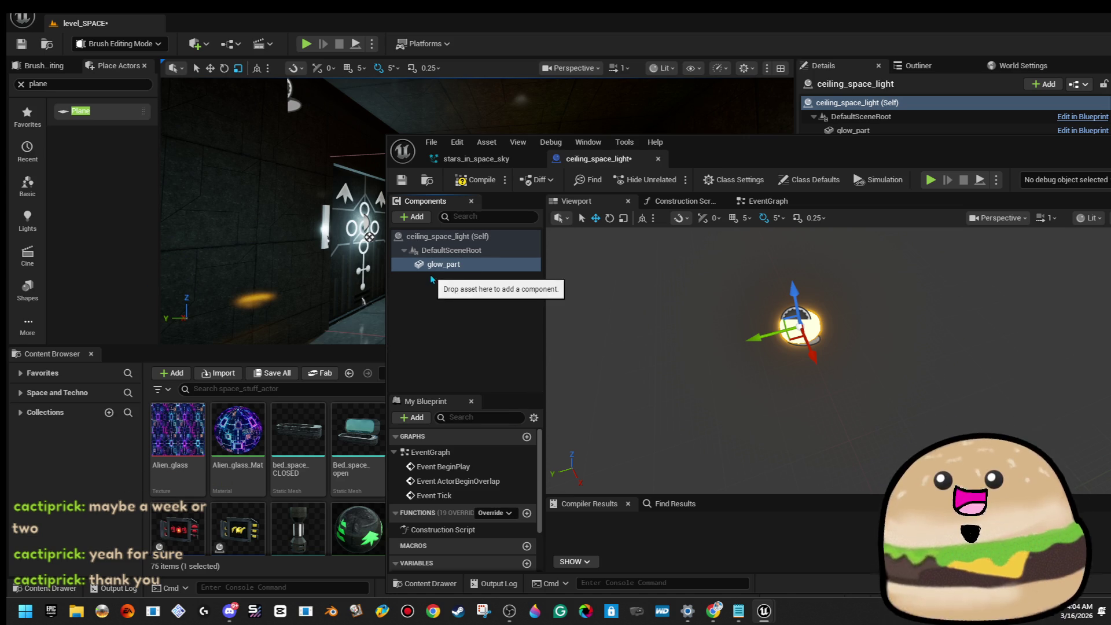
{"action": "right_click", "coordinate": [436, 266]}
{"action": "left_click", "coordinate": [519, 410]}
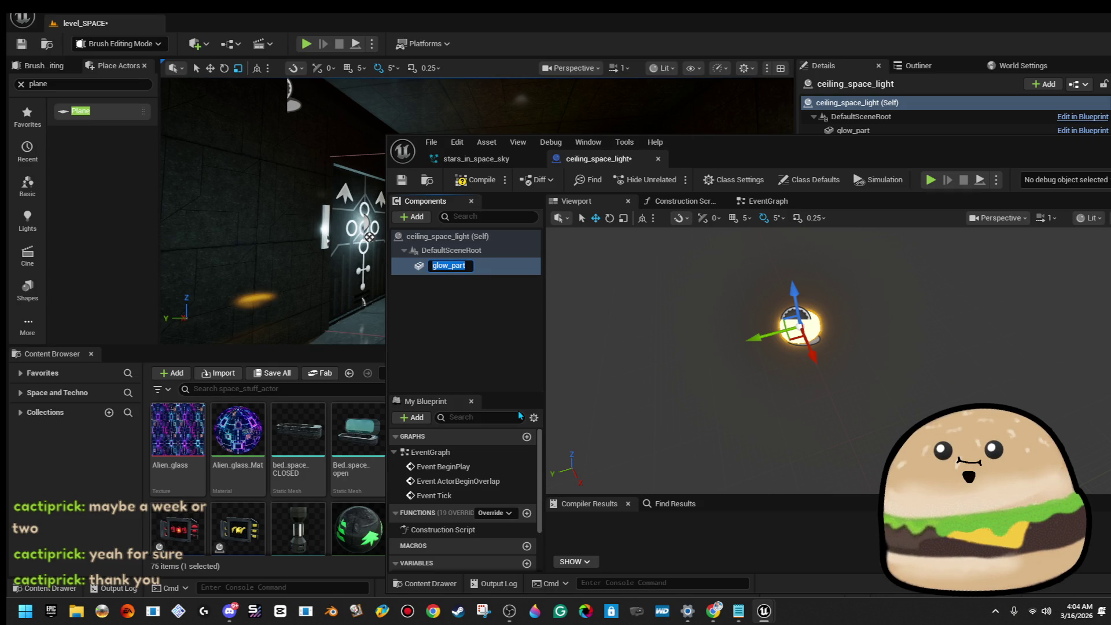
{"action": "type", "text": "BULB"}
{"action": "key", "text": "Return"}
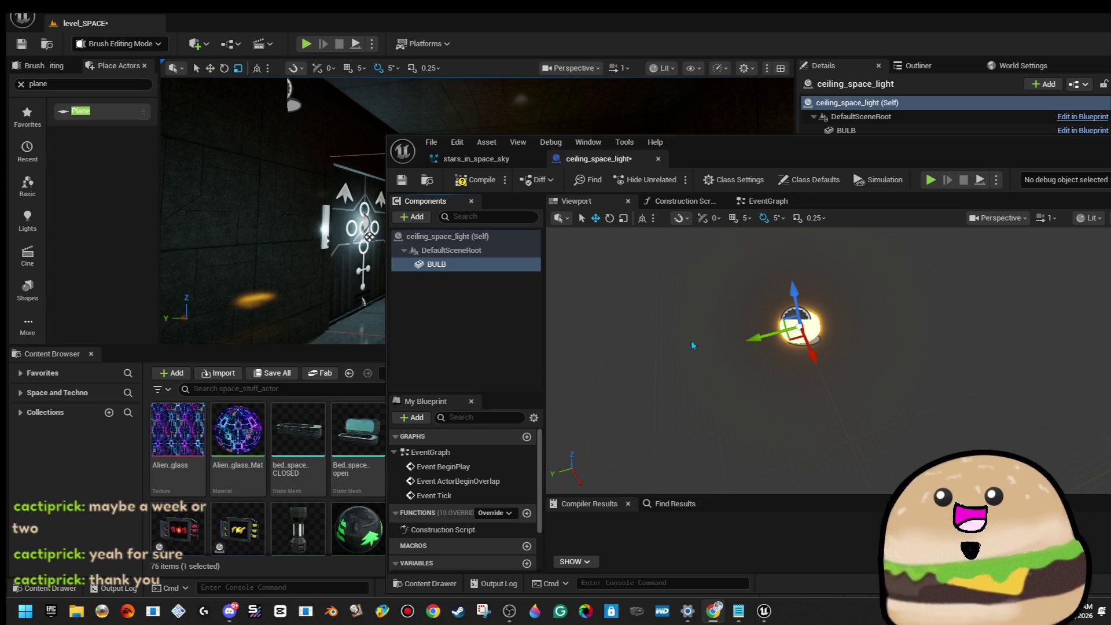
Step: Duplicate BULB into BULB1 and BULB2, offsetting the first copy down and right
{"action": "right_click", "coordinate": [474, 274]}
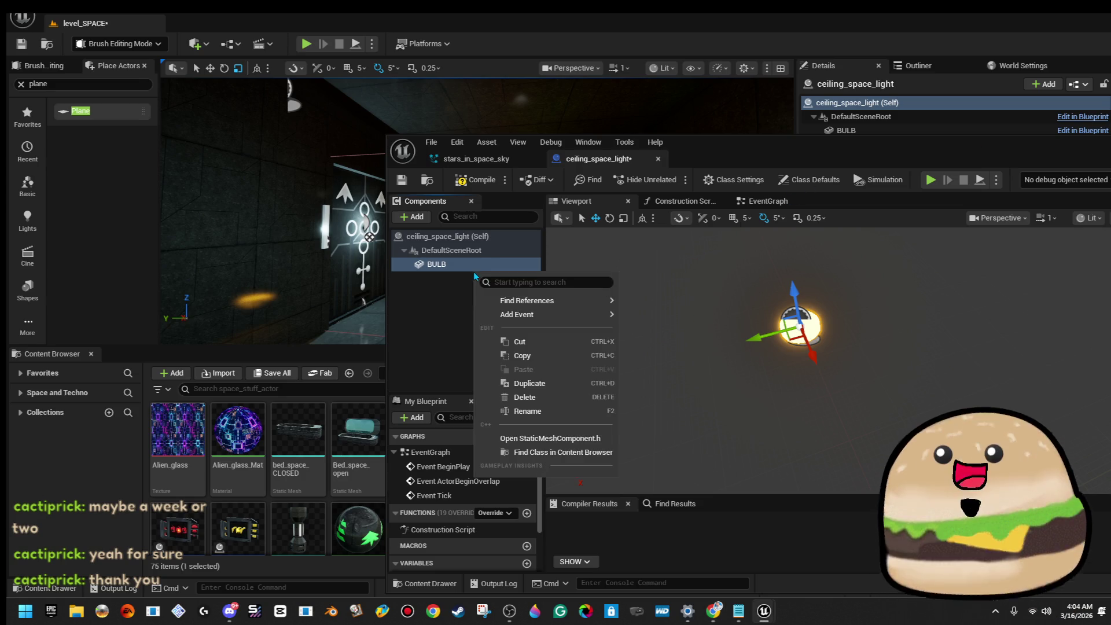
{"action": "left_click", "coordinate": [550, 385]}
{"action": "left_click_drag", "start_coordinate": [790, 342], "coordinate": [968, 410]}
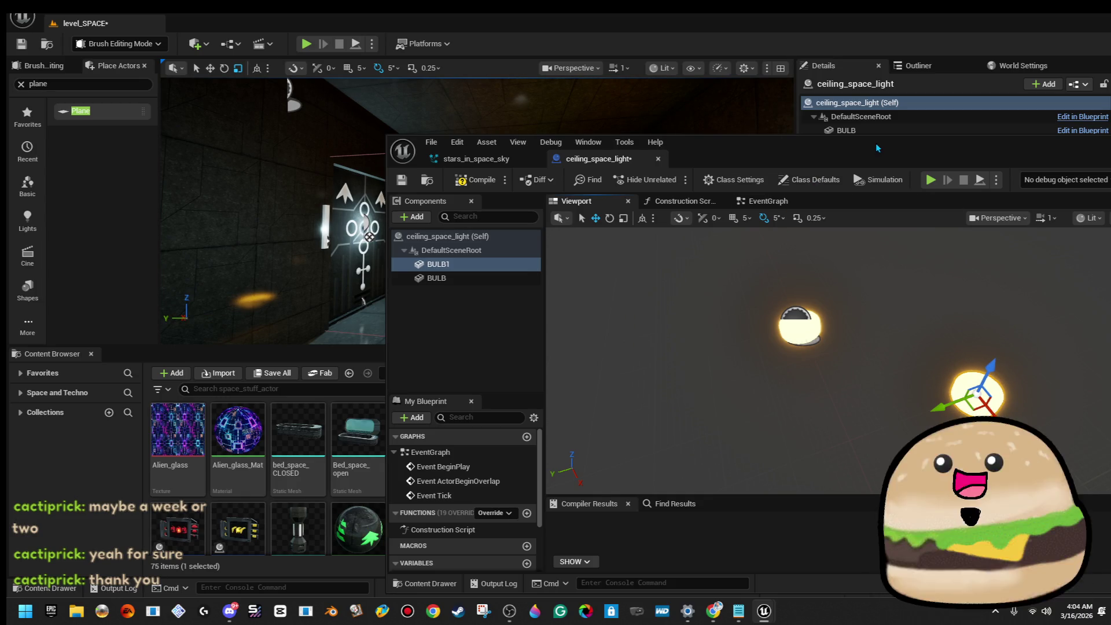
{"action": "left_click_drag", "start_coordinate": [877, 148], "coordinate": [1106, 152]}
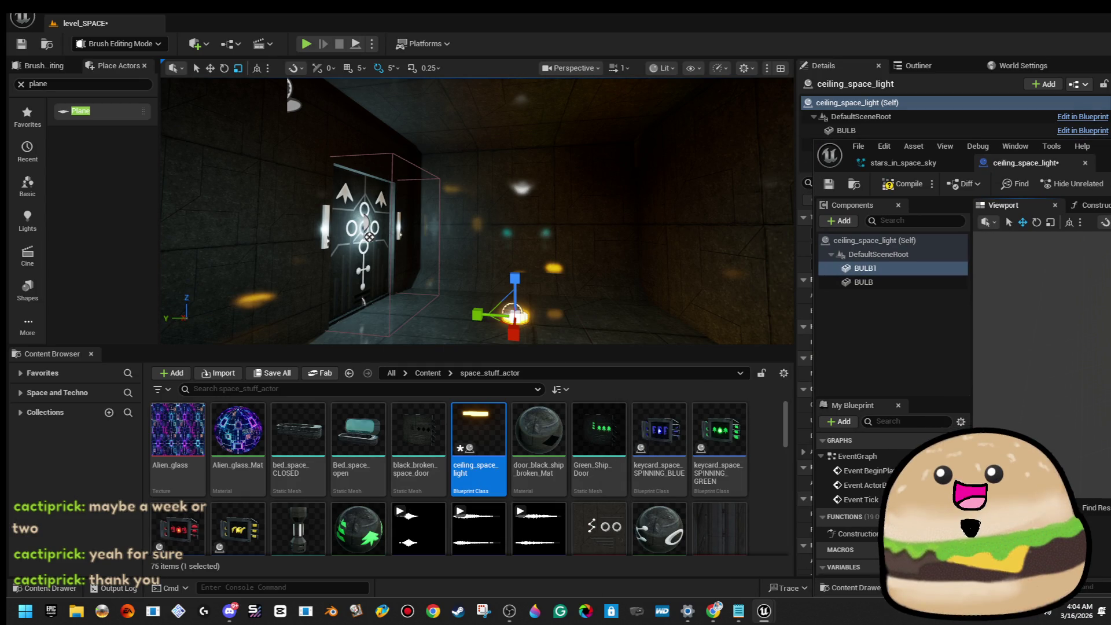
{"action": "right_click", "coordinate": [880, 273]}
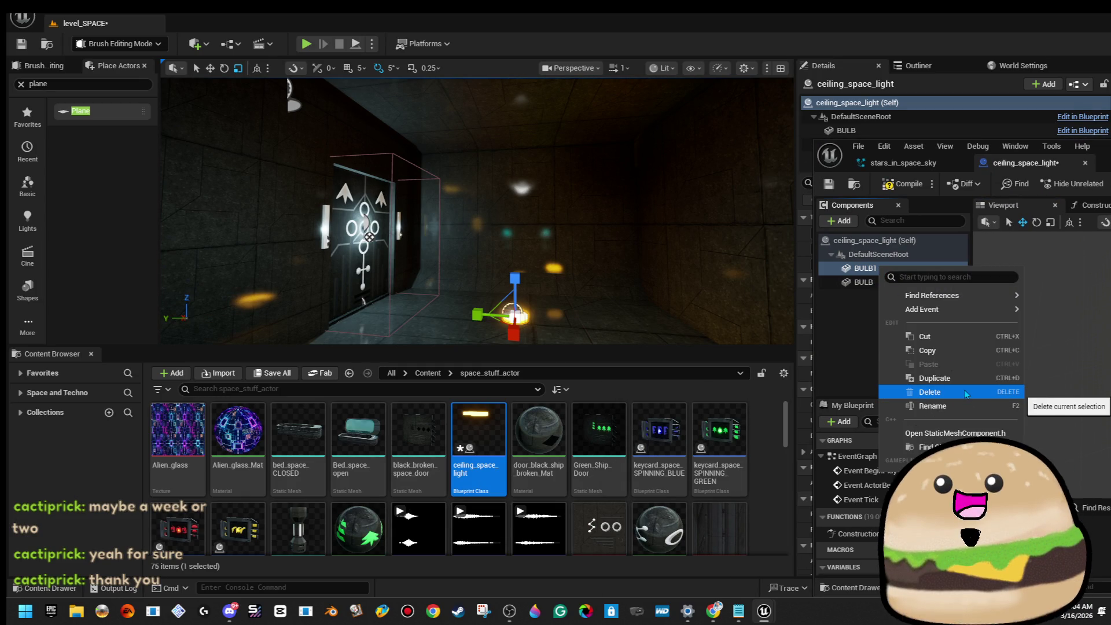
{"action": "left_click", "coordinate": [915, 377]}
{"action": "key", "text": "Return"}
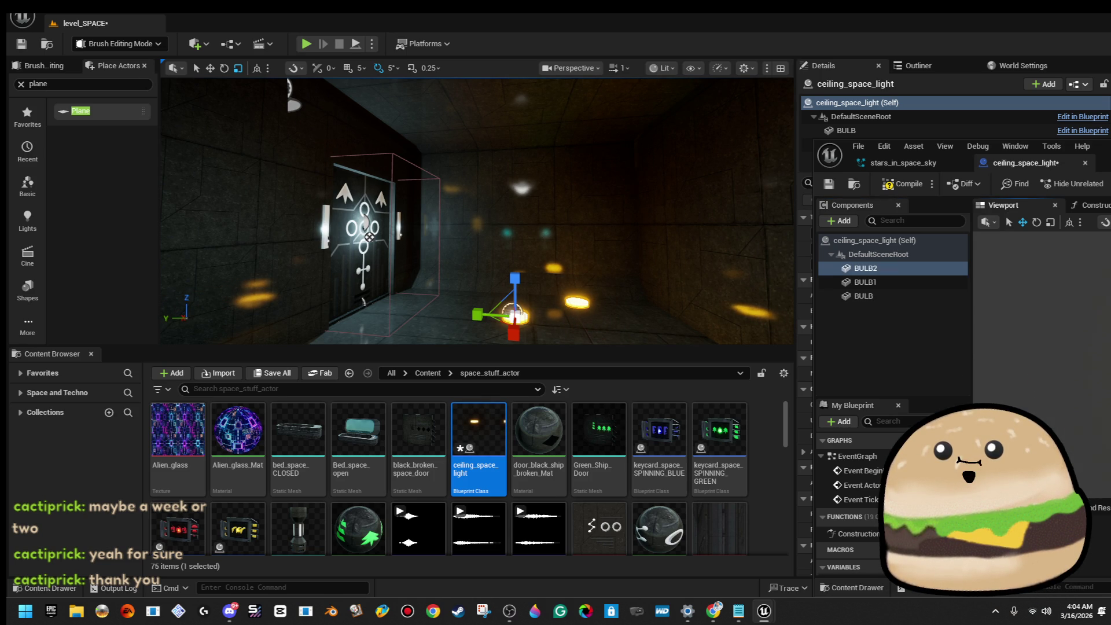
Step: Step through the bulb components, compile and save the blueprint, and multi-select BULB2 and BULB
{"action": "key", "text": "Up"}
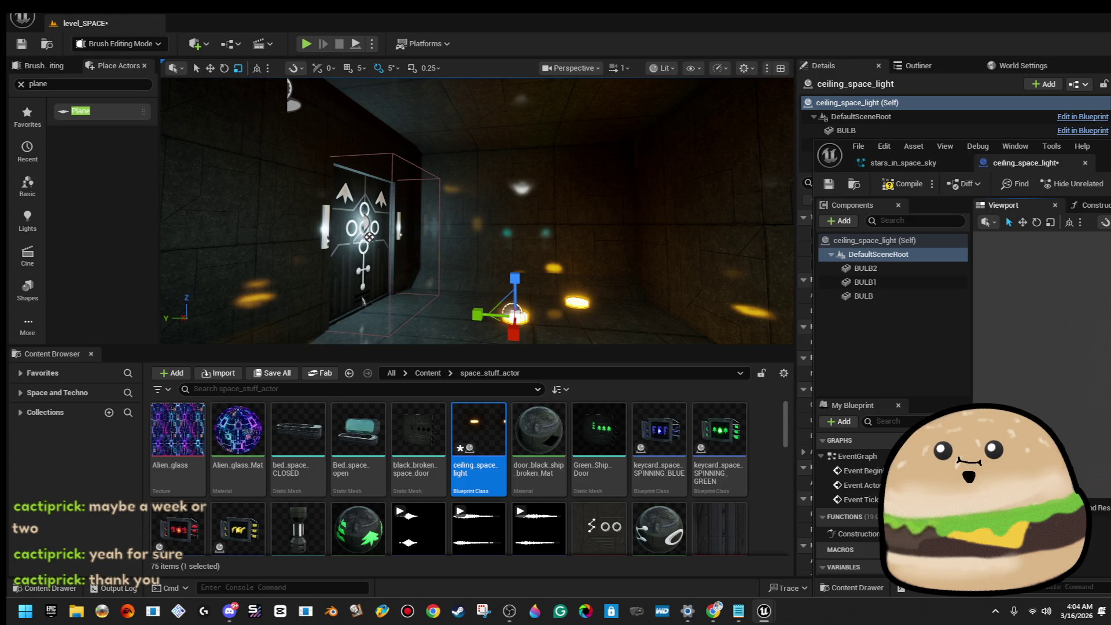
{"action": "key", "text": "Down"}
{"action": "key", "text": "Down"}
{"action": "key", "text": "Down"}
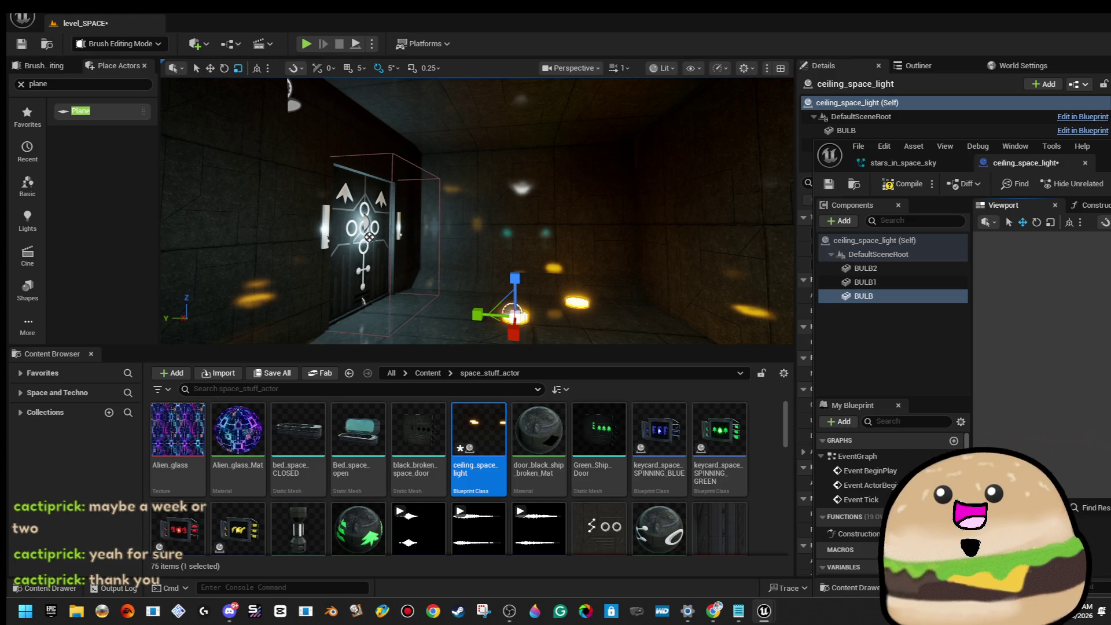
{"action": "key", "text": "Up"}
{"action": "key", "text": "Up"}
{"action": "key", "text": "Down"}
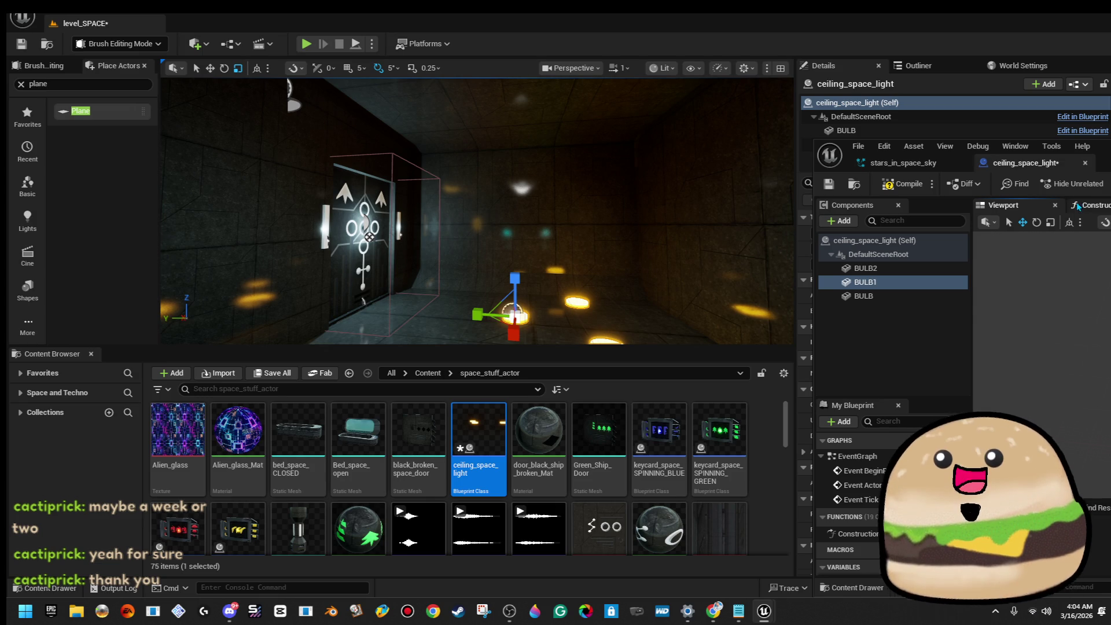
{"action": "left_click", "coordinate": [903, 183]}
{"action": "left_click", "coordinate": [829, 184]}
{"action": "left_click_drag", "start_coordinate": [543, 194], "coordinate": [602, 174]}
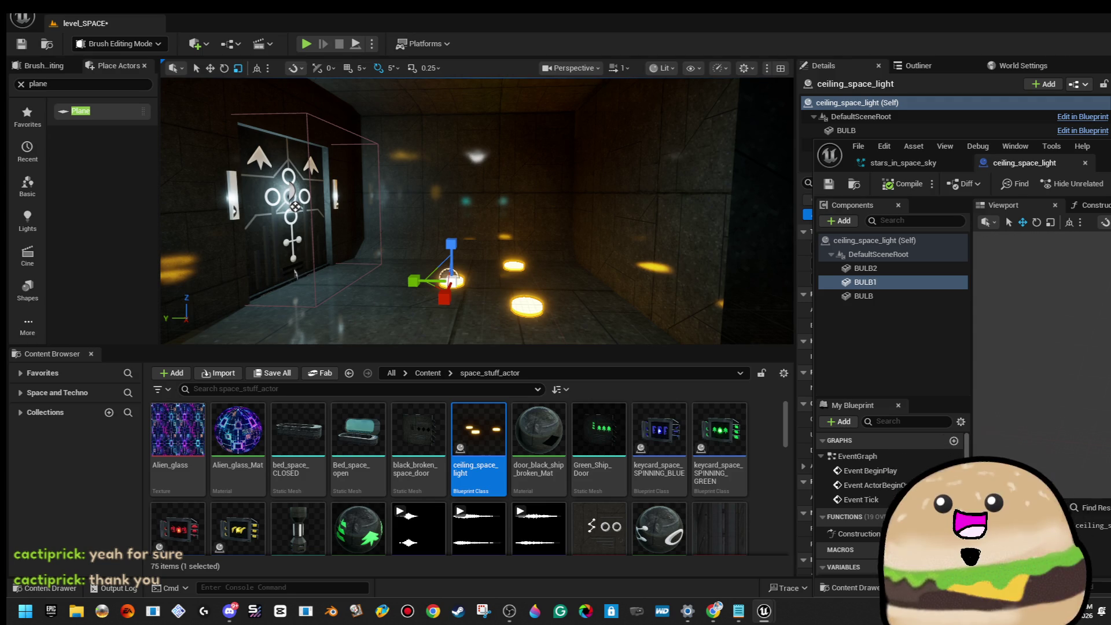
{"action": "left_click", "coordinate": [866, 268], "text": "ctrl"}
{"action": "left_click", "coordinate": [864, 295], "text": "ctrl"}
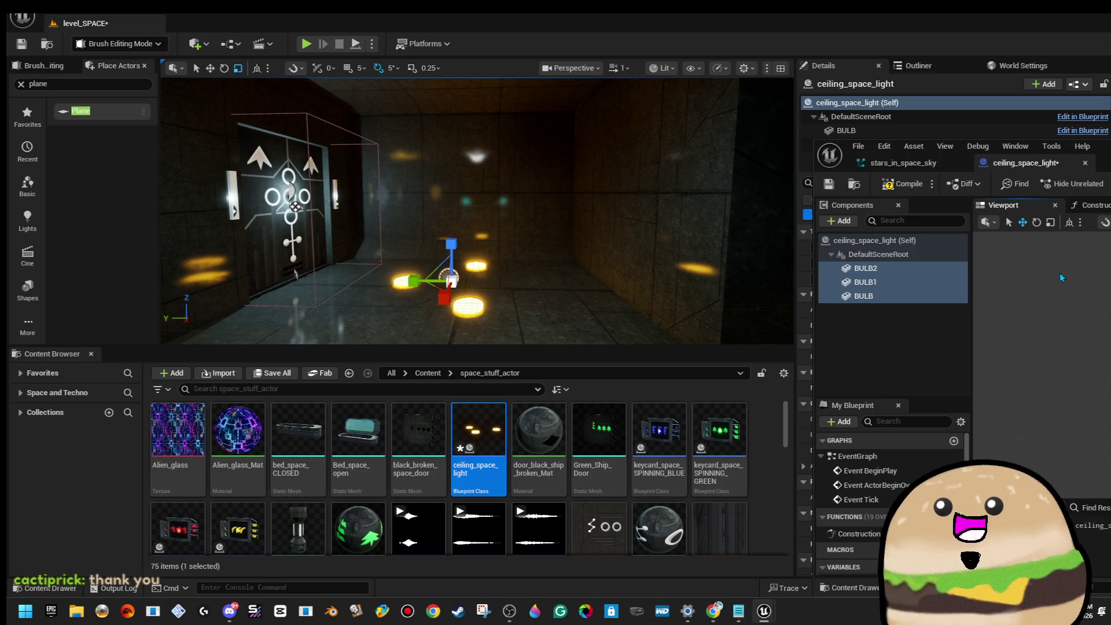
Step: Compile and save the blueprint, move its editor aside, and view the door area
{"action": "left_click", "coordinate": [903, 184]}
{"action": "mouse_move", "coordinate": [1103, 146]}
{"action": "left_mouse_down"}
{"action": "mouse_move", "coordinate": [758, 219]}
{"action": "mouse_move", "coordinate": [449, 168]}
{"action": "mouse_move", "coordinate": [374, 20]}
{"action": "mouse_move", "coordinate": [779, 113]}
{"action": "mouse_move", "coordinate": [1110, 120]}
{"action": "left_mouse_up"}
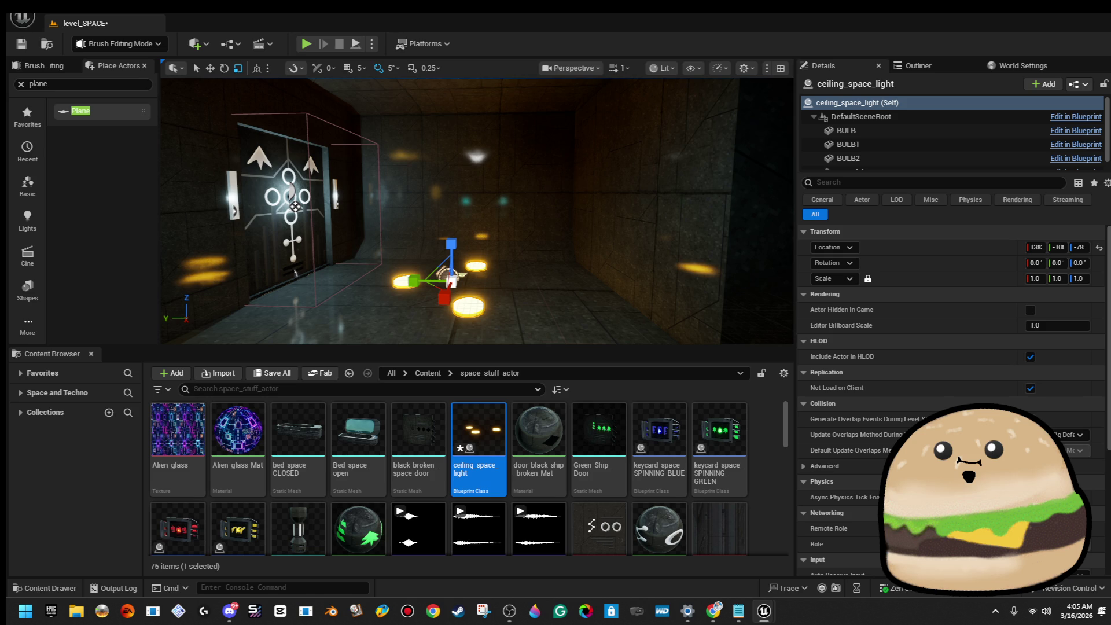
{"action": "mouse_move", "coordinate": [475, 208]}
{"action": "left_mouse_down"}
{"action": "mouse_move", "coordinate": [487, 197]}
{"action": "mouse_move", "coordinate": [498, 215]}
{"action": "left_mouse_up"}
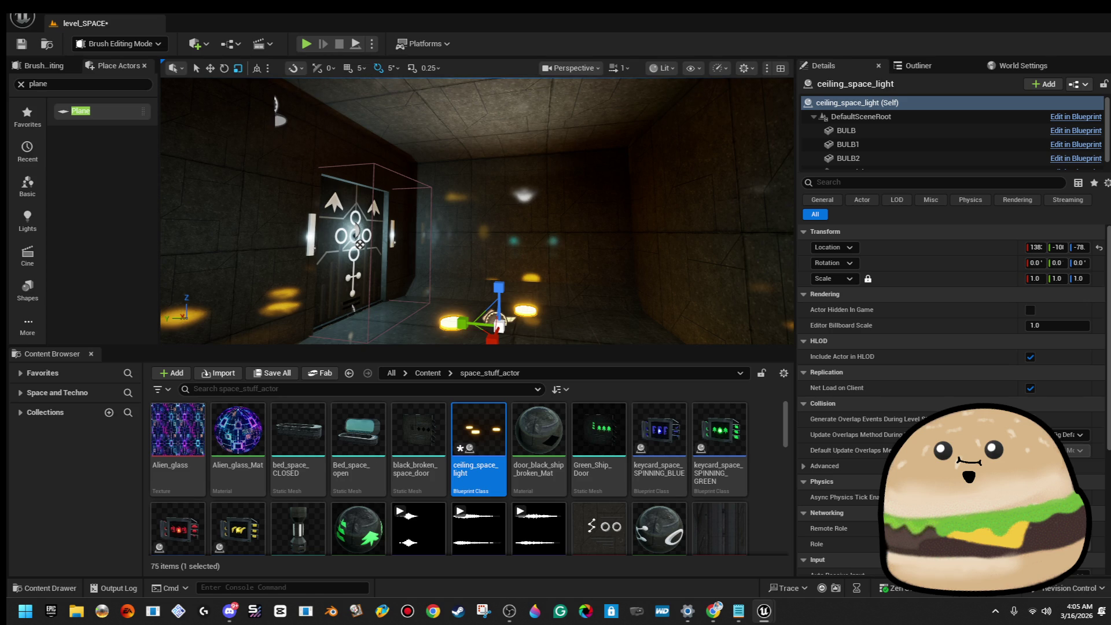
{"action": "mouse_move", "coordinate": [477, 212]}
{"action": "left_mouse_down"}
{"action": "mouse_move", "coordinate": [495, 194]}
{"action": "mouse_move", "coordinate": [481, 209]}
{"action": "mouse_move", "coordinate": [512, 240]}
{"action": "mouse_move", "coordinate": [461, 223]}
{"action": "mouse_move", "coordinate": [420, 244]}
{"action": "mouse_move", "coordinate": [410, 270]}
{"action": "mouse_move", "coordinate": [463, 163]}
{"action": "mouse_move", "coordinate": [469, 97]}
{"action": "mouse_move", "coordinate": [418, 169]}
{"action": "mouse_move", "coordinate": [429, 170]}
{"action": "left_mouse_up"}
Step: Delete the extra light from the dark room
{"action": "key", "text": "e"}
{"action": "key", "text": "w"}
{"action": "left_click", "coordinate": [441, 171]}
{"action": "key", "text": "Delete"}
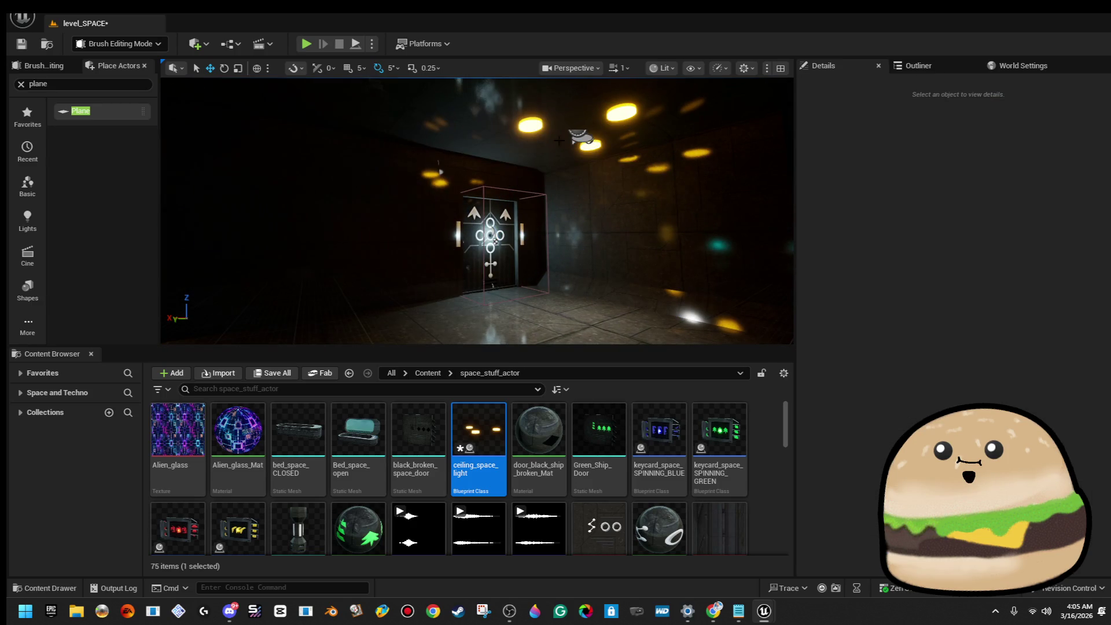
Step: Alt-drag the ceiling light along X to create ceiling_space_light2 beside it on the ceiling
{"action": "left_click", "coordinate": [536, 124]}
{"action": "left_click_drag", "start_coordinate": [536, 123], "coordinate": [550, 113]}
{"action": "left_click_drag", "start_coordinate": [568, 158], "coordinate": [498, 155]}
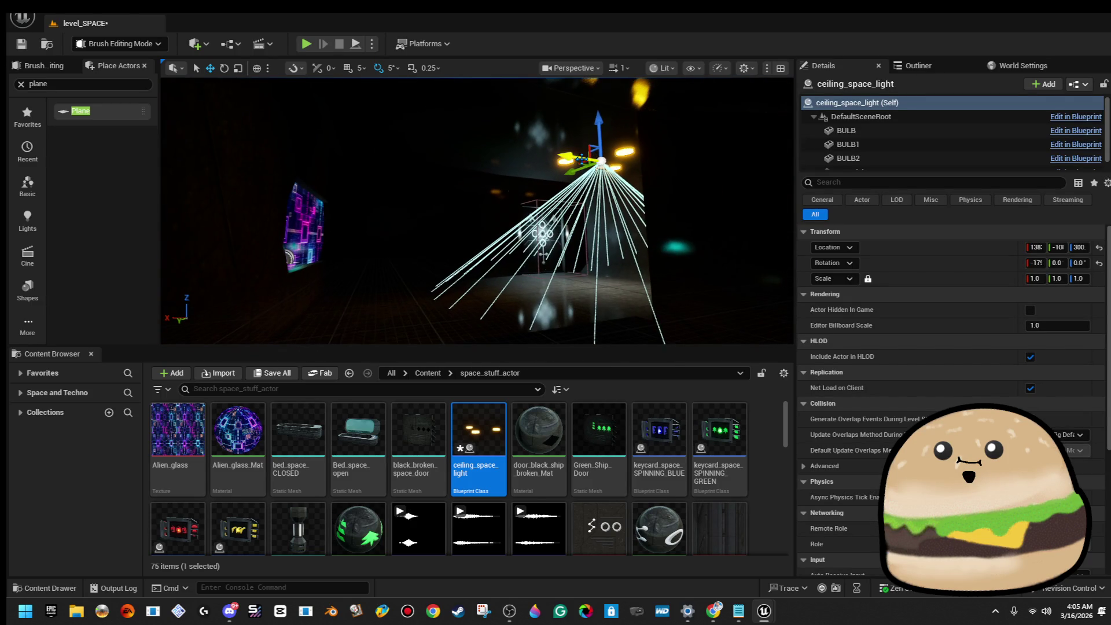
{"action": "mouse_move", "coordinate": [568, 158]}
{"action": "left_mouse_down"}
{"action": "mouse_move", "coordinate": [439, 127]}
{"action": "mouse_move", "coordinate": [399, 133]}
{"action": "mouse_move", "coordinate": [387, 176]}
{"action": "left_mouse_up"}
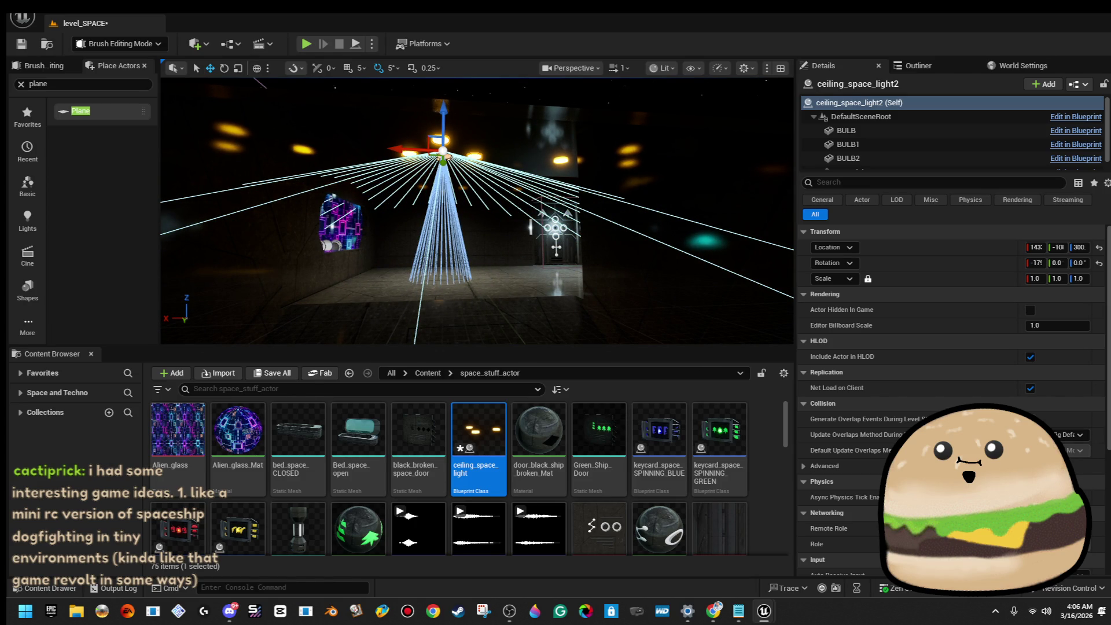
{"action": "mouse_move", "coordinate": [478, 232]}
{"action": "left_mouse_down"}
{"action": "mouse_move", "coordinate": [477, 191]}
{"action": "mouse_move", "coordinate": [478, 252]}
{"action": "left_mouse_up"}
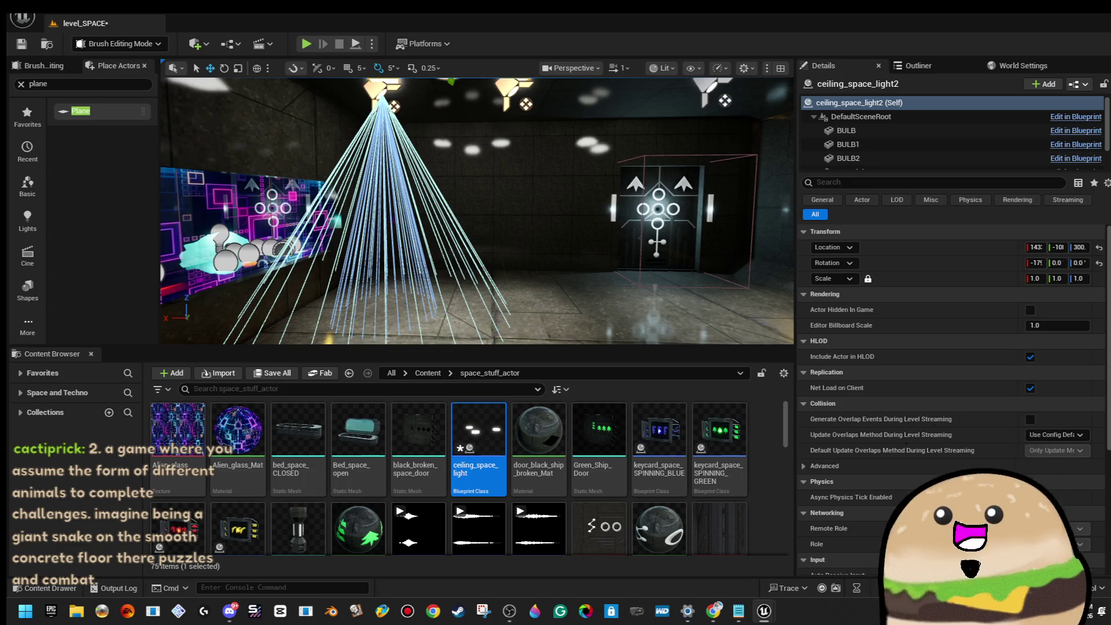
Step: Save ceiling_space_light with Ctrl+S after a quick zoom check of the two lights
{"action": "scroll", "coordinate": [950, 290], "scroll_direction": "down", "scroll_amount": 5}
{"action": "scroll", "coordinate": [949, 290], "scroll_direction": "up", "scroll_amount": 5}
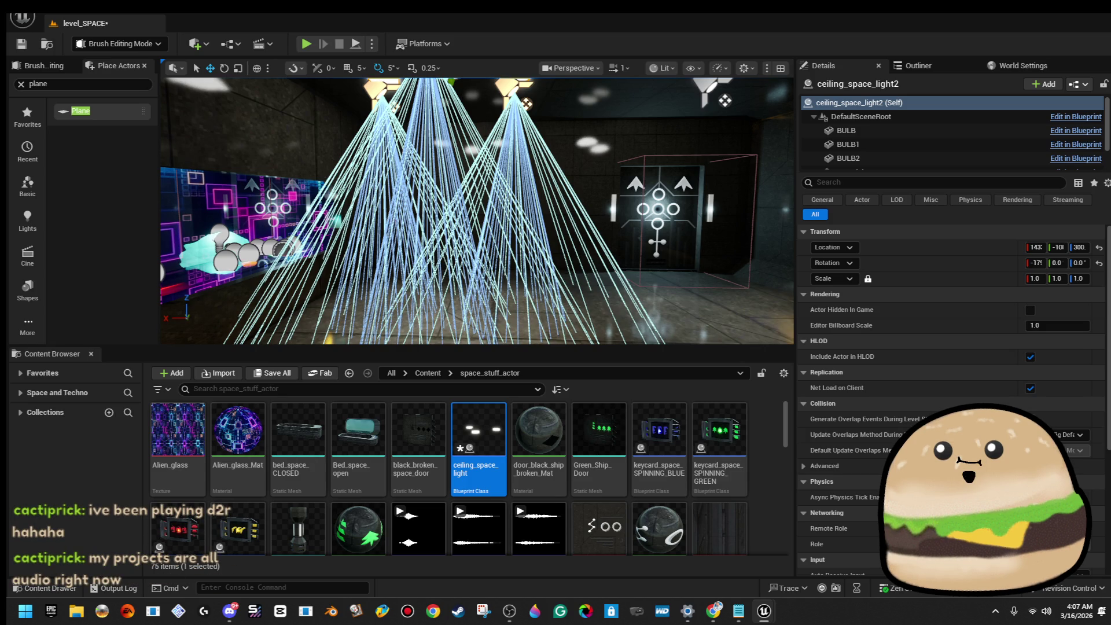
{"action": "key", "text": "ctrl+s"}
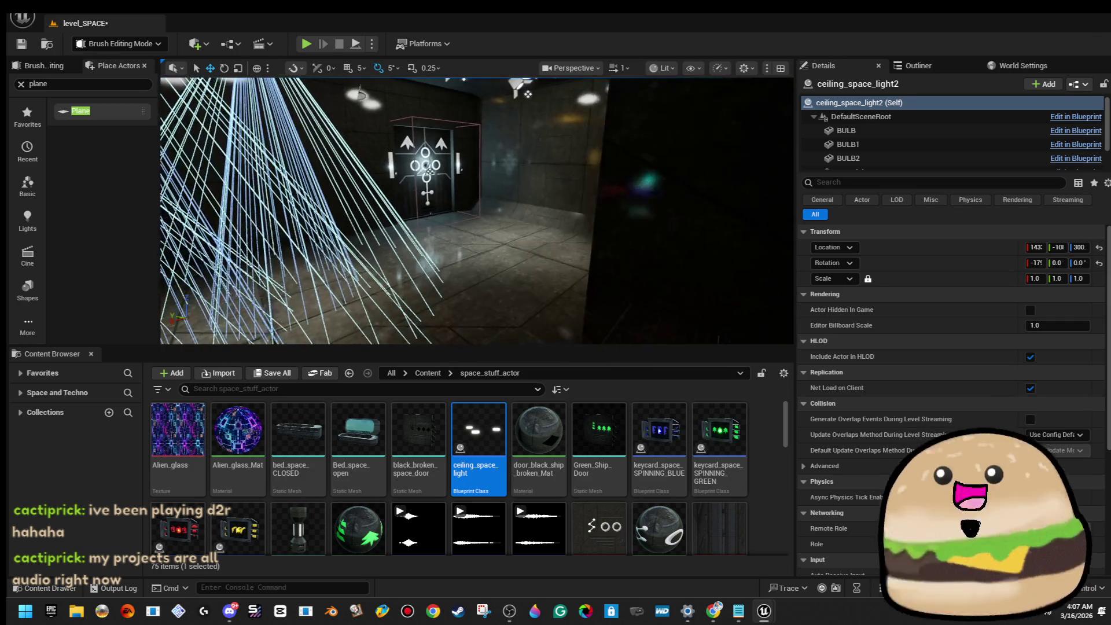
Step: Select and frame ceiling_space_light2 to turn it to about -89° yaw
{"action": "left_click", "coordinate": [656, 192]}
{"action": "mouse_move", "coordinate": [656, 192]}
{"action": "left_mouse_down"}
{"action": "mouse_move", "coordinate": [637, 185]}
{"action": "mouse_move", "coordinate": [612, 200]}
{"action": "left_mouse_up"}
{"action": "left_click", "coordinate": [454, 133]}
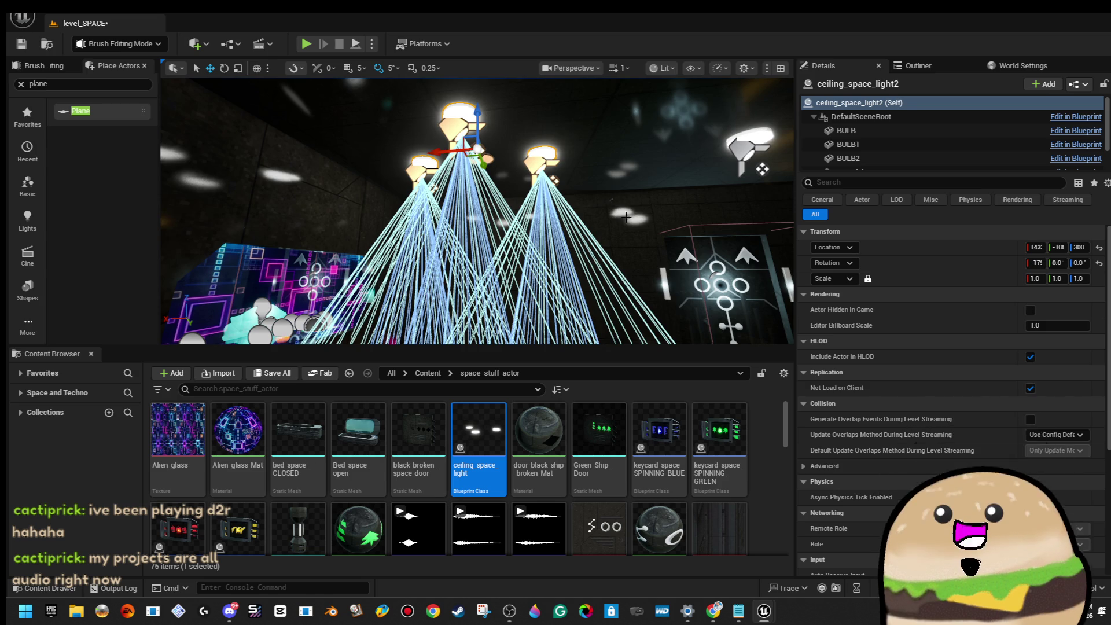
{"action": "left_click", "coordinate": [516, 168]}
{"action": "left_click", "coordinate": [538, 147]}
{"action": "key", "text": "f"}
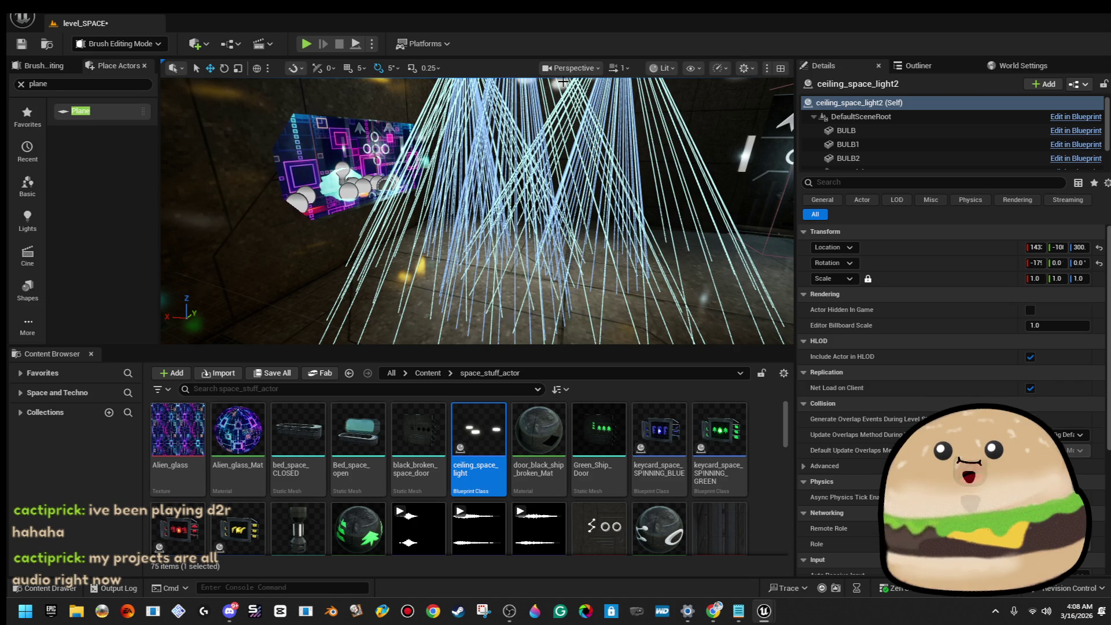
Step: Check the space door, then return to the corridor and select the original ceiling light
{"action": "left_click", "coordinate": [566, 161]}
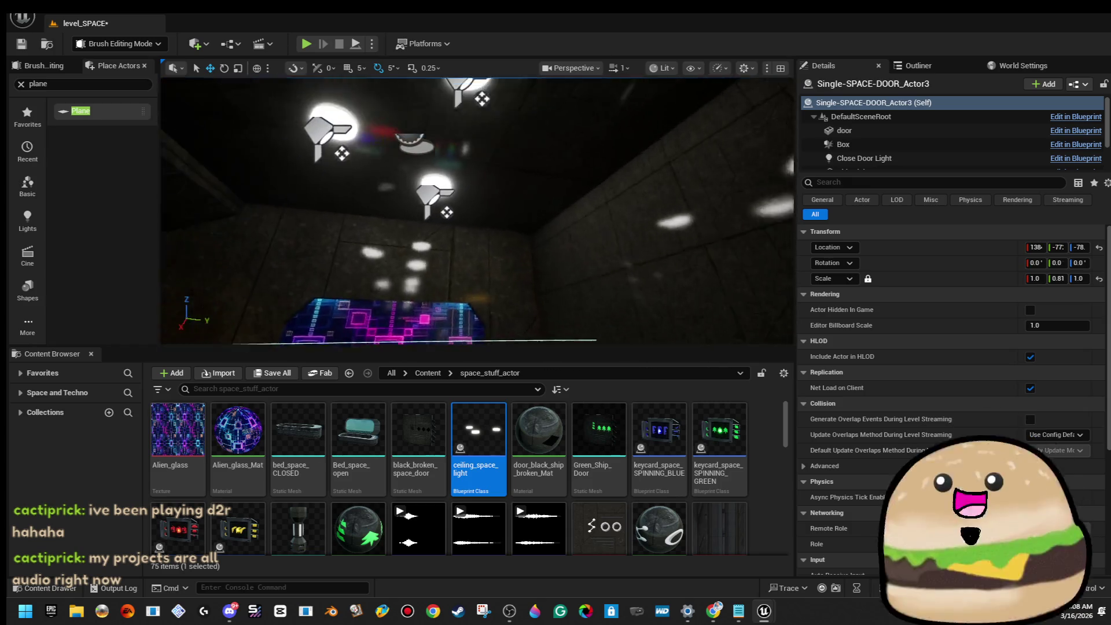
{"action": "scroll", "coordinate": [477, 211], "scroll_direction": "down", "scroll_amount": 5}
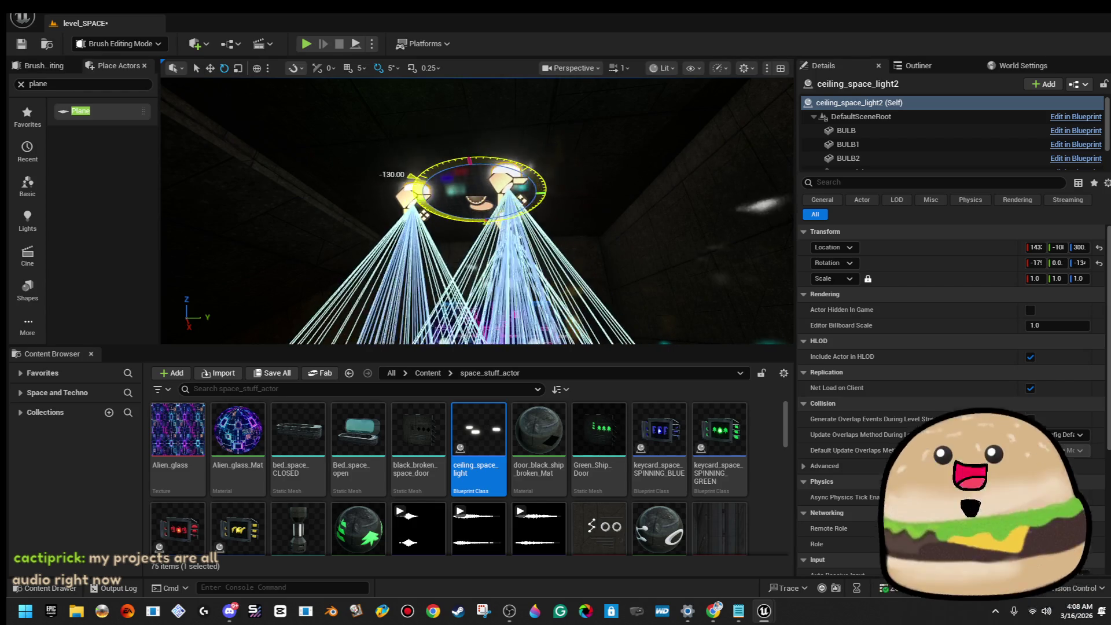
{"action": "scroll", "coordinate": [477, 211], "scroll_direction": "down", "scroll_amount": 5}
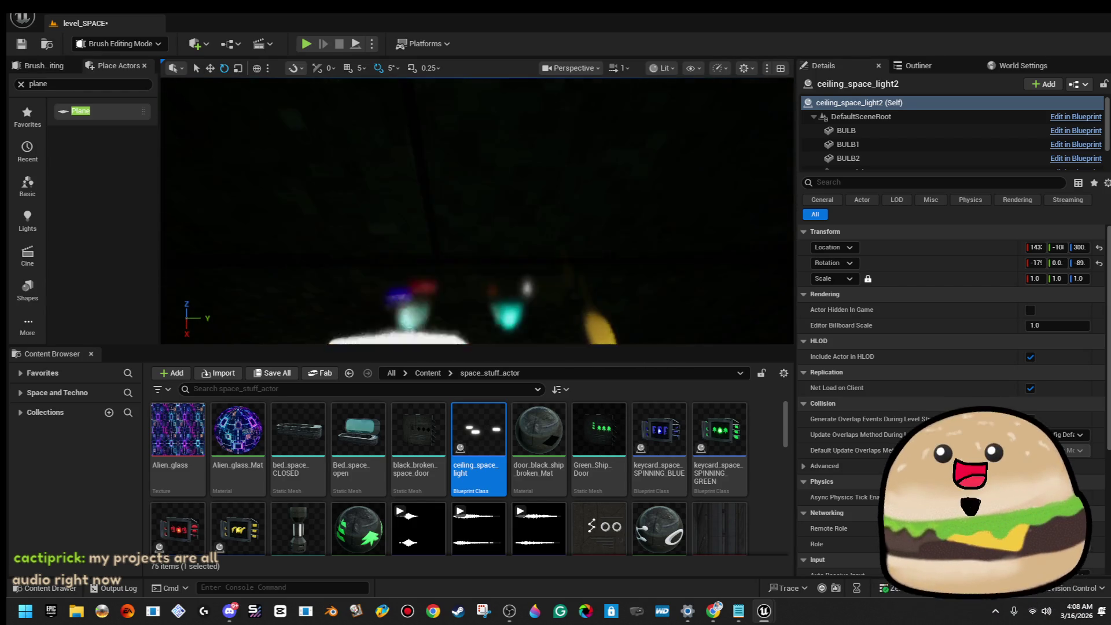
{"action": "key", "text": "Escape"}
{"action": "mouse_move", "coordinate": [477, 211]}
{"action": "left_mouse_down"}
{"action": "mouse_move", "coordinate": [477, 173]}
{"action": "mouse_move", "coordinate": [184, 317]}
{"action": "left_mouse_up"}
{"action": "left_click", "coordinate": [446, 189]}
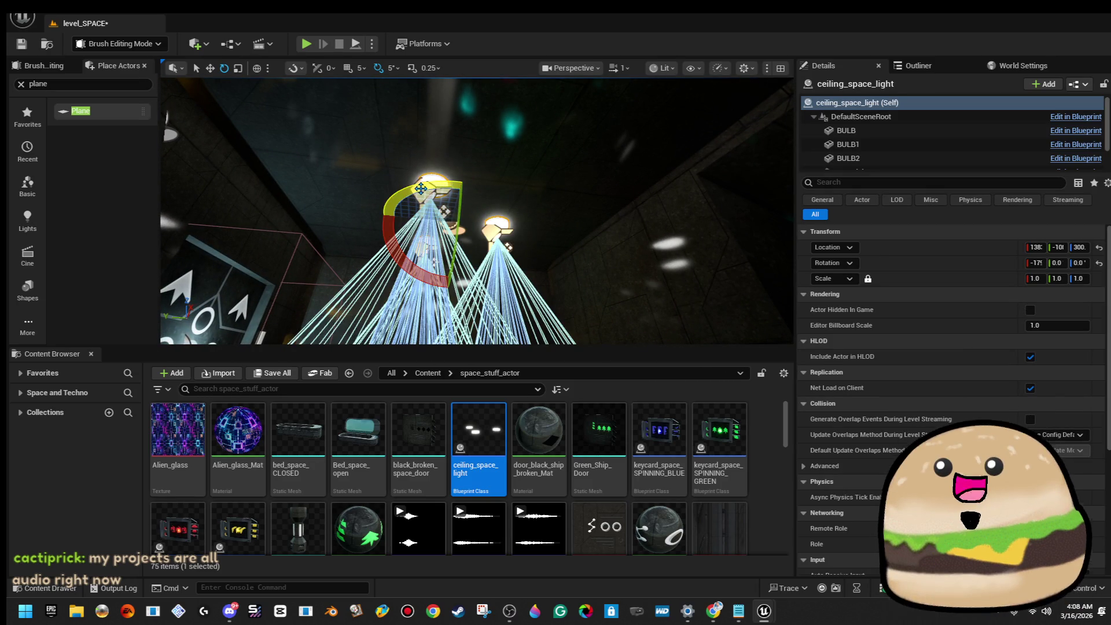
{"action": "left_click_drag", "start_coordinate": [433, 190], "coordinate": [456, 160]}
{"action": "left_click", "coordinate": [447, 184]}
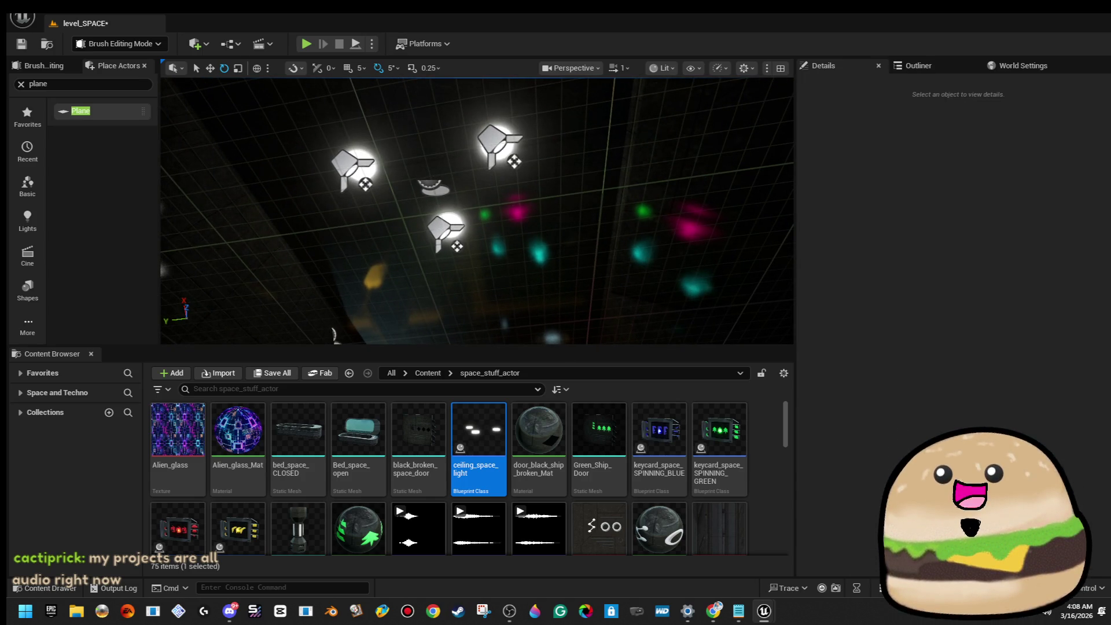
Step: Nudge ceiling_space_light2 along X from 143 to about 146, then reselect it
{"action": "left_click", "coordinate": [435, 193]}
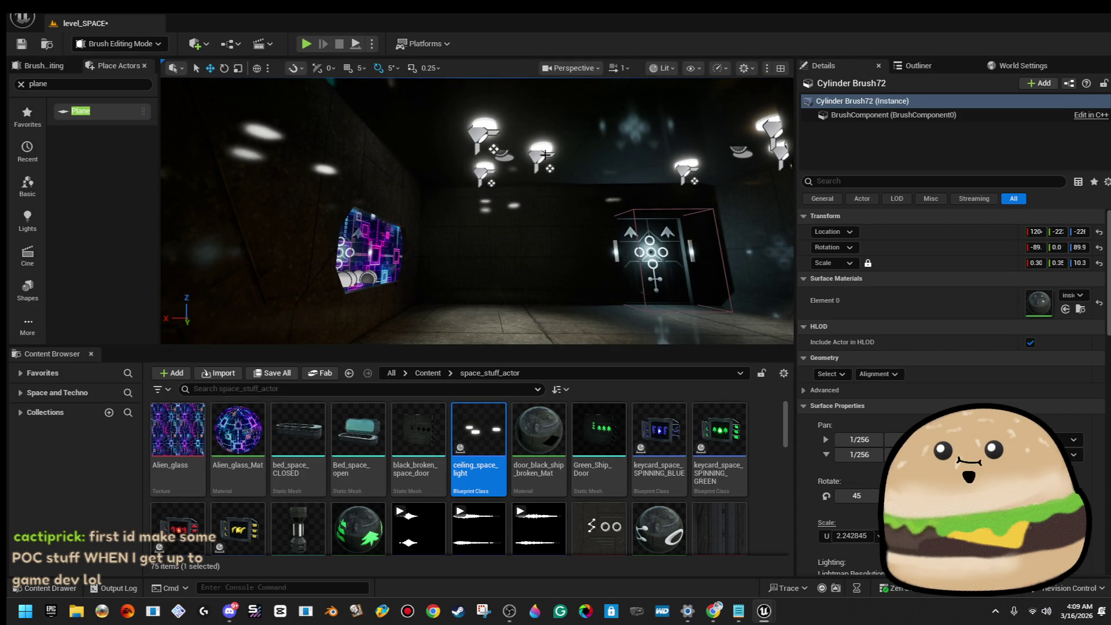
{"action": "left_click", "coordinate": [545, 154]}
{"action": "left_click_drag", "start_coordinate": [463, 152], "coordinate": [400, 152]}
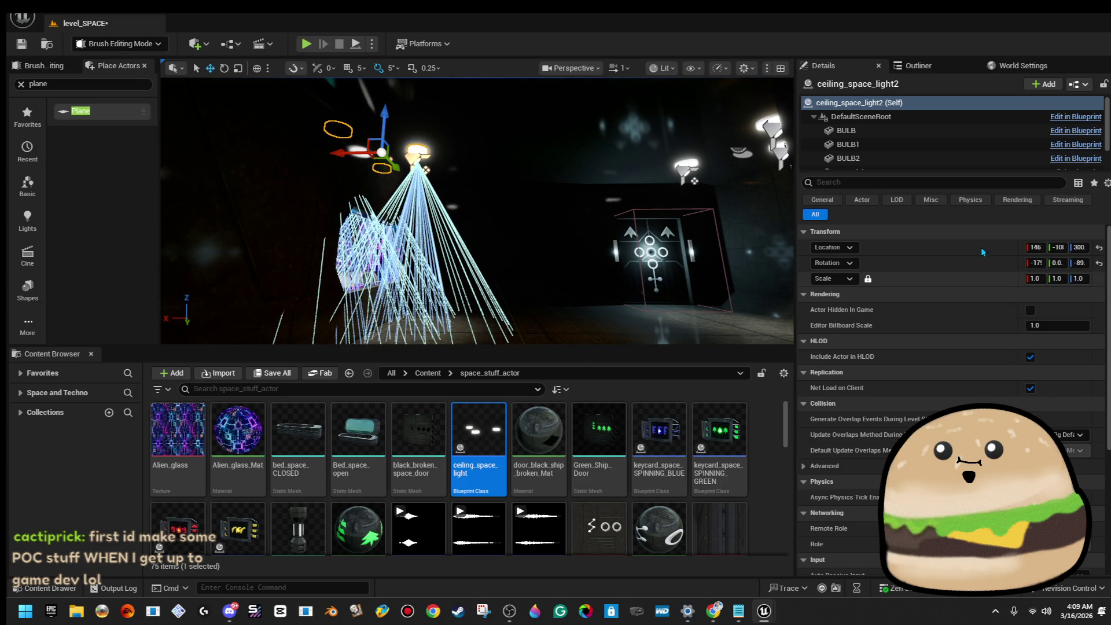
{"action": "left_click", "coordinate": [553, 155]}
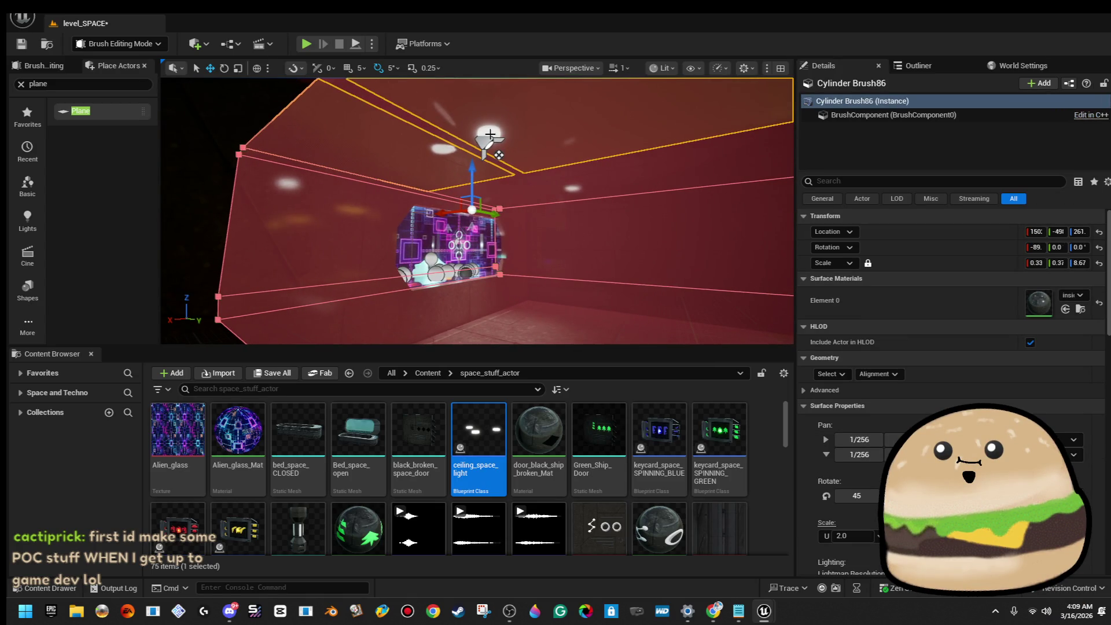
{"action": "mouse_move", "coordinate": [491, 135]}
{"action": "left_mouse_down"}
{"action": "mouse_move", "coordinate": [531, 106]}
{"action": "mouse_move", "coordinate": [589, 117]}
{"action": "mouse_move", "coordinate": [528, 226]}
{"action": "left_mouse_up"}
{"action": "left_click", "coordinate": [524, 217]}
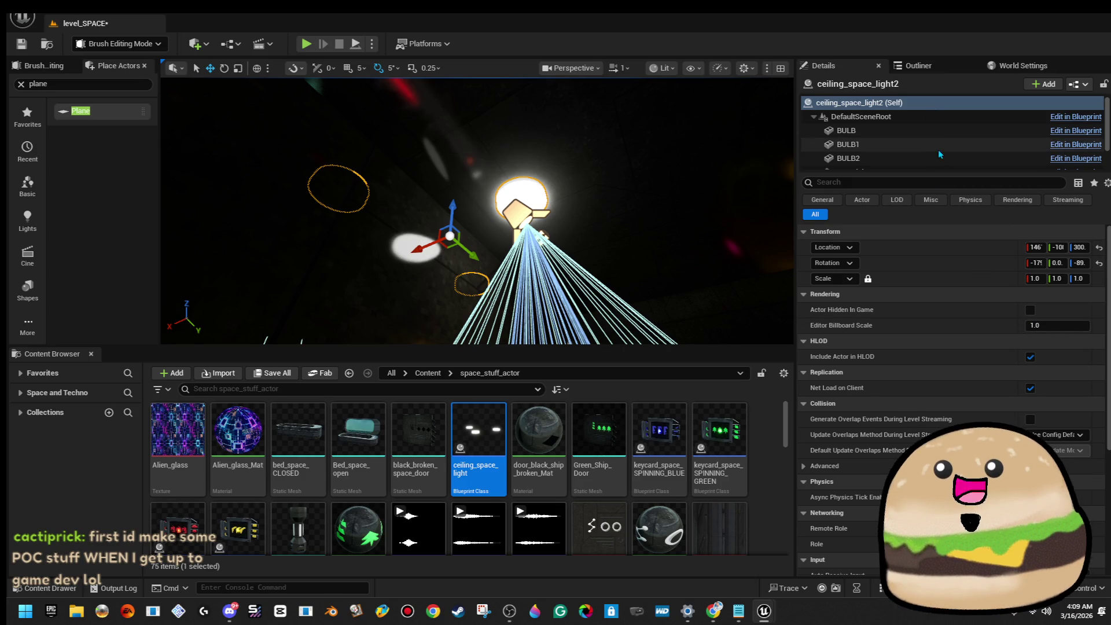
Step: Apply the Glow_violet material to Element 0 of BULB, BULB1 and BULB2
{"action": "left_click", "coordinate": [912, 130]}
{"action": "left_click", "coordinate": [914, 158], "text": "shift"}
{"action": "left_click", "coordinate": [1077, 364]}
{"action": "type", "text": "ow"}
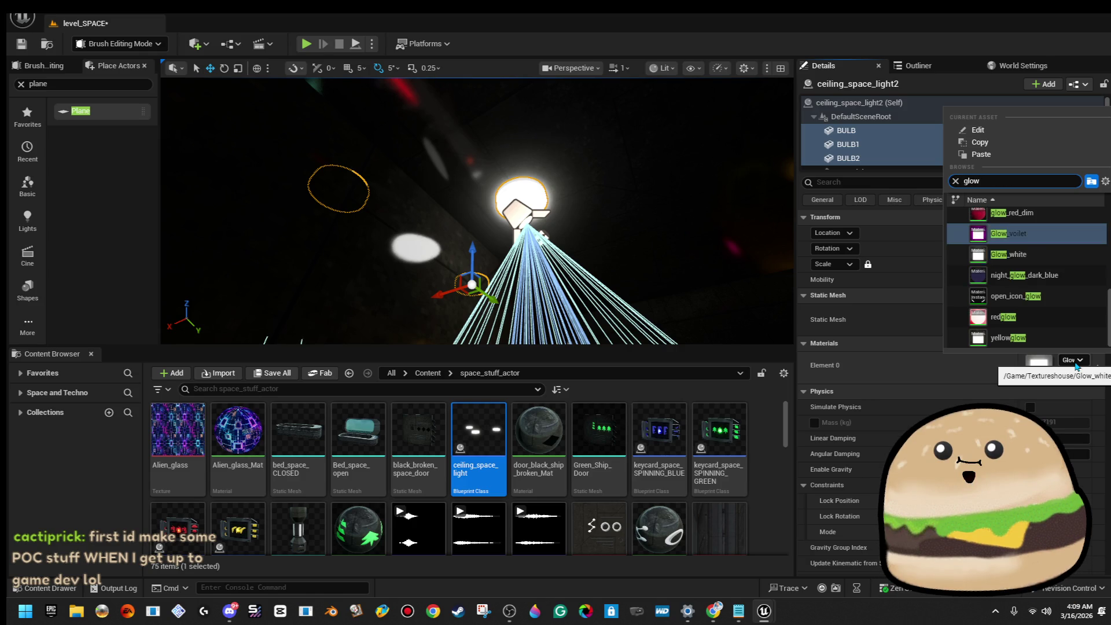
{"action": "key", "text": "Return"}
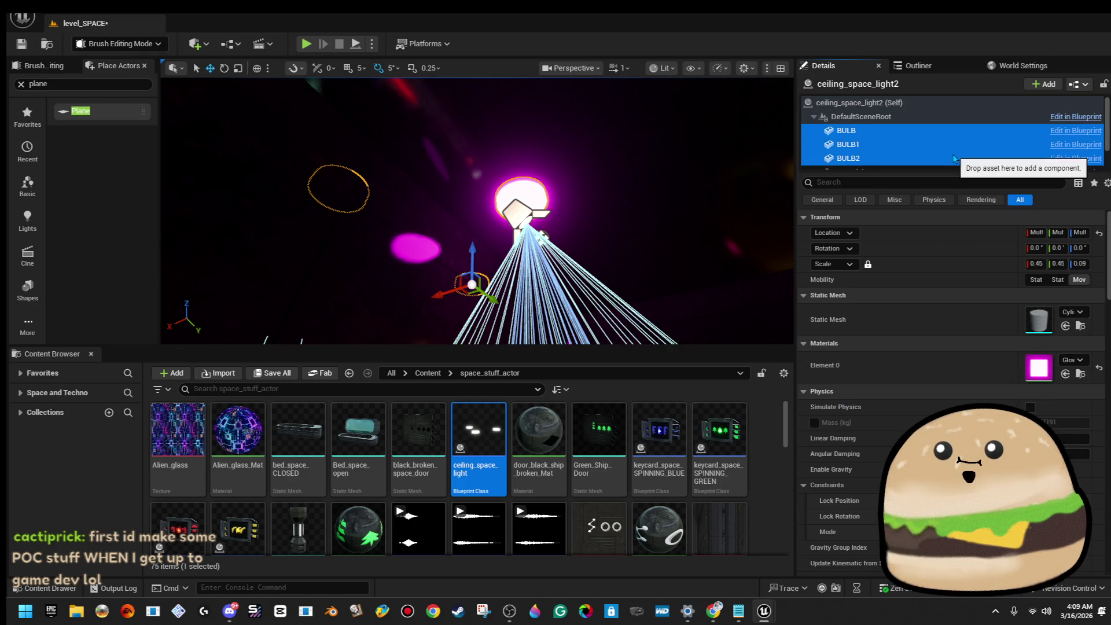
Step: Set SpotLight through SpotLight2 to a magenta light colour
{"action": "scroll", "coordinate": [955, 158], "scroll_direction": "down", "scroll_amount": 1}
{"action": "left_click", "coordinate": [926, 155]}
{"action": "left_click", "coordinate": [924, 165], "text": "shift"}
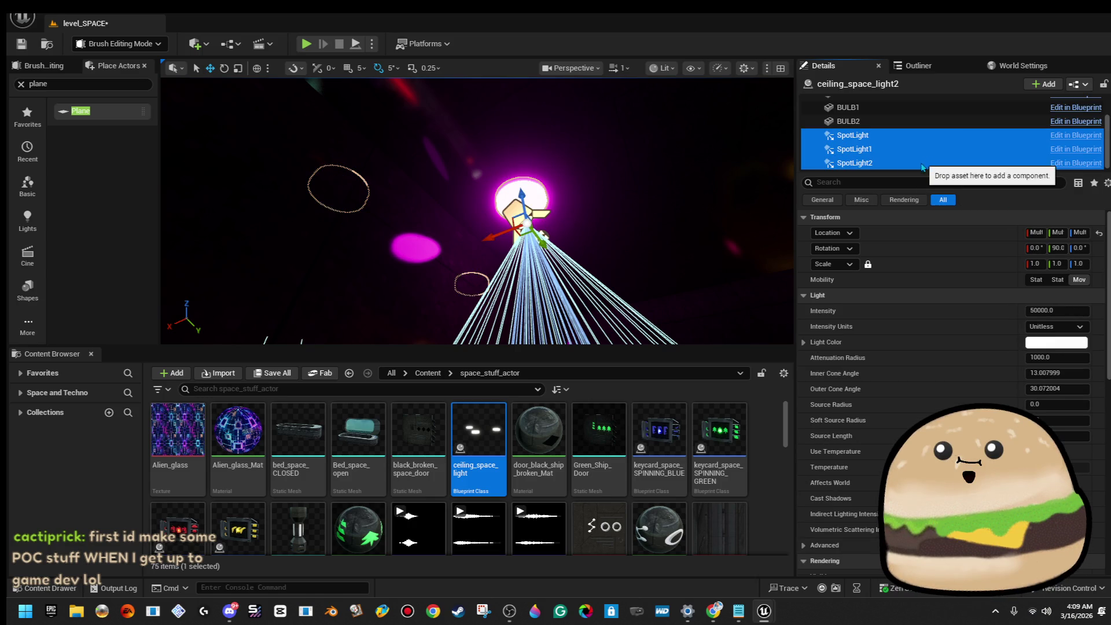
{"action": "key", "text": "f"}
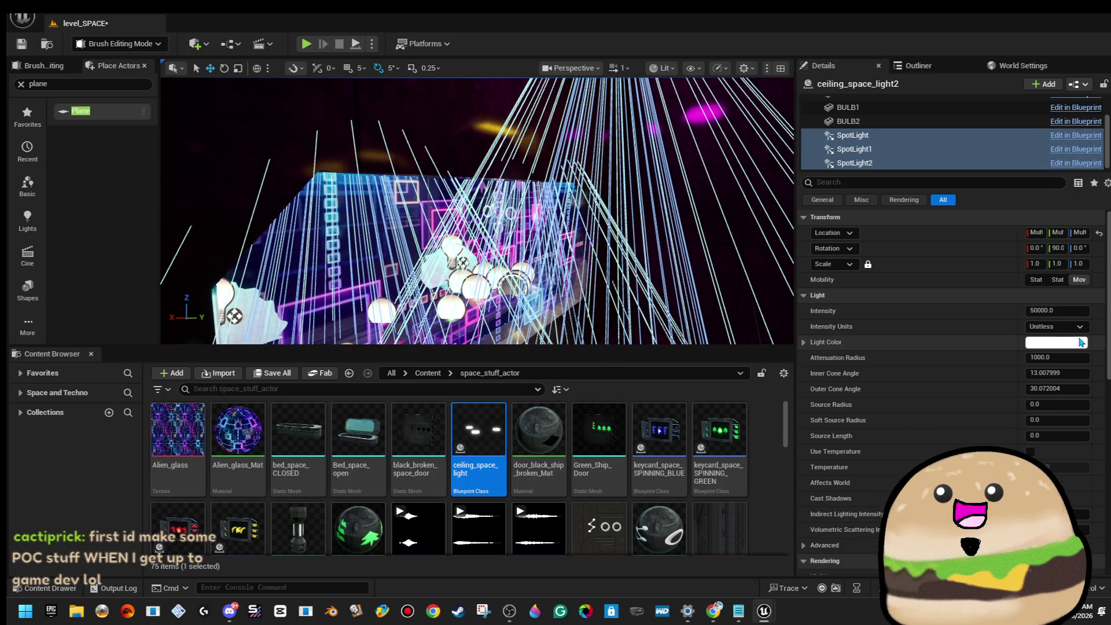
{"action": "left_click", "coordinate": [1080, 342]}
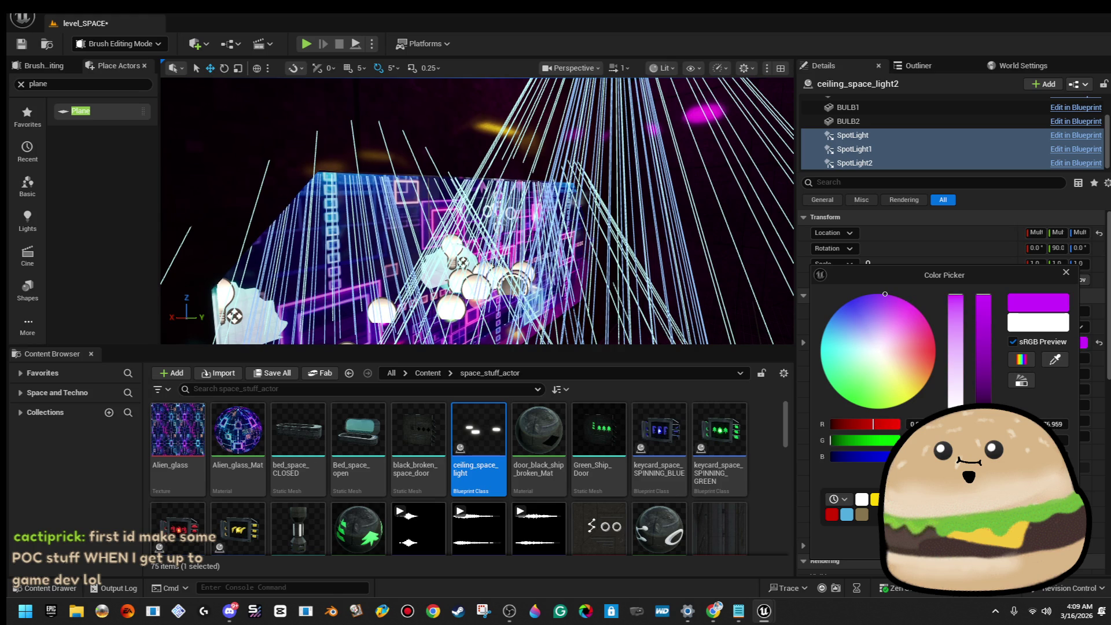
{"action": "left_click_drag", "start_coordinate": [477, 212], "coordinate": [351, 232]}
{"action": "left_click", "coordinate": [496, 247]}
{"action": "left_click_drag", "start_coordinate": [578, 281], "coordinate": [578, 281]}
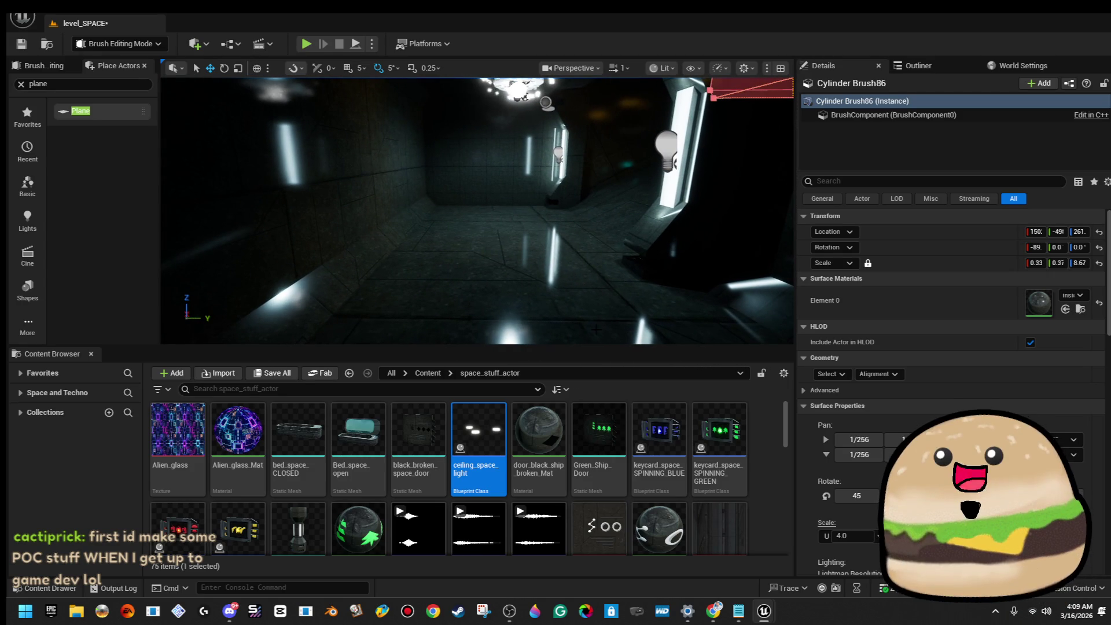
Step: Play from this spot, walking the yellow corridor and purple rooms, then stop playing
{"action": "right_click", "coordinate": [578, 281]}
{"action": "left_click", "coordinate": [625, 586]}
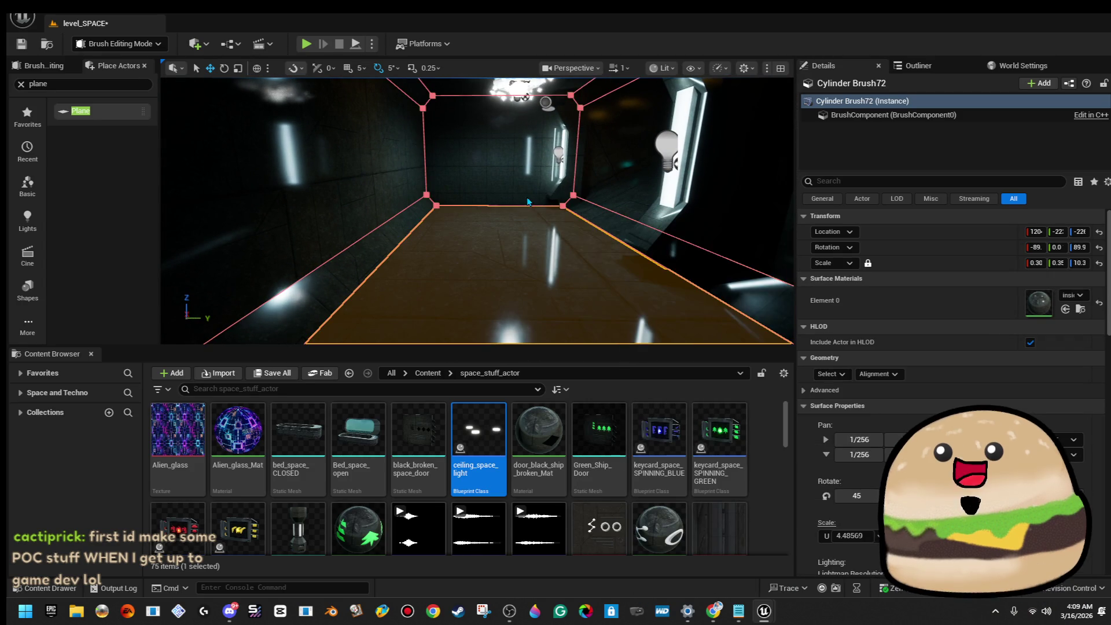
{"action": "left_click", "coordinate": [519, 203]}
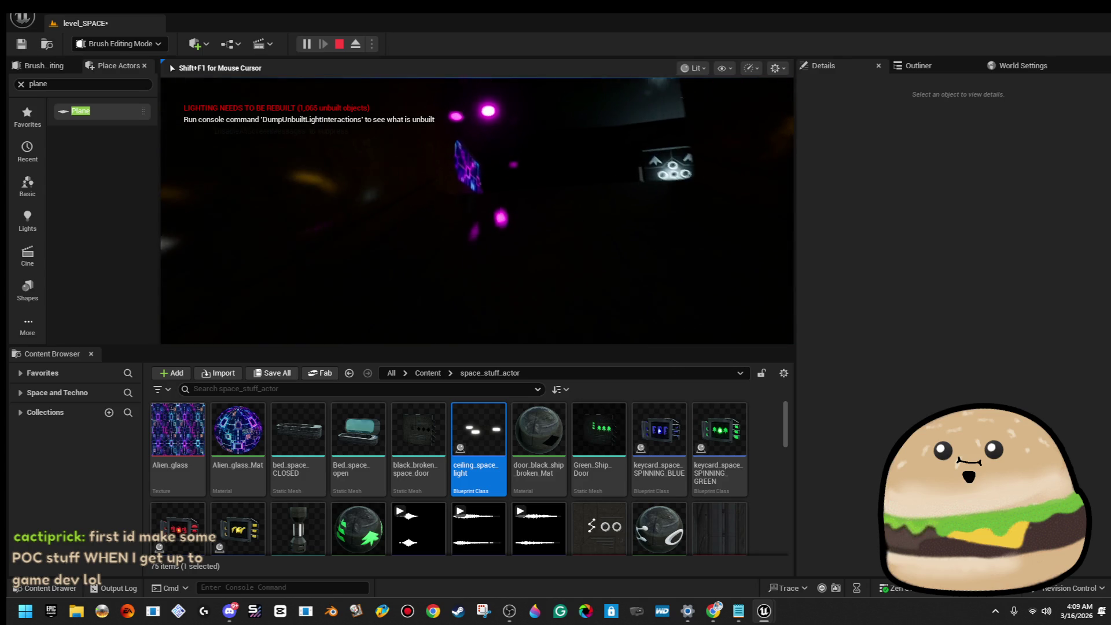
{"action": "key", "text": "w"}
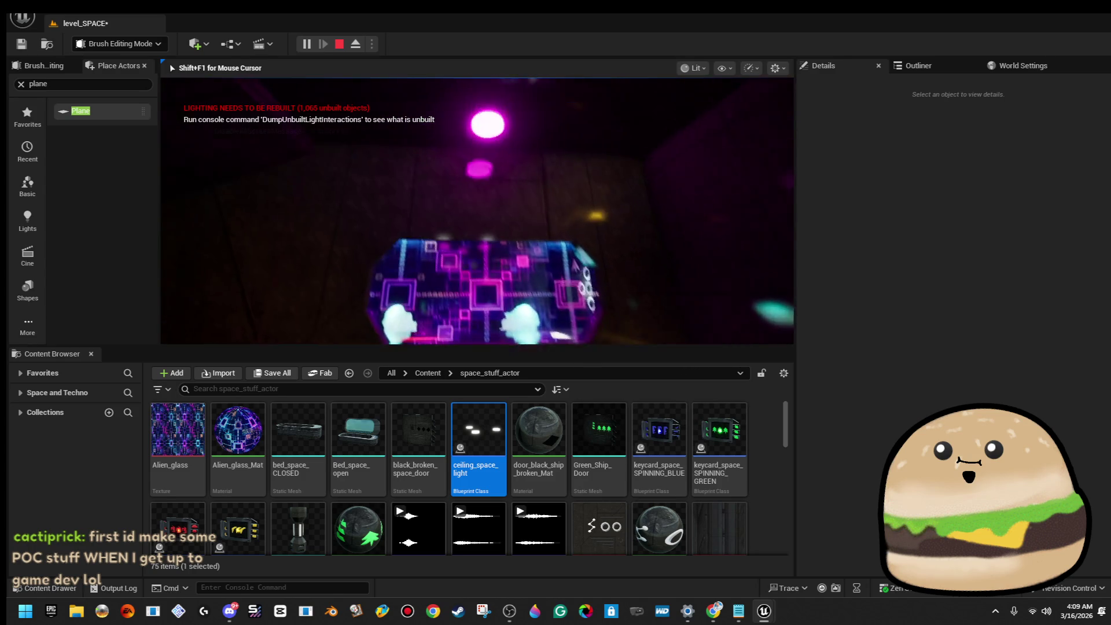
{"action": "key", "text": "w"}
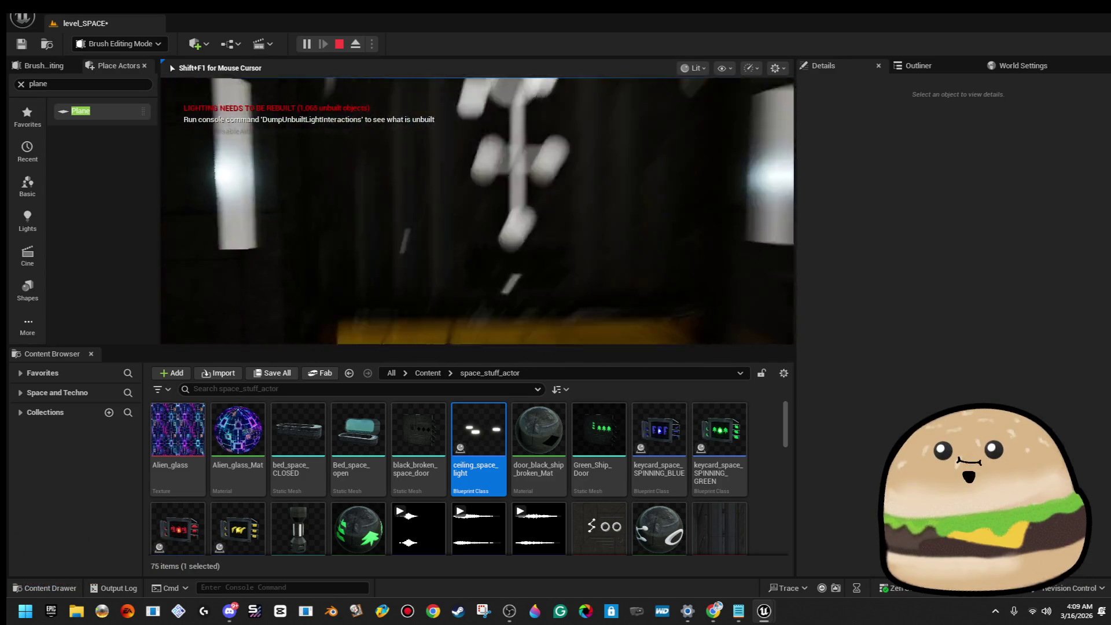
{"action": "key", "text": "w"}
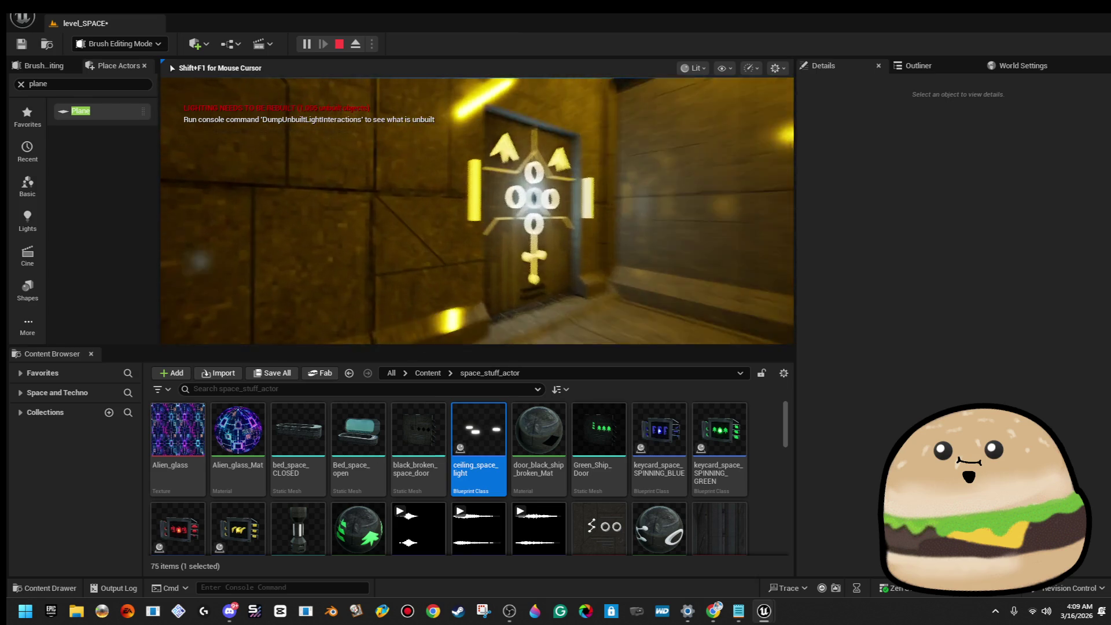
{"action": "key", "text": "w"}
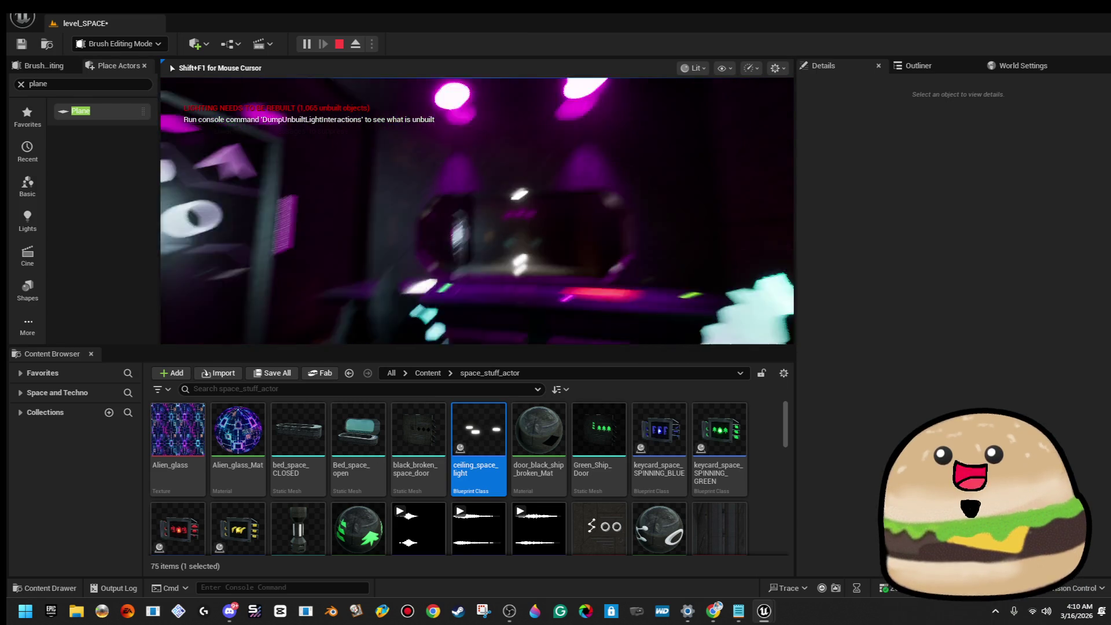
{"action": "key", "text": "Escape"}
{"action": "left_click_drag", "start_coordinate": [535, 218], "coordinate": [535, 260]}
{"action": "key", "text": "F11"}
Step: Scale the two ceiling spotlights above the dark room up uniformly
{"action": "left_click", "coordinate": [471, 215]}
{"action": "mouse_move", "coordinate": [535, 261]}
{"action": "left_mouse_down"}
{"action": "mouse_move", "coordinate": [535, 244]}
{"action": "mouse_move", "coordinate": [510, 220]}
{"action": "mouse_move", "coordinate": [524, 191]}
{"action": "left_mouse_up"}
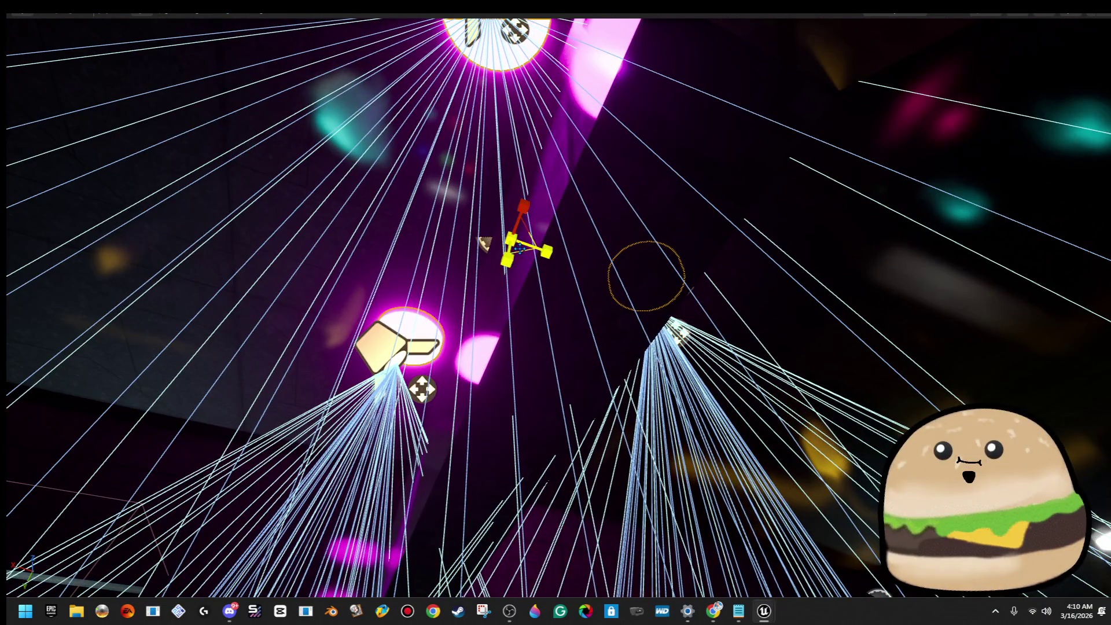
{"action": "mouse_move", "coordinate": [531, 234]}
{"action": "left_mouse_down"}
{"action": "mouse_move", "coordinate": [573, 226]}
{"action": "mouse_move", "coordinate": [532, 254]}
{"action": "mouse_move", "coordinate": [556, 336]}
{"action": "mouse_move", "coordinate": [542, 243]}
{"action": "mouse_move", "coordinate": [534, 256]}
{"action": "mouse_move", "coordinate": [524, 301]}
{"action": "mouse_move", "coordinate": [597, 214]}
{"action": "left_mouse_up"}
{"action": "right_click", "coordinate": [598, 213]}
Step: Play from the magenta room floor, walking back and forth between yellow corridor and purple room
{"action": "mouse_move", "coordinate": [680, 533]}
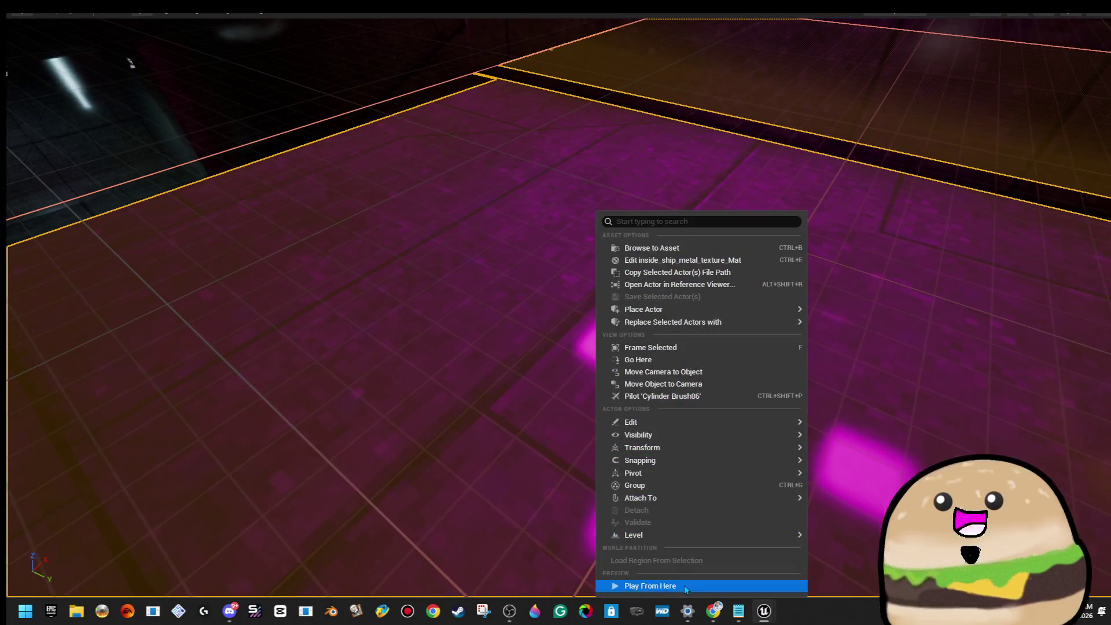
{"action": "left_click", "coordinate": [686, 587]}
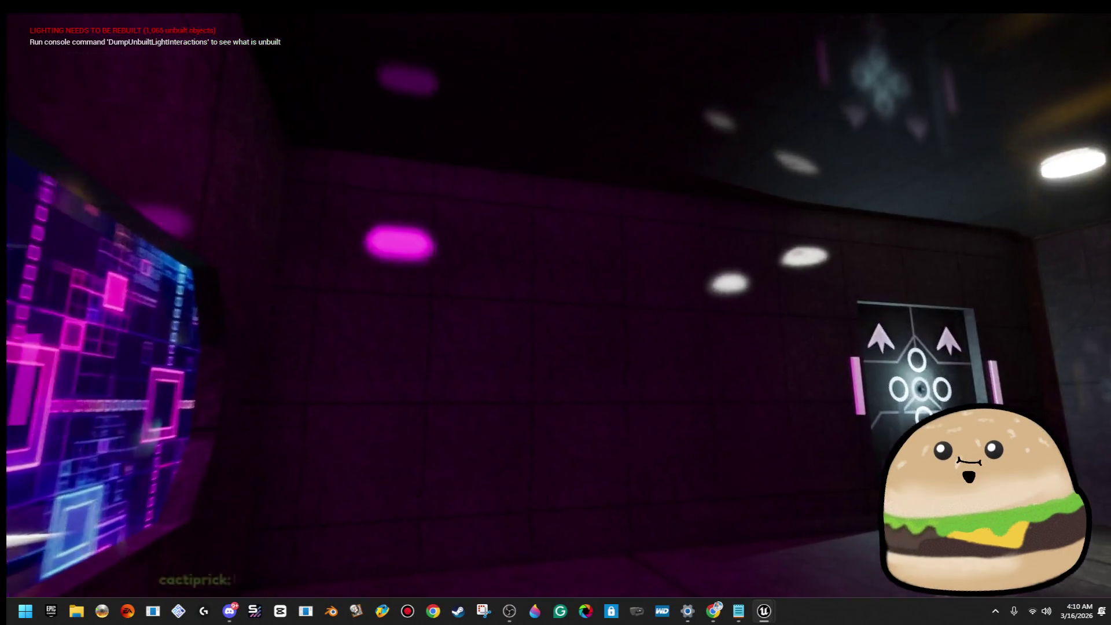
{"action": "mouse_move", "coordinate": [556, 313]}
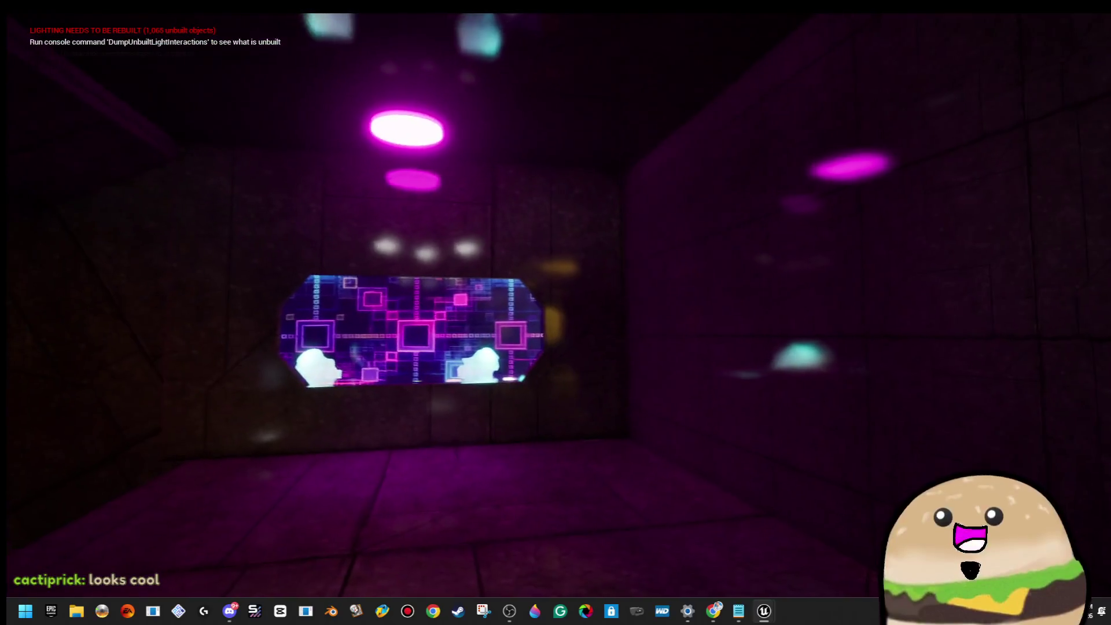
{"action": "key", "text": "w"}
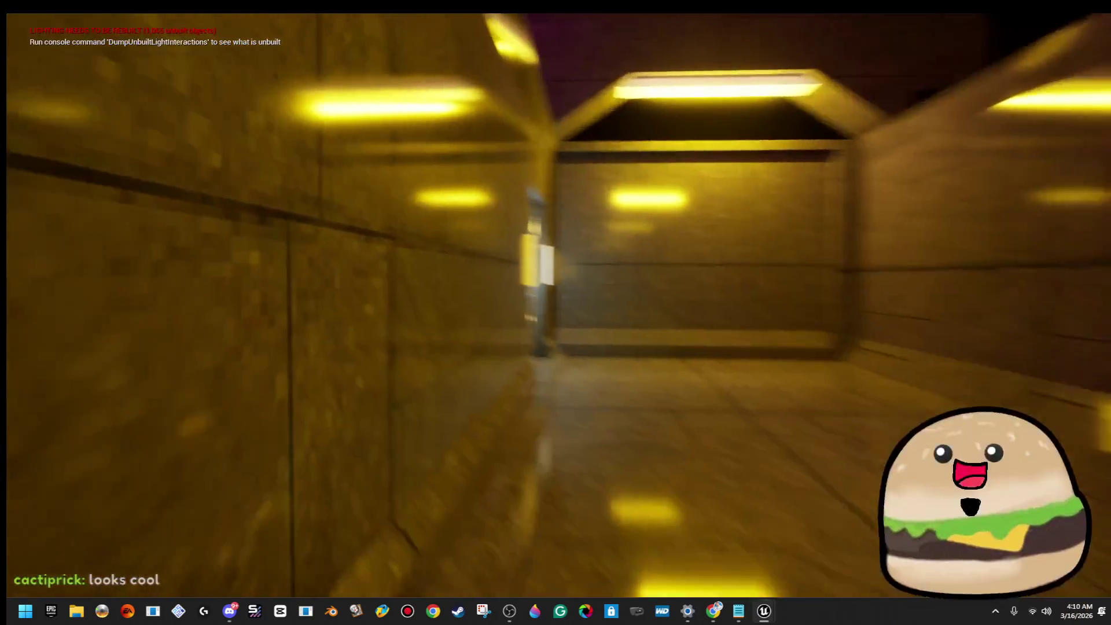
{"action": "key", "text": "w"}
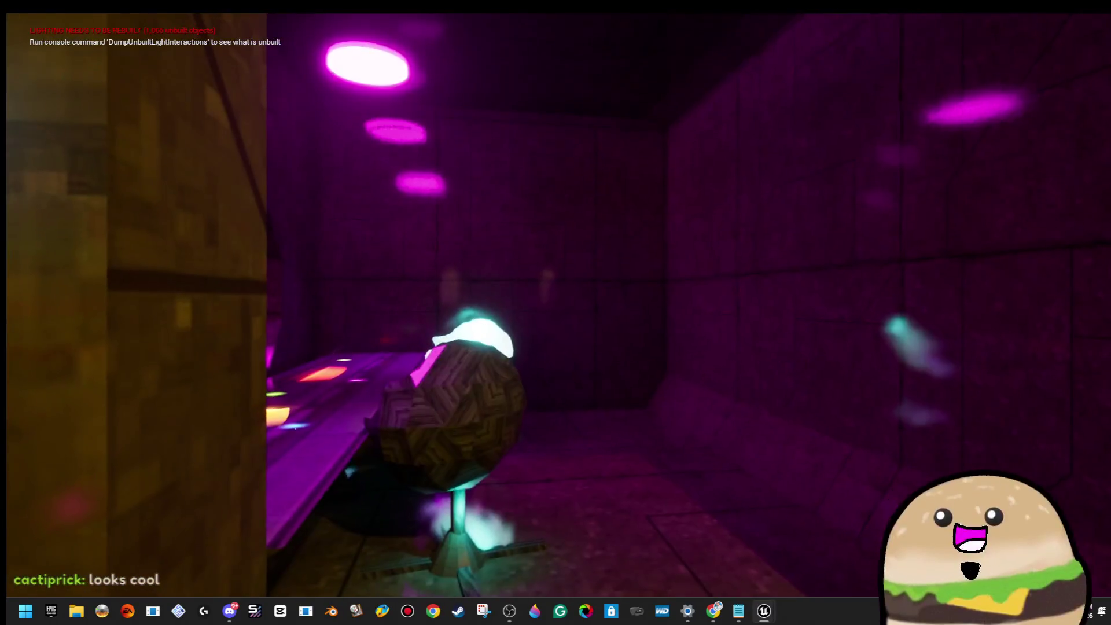
{"action": "key", "text": "w"}
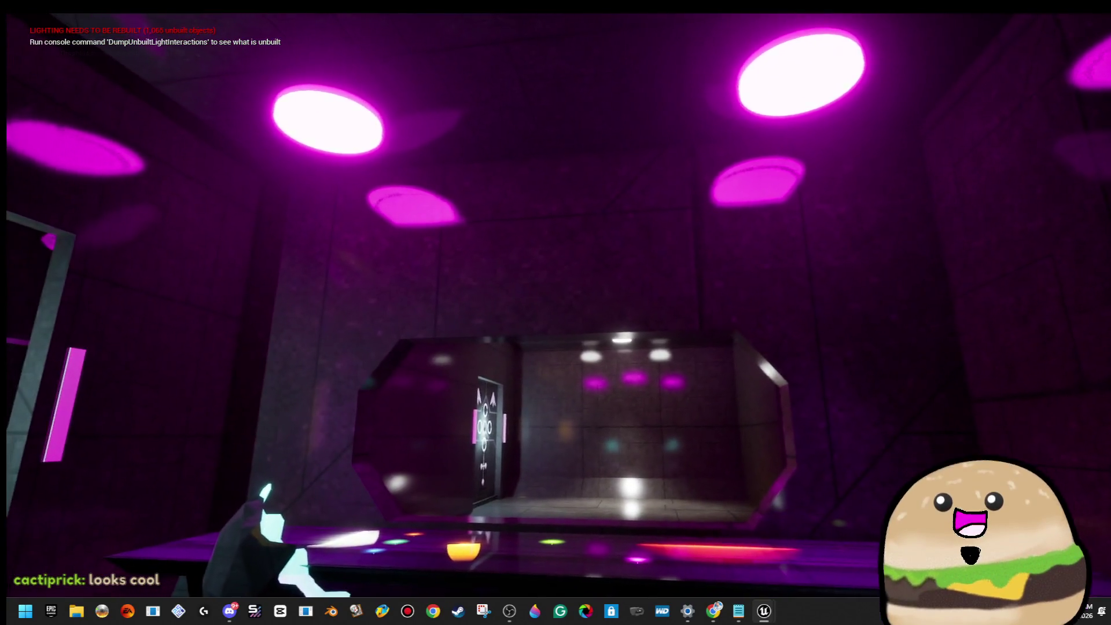
{"action": "key", "text": "w"}
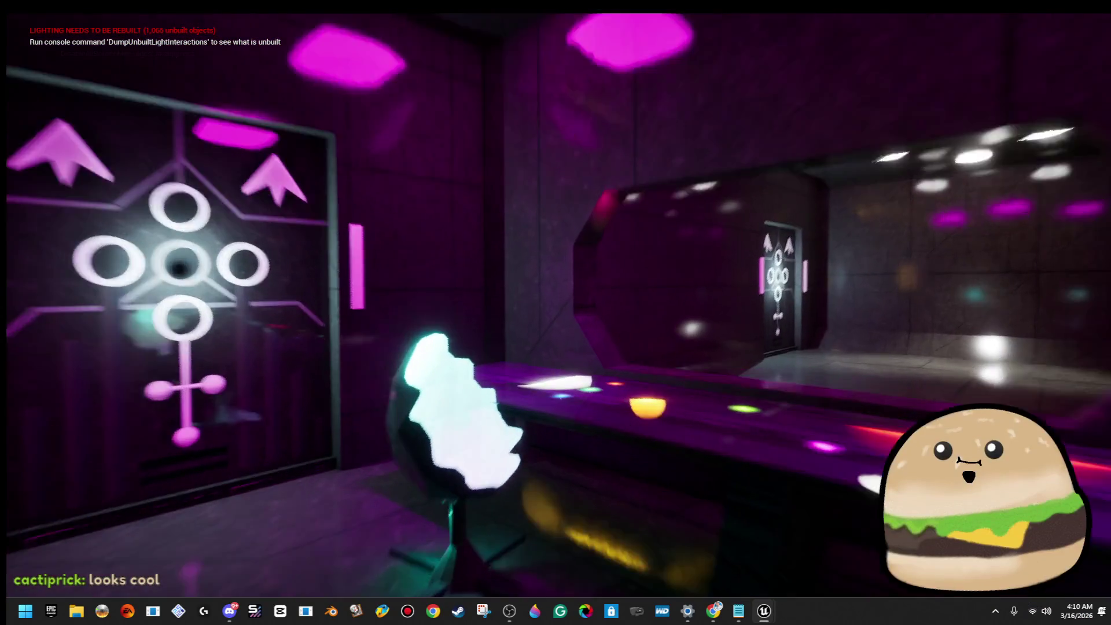
{"action": "key", "text": "w"}
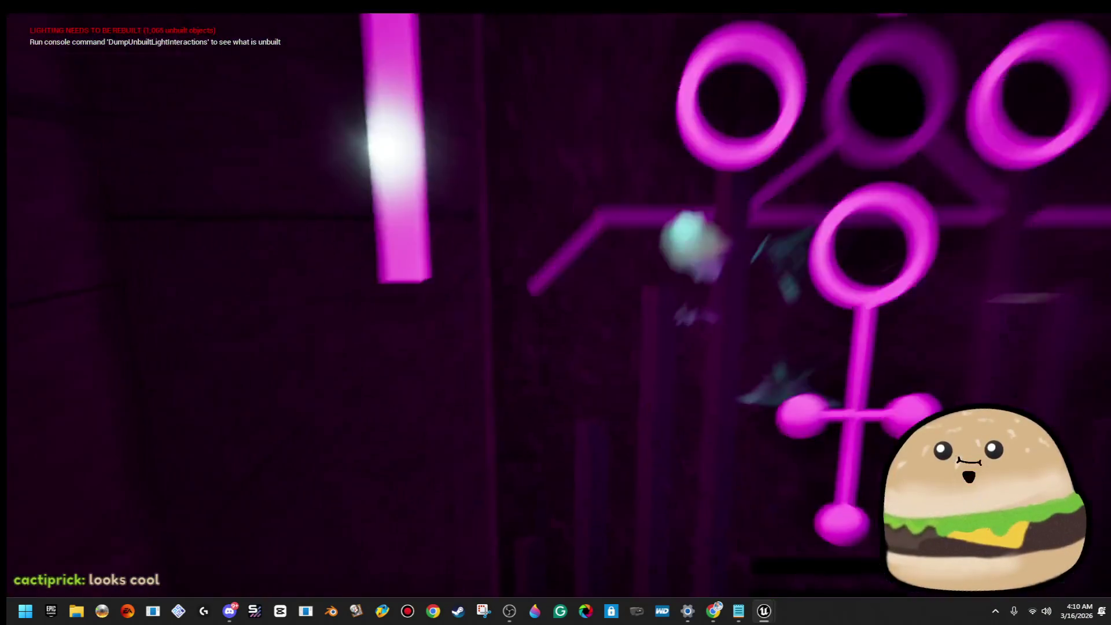
{"action": "key", "text": "w"}
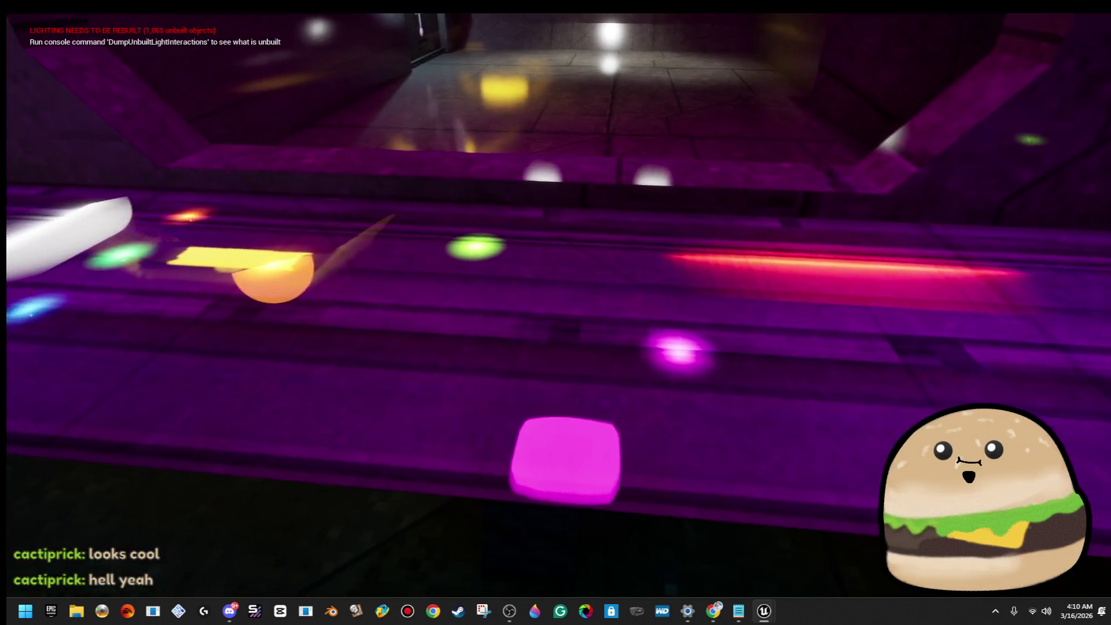
{"action": "key", "text": "w"}
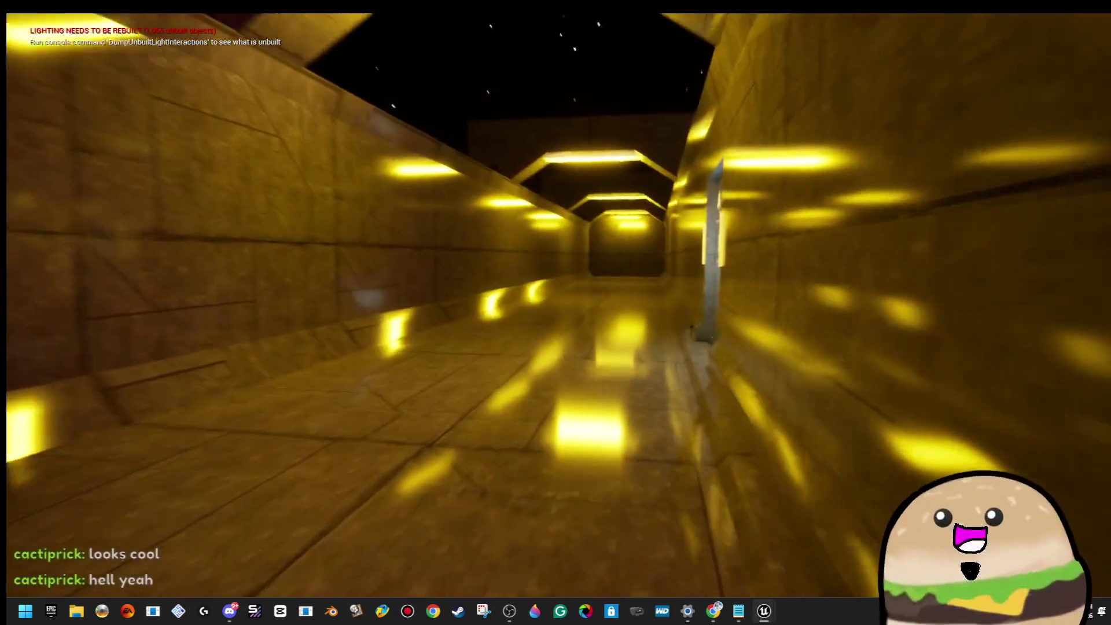
{"action": "key", "text": "w"}
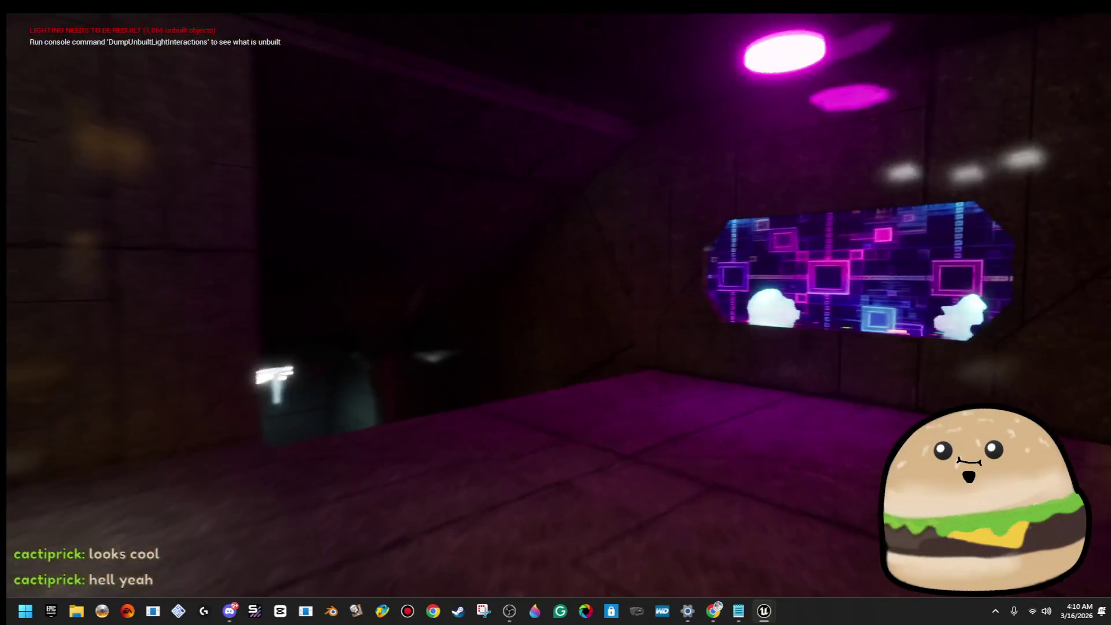
{"action": "key", "text": "s"}
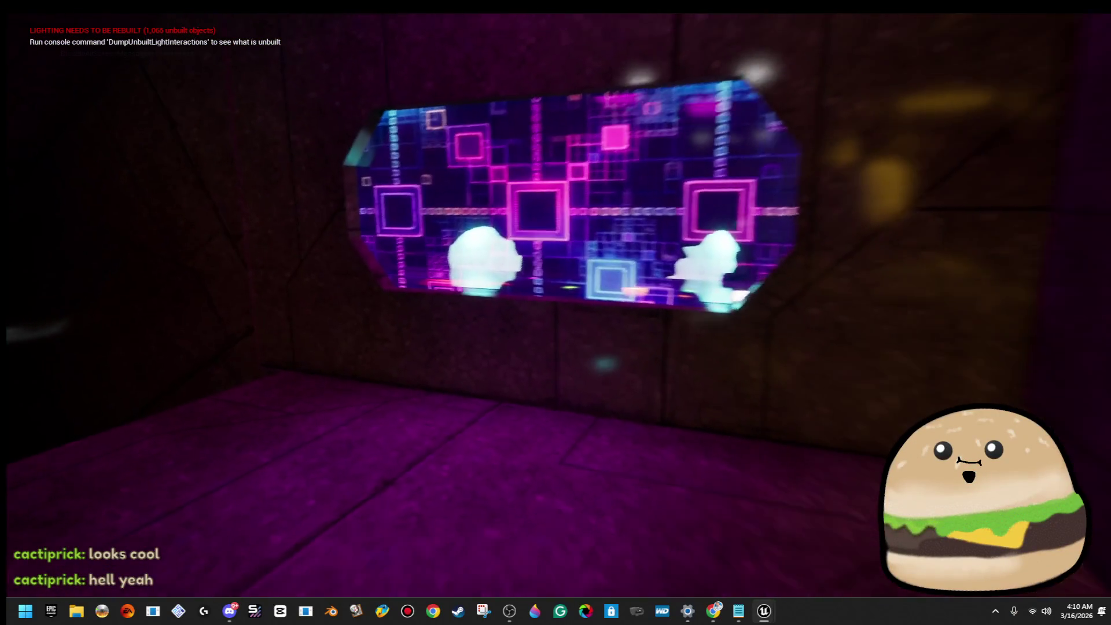
Step: End the play session and fly the editor view to frame the screen panel
{"action": "key", "text": "Escape"}
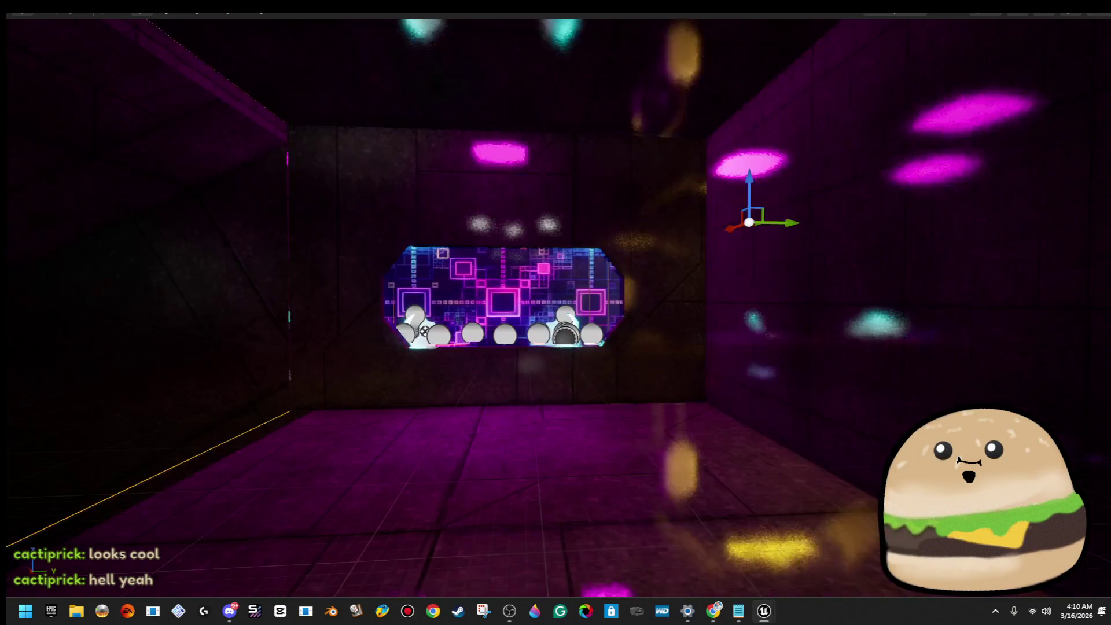
{"action": "key", "text": "w"}
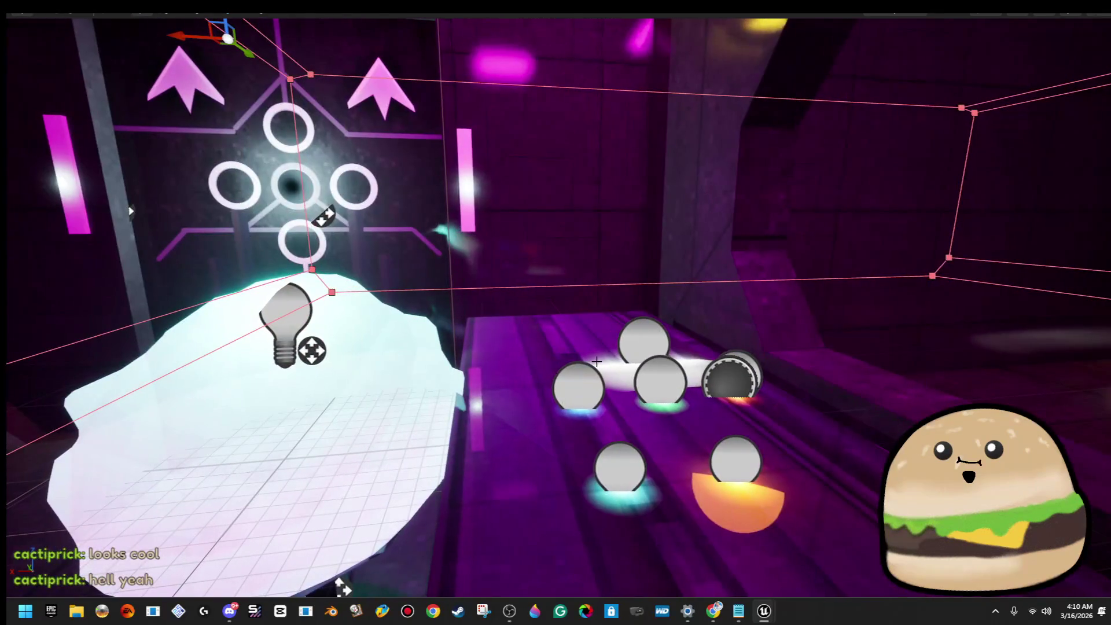
{"action": "key", "text": "s"}
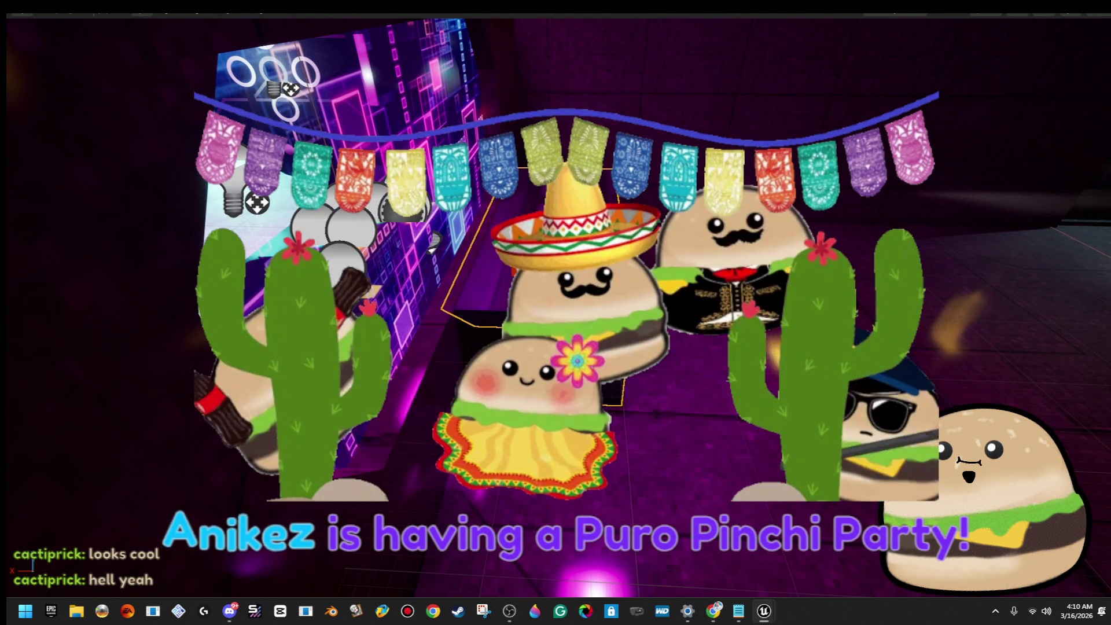
{"action": "key", "text": "d"}
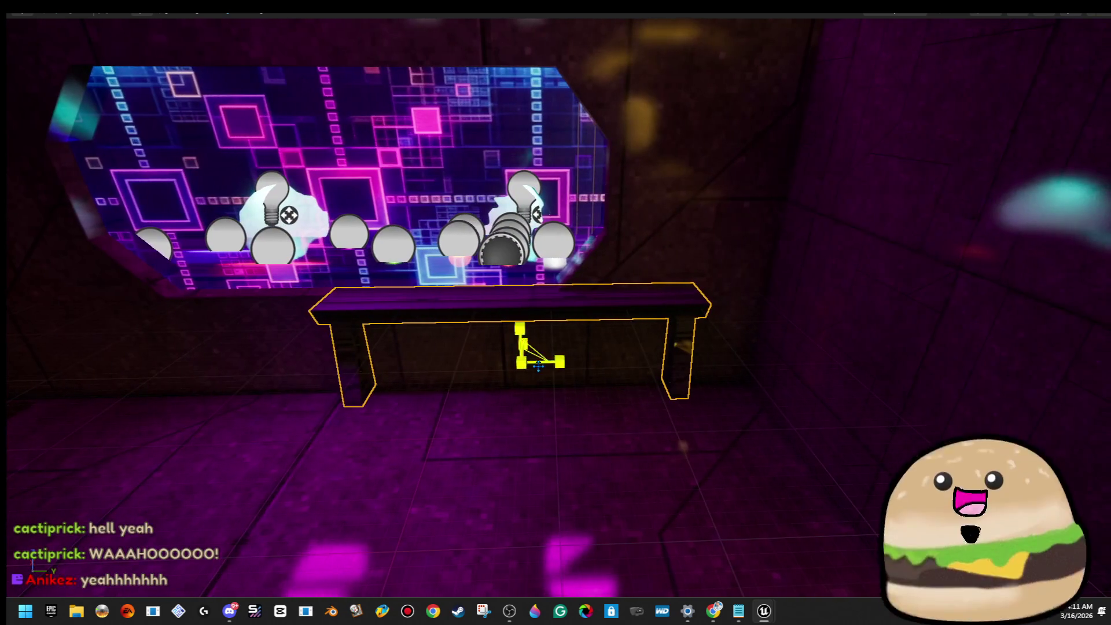
Step: Slide the bench to the left and turn the view toward the back wall
{"action": "scroll", "coordinate": [559, 357], "scroll_direction": "down", "scroll_amount": 5}
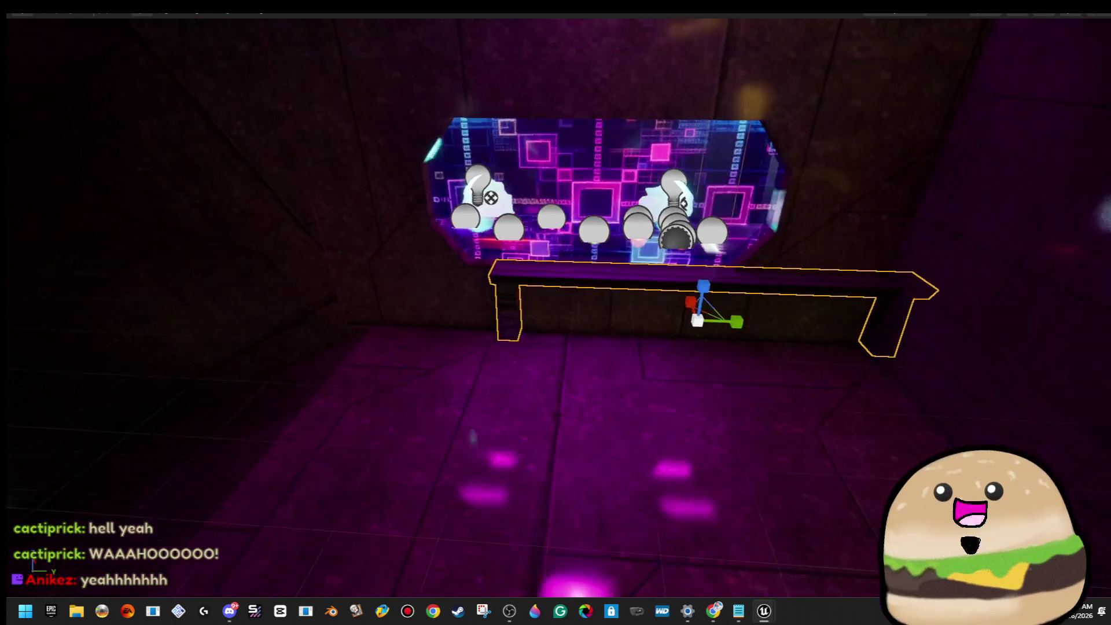
{"action": "mouse_move", "coordinate": [653, 325]}
{"action": "left_mouse_down"}
{"action": "mouse_move", "coordinate": [635, 316]}
{"action": "mouse_move", "coordinate": [440, 330]}
{"action": "mouse_move", "coordinate": [567, 333]}
{"action": "mouse_move", "coordinate": [594, 278]}
{"action": "left_mouse_up"}
{"action": "key", "text": "r"}
{"action": "key", "text": "w"}
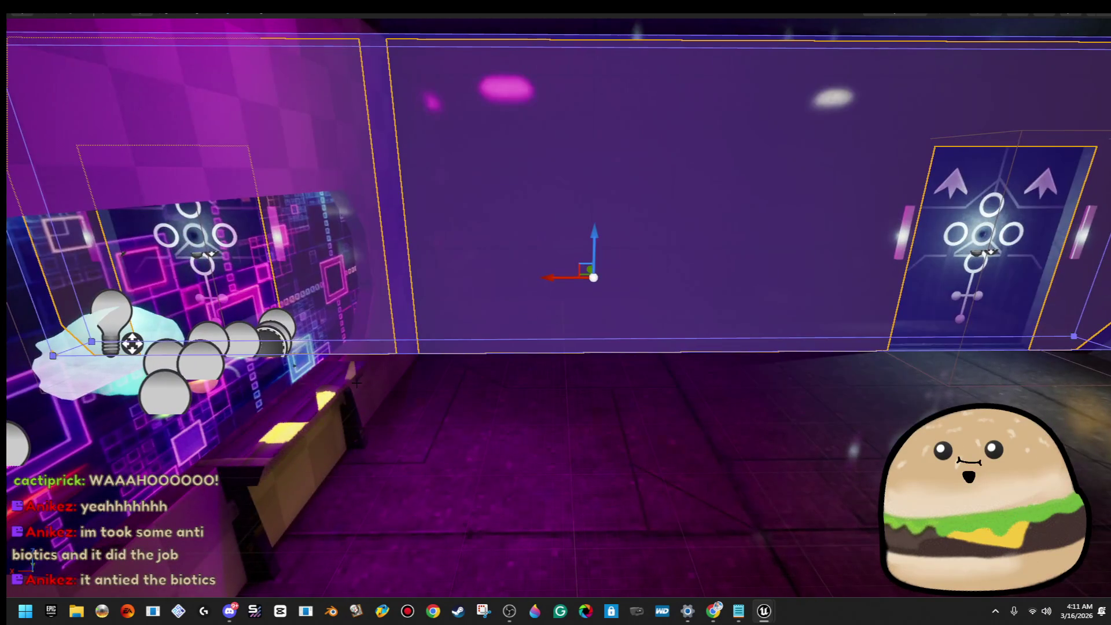
{"action": "left_click", "coordinate": [296, 416]}
{"action": "mouse_move", "coordinate": [295, 417]}
{"action": "left_mouse_down"}
{"action": "mouse_move", "coordinate": [347, 417]}
{"action": "mouse_move", "coordinate": [232, 417]}
{"action": "mouse_move", "coordinate": [405, 405]}
{"action": "mouse_move", "coordinate": [552, 325]}
{"action": "mouse_move", "coordinate": [686, 335]}
{"action": "mouse_move", "coordinate": [605, 333]}
{"action": "left_mouse_up"}
Step: Tip the bench piece flat, lower it to the floor and rotate it, undoing an enlargement
{"action": "mouse_move", "coordinate": [753, 308]}
{"action": "left_mouse_down"}
{"action": "mouse_move", "coordinate": [763, 305]}
{"action": "mouse_move", "coordinate": [730, 317]}
{"action": "left_mouse_up"}
{"action": "mouse_move", "coordinate": [605, 239]}
{"action": "left_mouse_down"}
{"action": "mouse_move", "coordinate": [604, 290]}
{"action": "mouse_move", "coordinate": [573, 294]}
{"action": "mouse_move", "coordinate": [625, 296]}
{"action": "mouse_move", "coordinate": [492, 354]}
{"action": "mouse_move", "coordinate": [509, 353]}
{"action": "mouse_move", "coordinate": [488, 339]}
{"action": "mouse_move", "coordinate": [492, 327]}
{"action": "left_mouse_up"}
{"action": "key", "text": "e"}
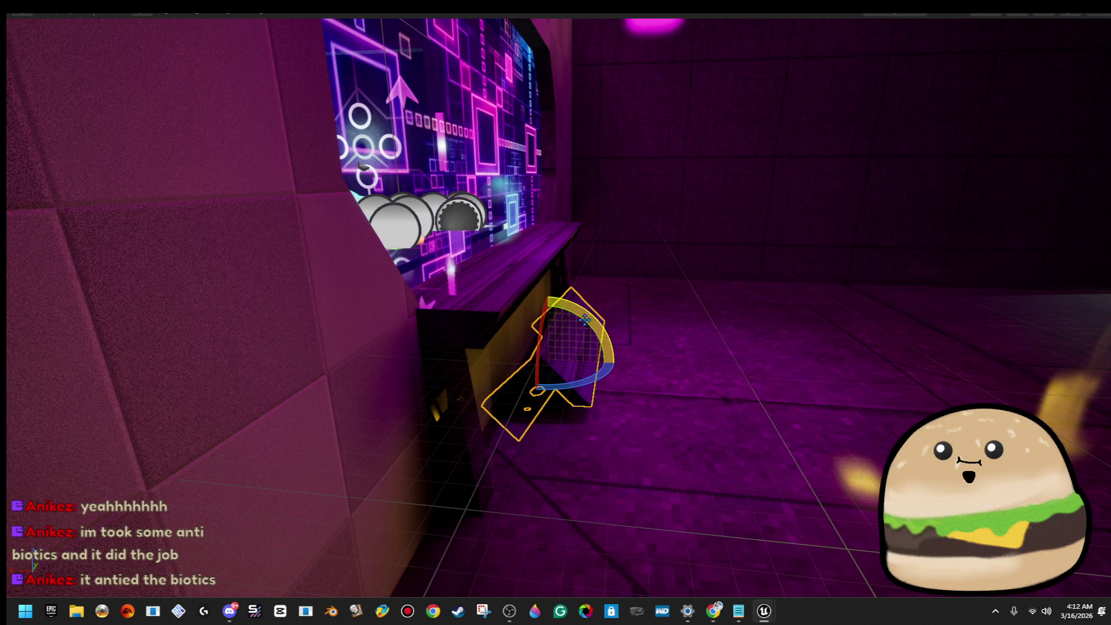
{"action": "left_click_drag", "start_coordinate": [588, 327], "coordinate": [592, 322]}
{"action": "key", "text": "r"}
{"action": "left_click_drag", "start_coordinate": [551, 360], "coordinate": [559, 313]}
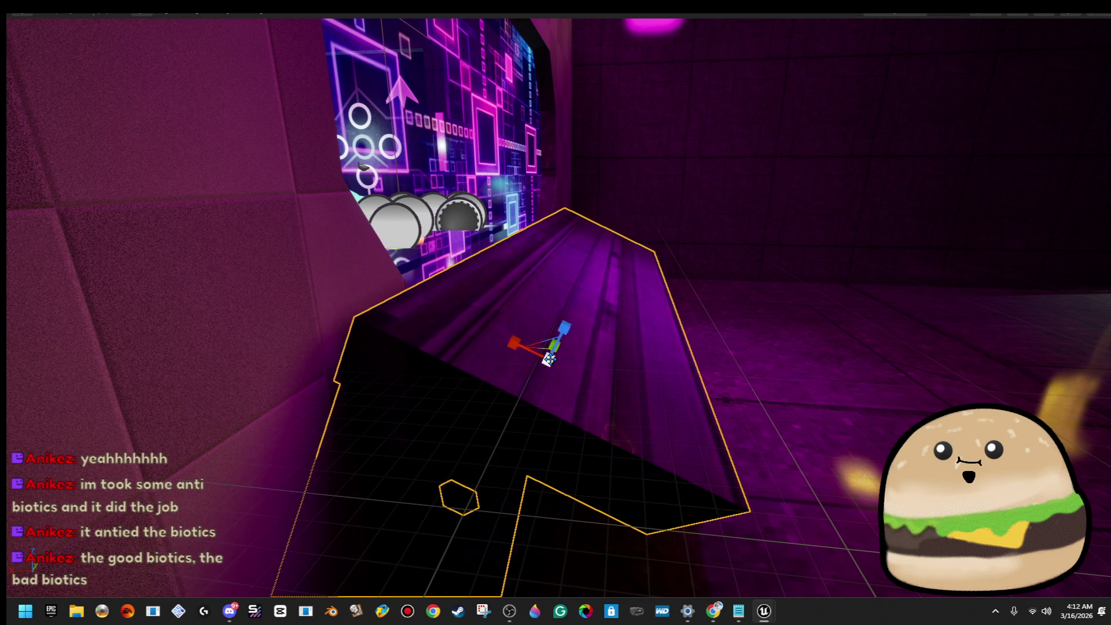
{"action": "key", "text": "ctrl+z"}
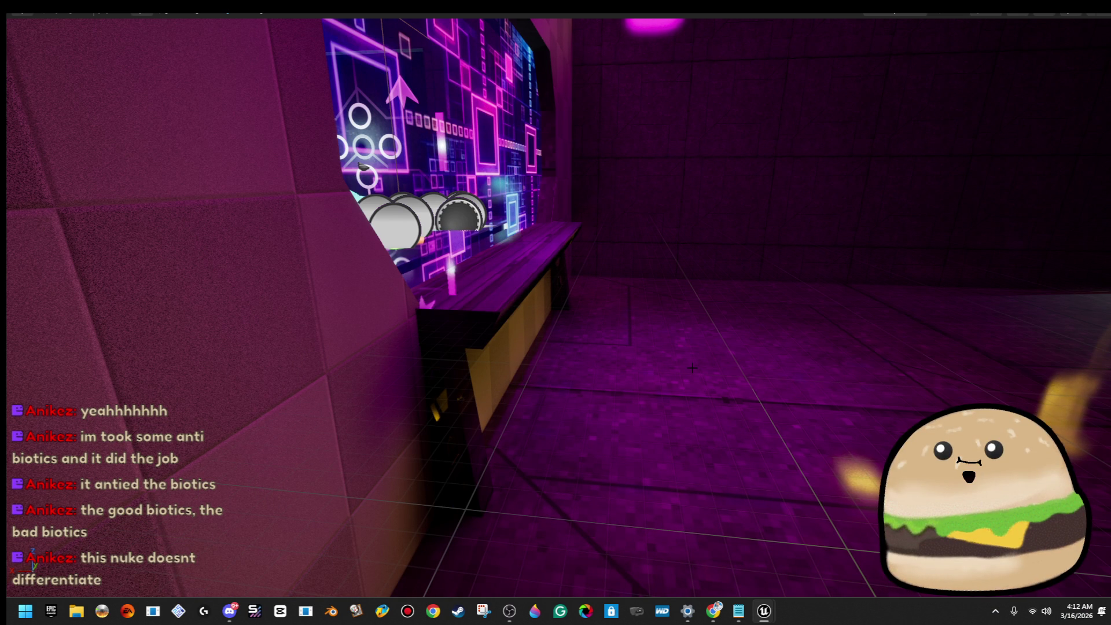
Step: Stretch the bench wider and slide it left beneath the screen window
{"action": "mouse_move", "coordinate": [717, 367]}
{"action": "left_mouse_down"}
{"action": "mouse_move", "coordinate": [718, 377]}
{"action": "mouse_move", "coordinate": [695, 358]}
{"action": "mouse_move", "coordinate": [712, 417]}
{"action": "mouse_move", "coordinate": [713, 376]}
{"action": "left_mouse_up"}
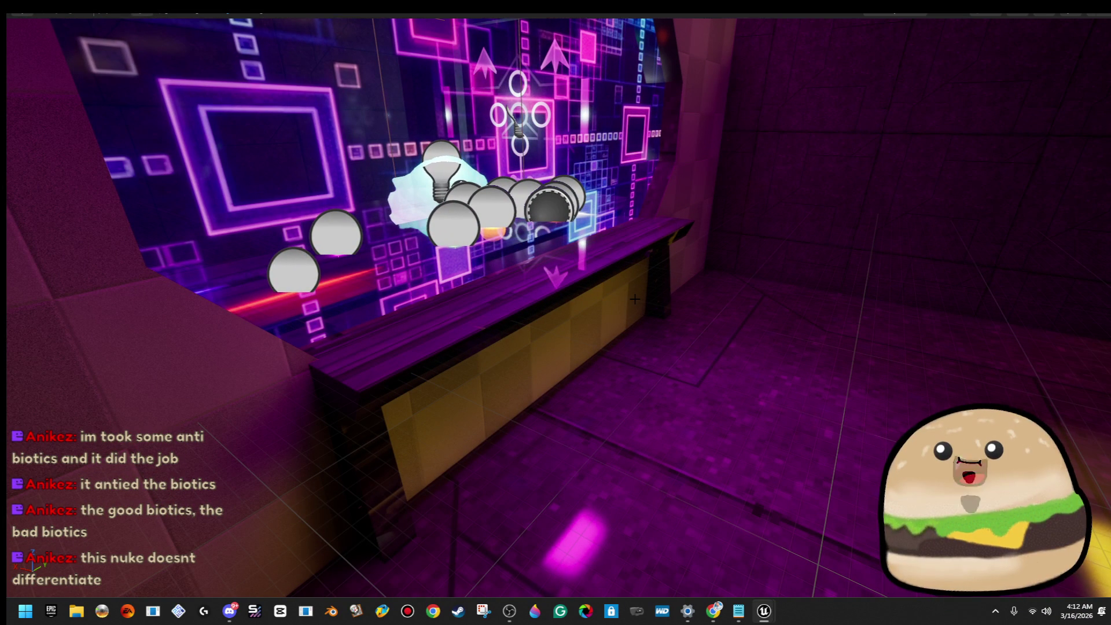
{"action": "left_click", "coordinate": [604, 305]}
{"action": "mouse_move", "coordinate": [604, 305]}
{"action": "left_mouse_down"}
{"action": "mouse_move", "coordinate": [706, 300]}
{"action": "mouse_move", "coordinate": [529, 361]}
{"action": "mouse_move", "coordinate": [527, 331]}
{"action": "mouse_move", "coordinate": [556, 333]}
{"action": "left_mouse_up"}
{"action": "mouse_move", "coordinate": [396, 400]}
{"action": "left_mouse_down"}
{"action": "mouse_move", "coordinate": [317, 509]}
{"action": "mouse_move", "coordinate": [422, 503]}
{"action": "mouse_move", "coordinate": [301, 504]}
{"action": "mouse_move", "coordinate": [278, 492]}
{"action": "mouse_move", "coordinate": [281, 478]}
{"action": "left_mouse_up"}
{"action": "mouse_move", "coordinate": [506, 483]}
{"action": "left_mouse_down"}
{"action": "mouse_move", "coordinate": [480, 487]}
{"action": "mouse_move", "coordinate": [474, 439]}
{"action": "left_mouse_up"}
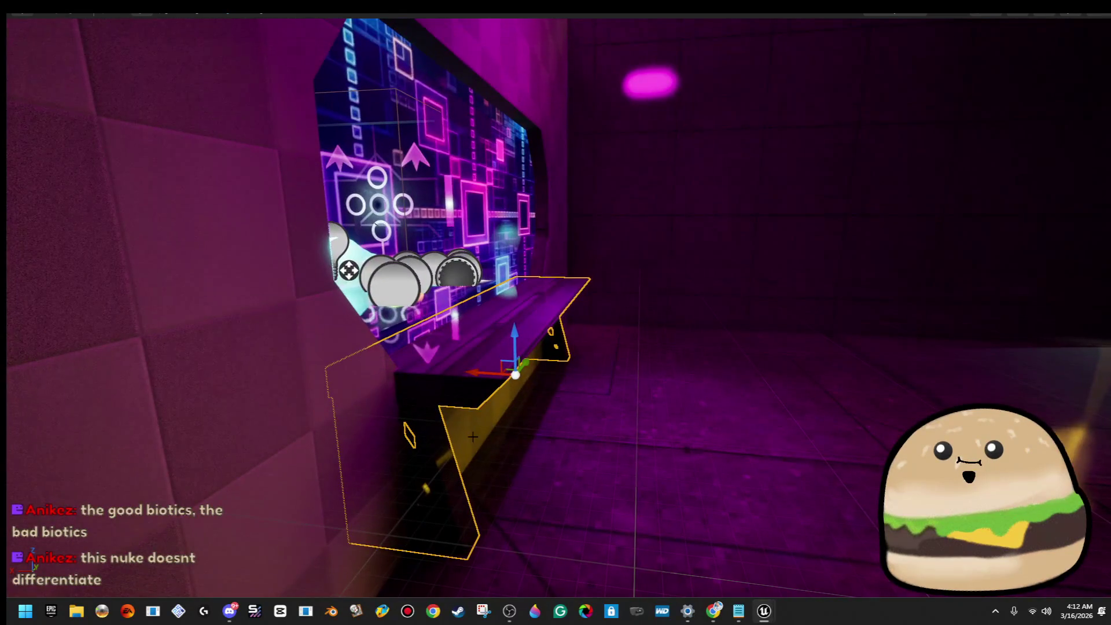
{"action": "mouse_move", "coordinate": [483, 375]}
{"action": "left_mouse_down"}
{"action": "mouse_move", "coordinate": [446, 366]}
{"action": "mouse_move", "coordinate": [466, 382]}
{"action": "mouse_move", "coordinate": [488, 371]}
{"action": "mouse_move", "coordinate": [450, 378]}
{"action": "mouse_move", "coordinate": [445, 405]}
{"action": "mouse_move", "coordinate": [406, 405]}
{"action": "mouse_move", "coordinate": [440, 394]}
{"action": "left_mouse_up"}
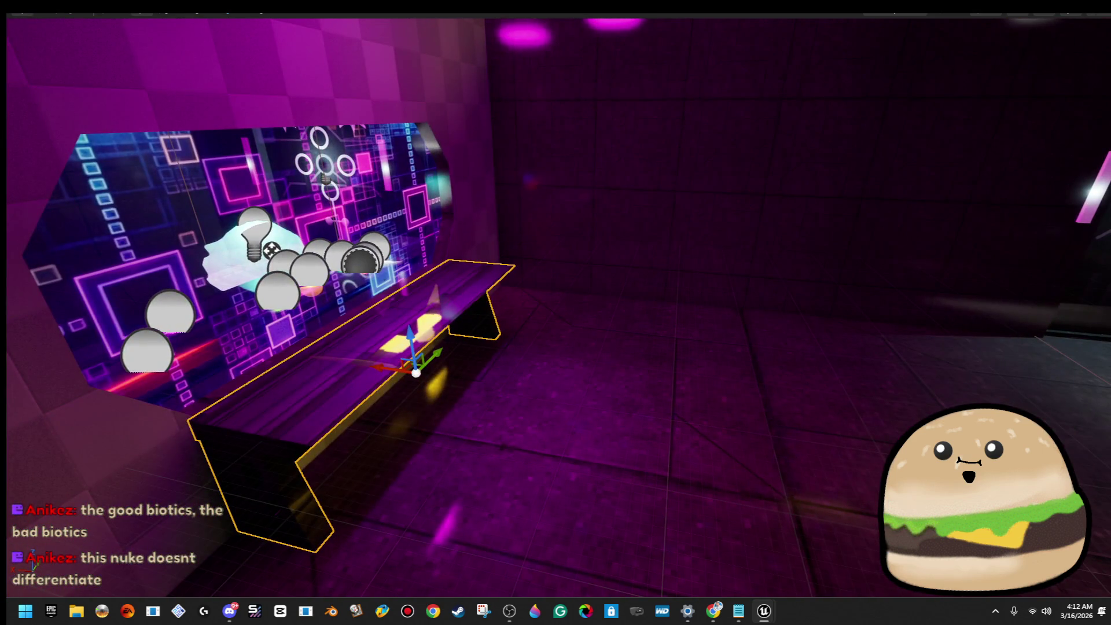
{"action": "mouse_move", "coordinate": [510, 318]}
{"action": "left_mouse_down"}
{"action": "mouse_move", "coordinate": [464, 320]}
{"action": "mouse_move", "coordinate": [567, 311]}
{"action": "mouse_move", "coordinate": [409, 334]}
{"action": "mouse_move", "coordinate": [437, 334]}
{"action": "mouse_move", "coordinate": [393, 323]}
{"action": "mouse_move", "coordinate": [637, 343]}
{"action": "left_mouse_up"}
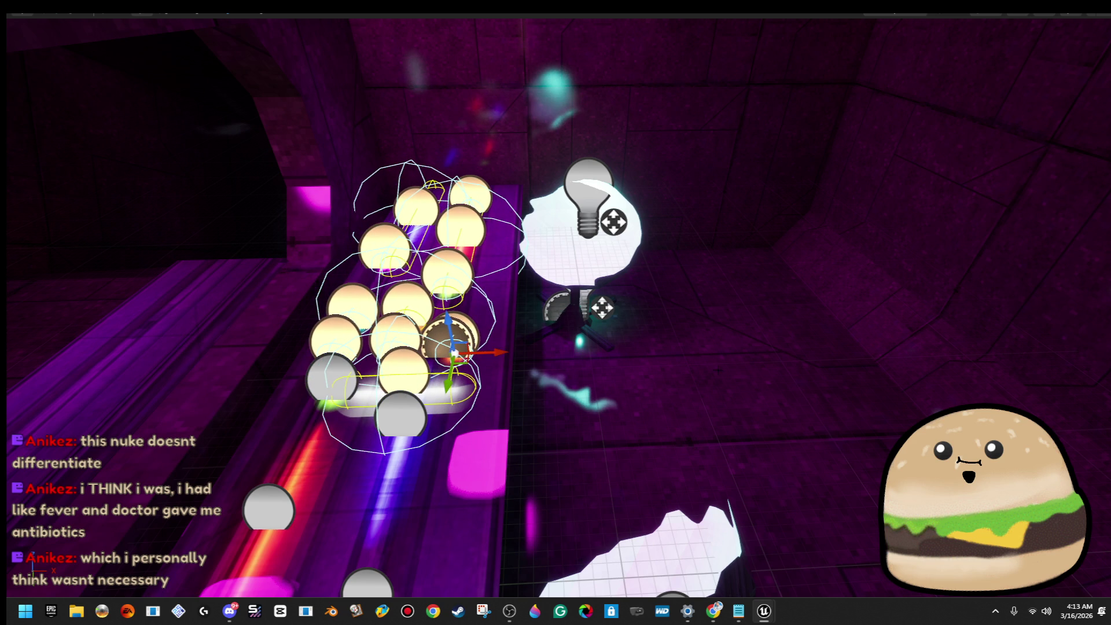
Step: Start a play session with Alt+P and walk from the octagonal doorway into the purple screen room
{"action": "right_click", "coordinate": [807, 359]}
{"action": "key", "text": "Escape"}
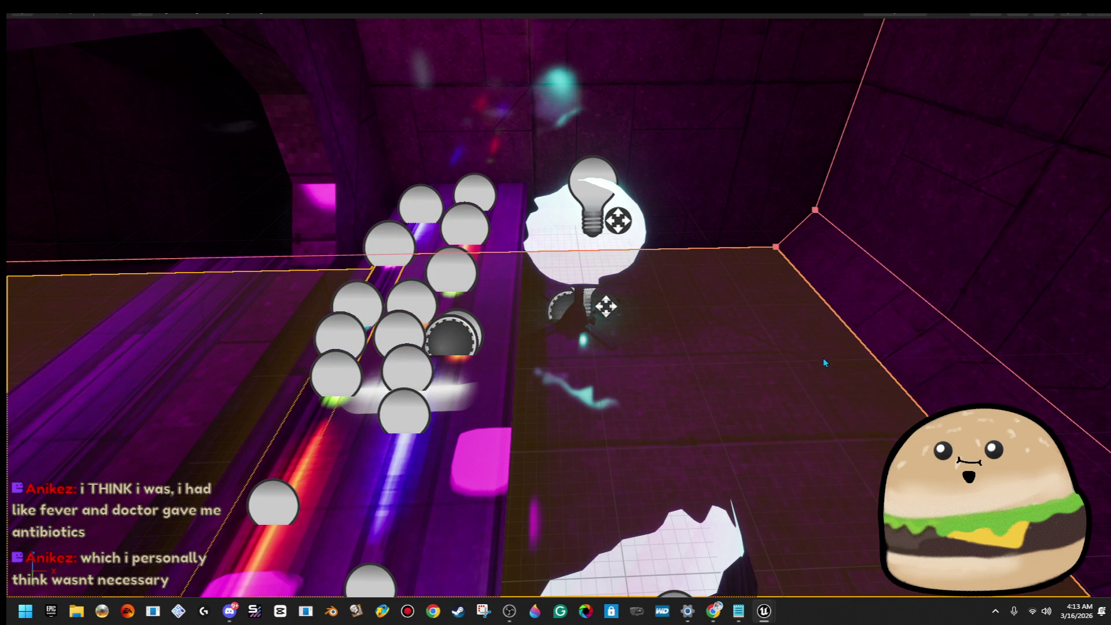
{"action": "key", "text": "alt+p"}
{"action": "key", "text": "w"}
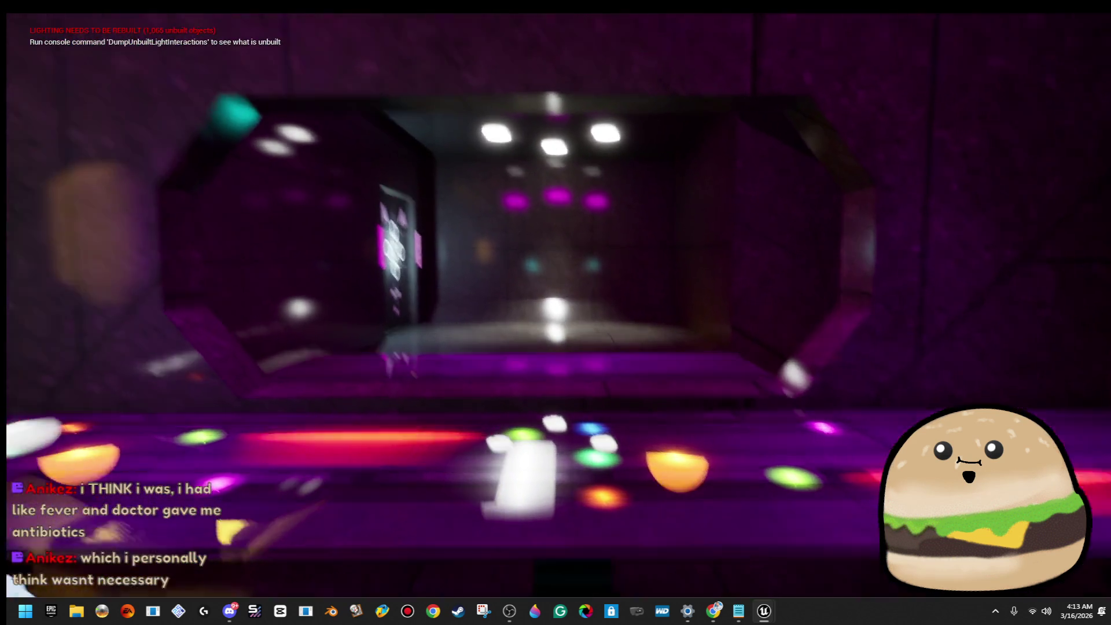
{"action": "key", "text": "w"}
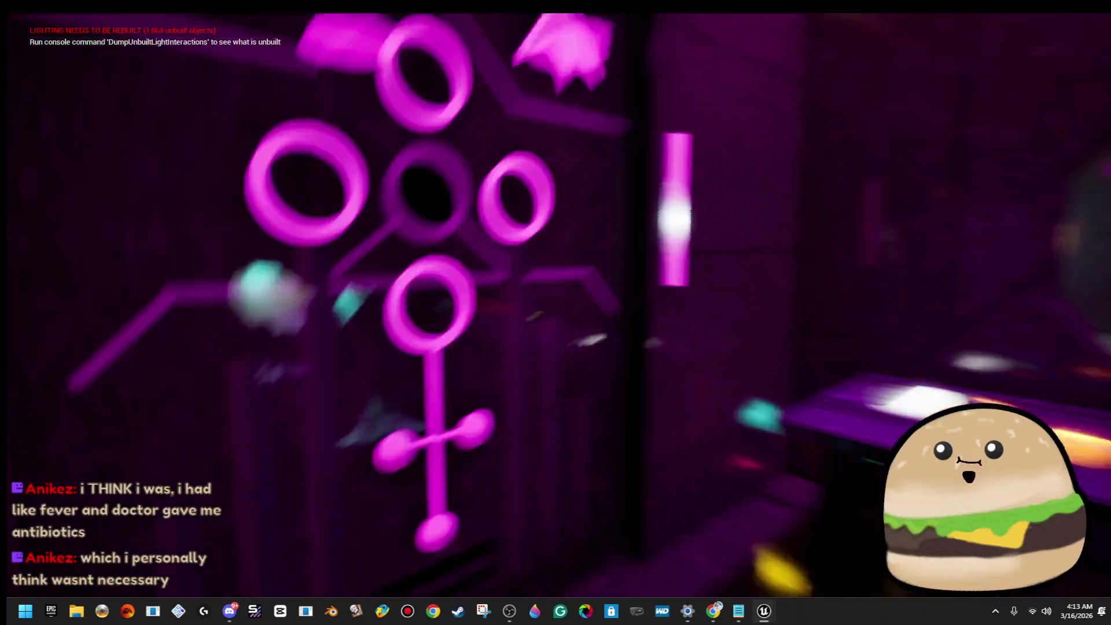
{"action": "key", "text": "w"}
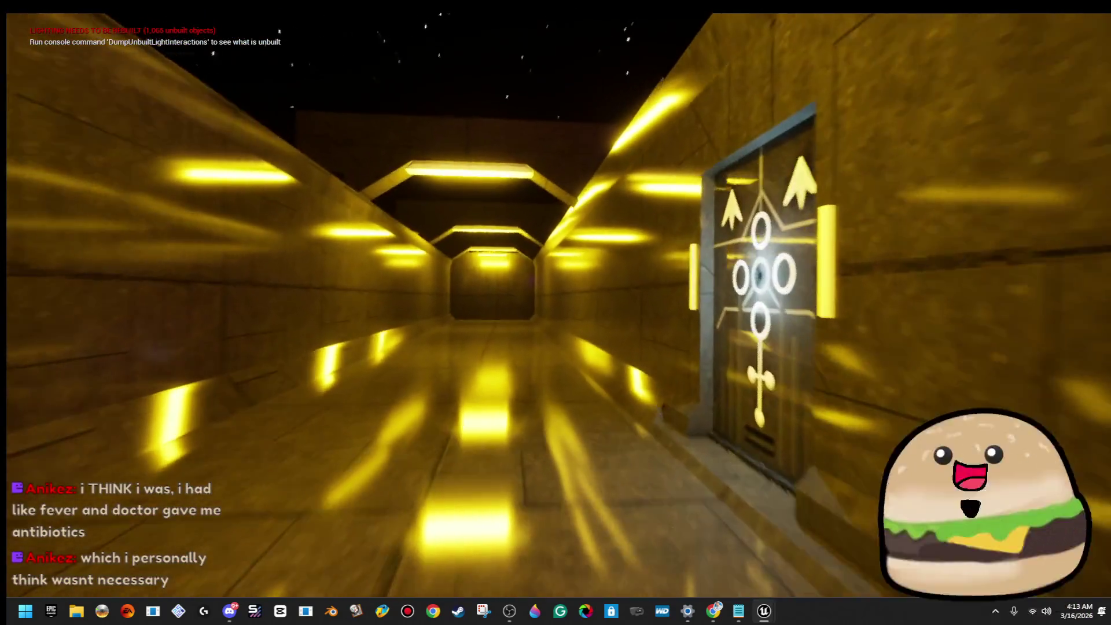
{"action": "key", "text": "w"}
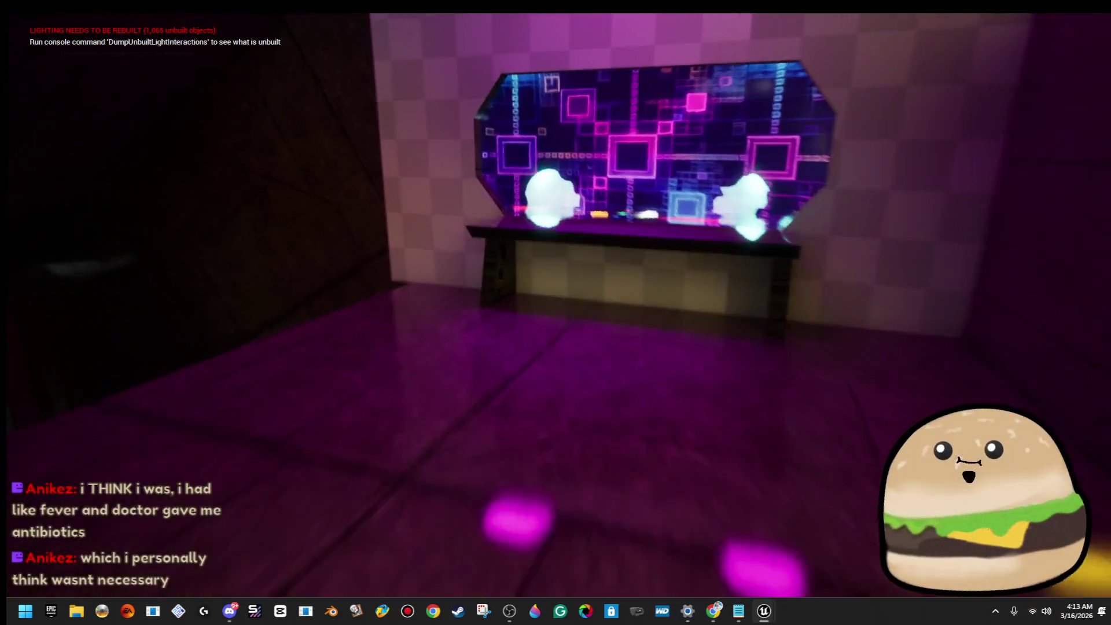
{"action": "key", "text": "w"}
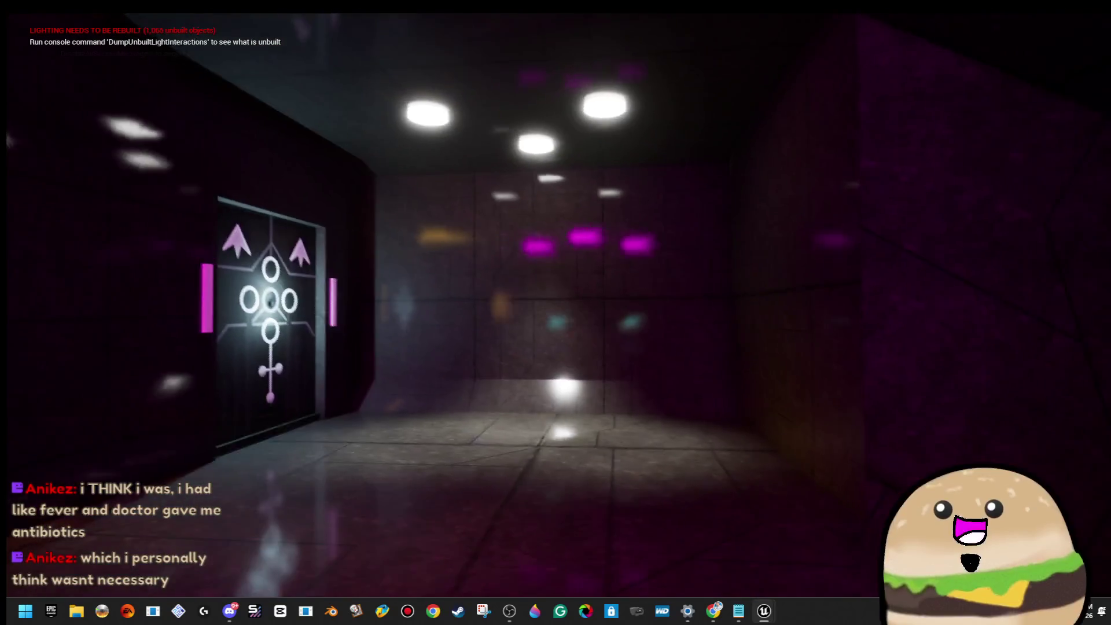
{"action": "key", "text": "w"}
{"action": "key", "text": "w"}
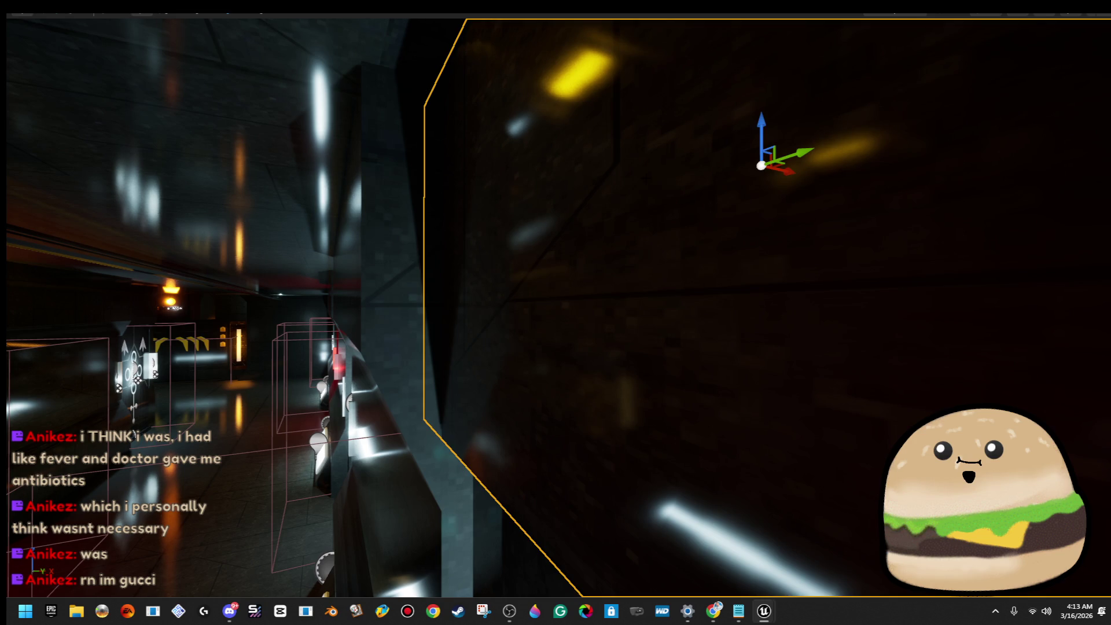
{"action": "key", "text": "w"}
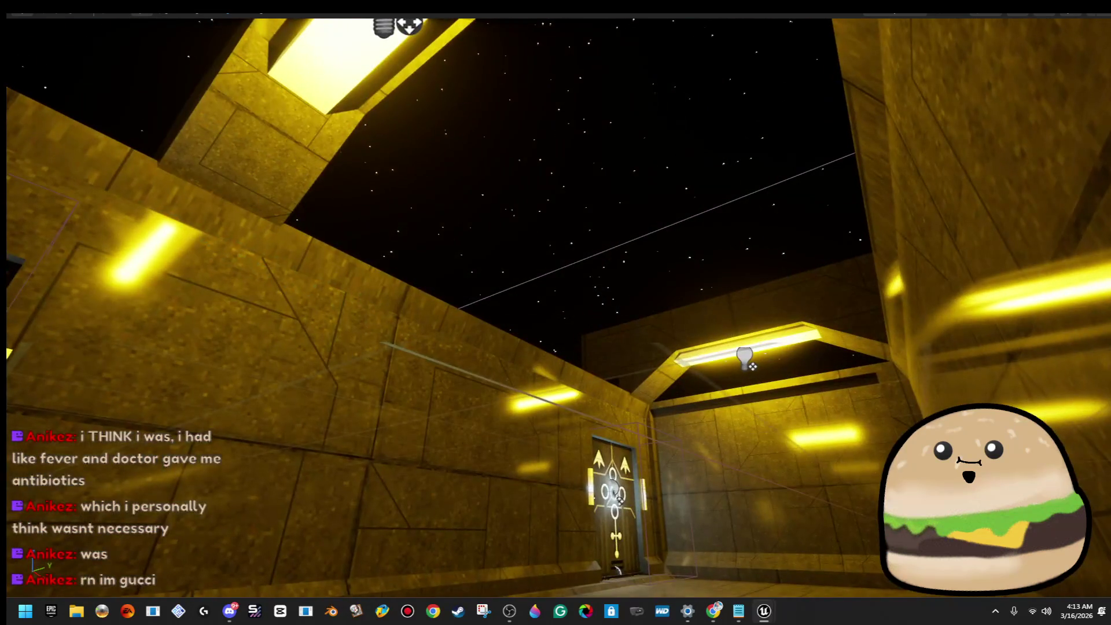
{"action": "key", "text": "w"}
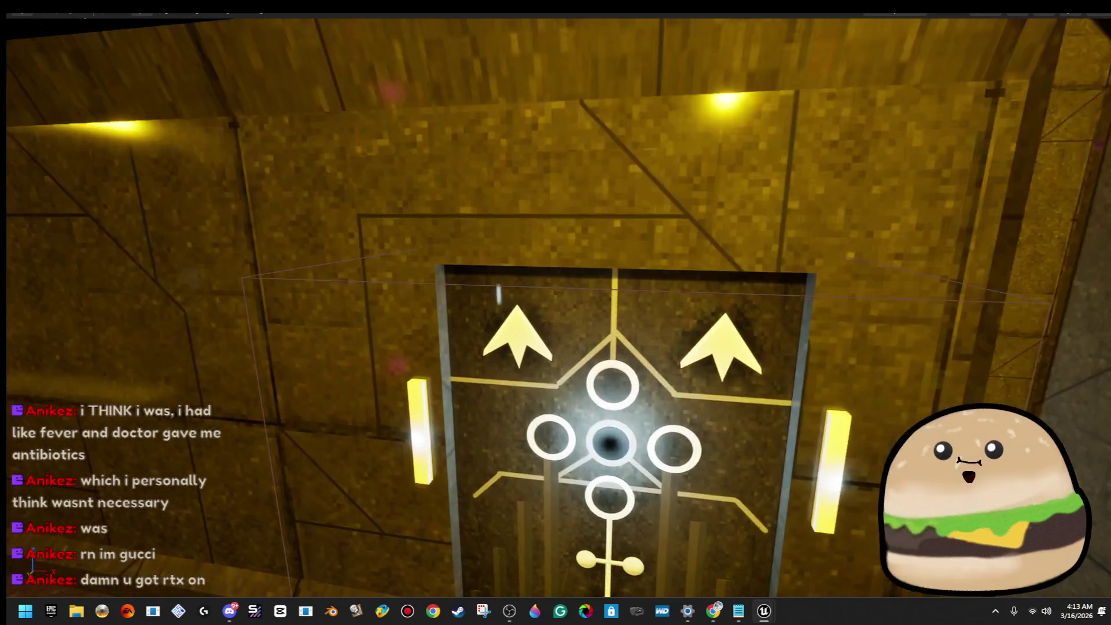
{"action": "key", "text": "a"}
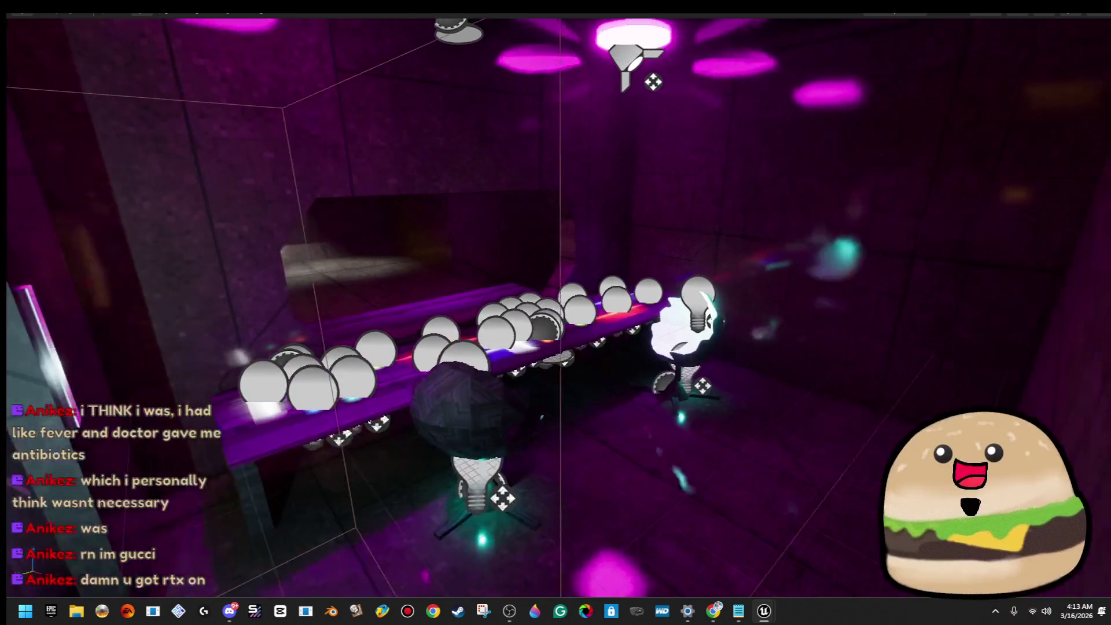
{"action": "key", "text": "a"}
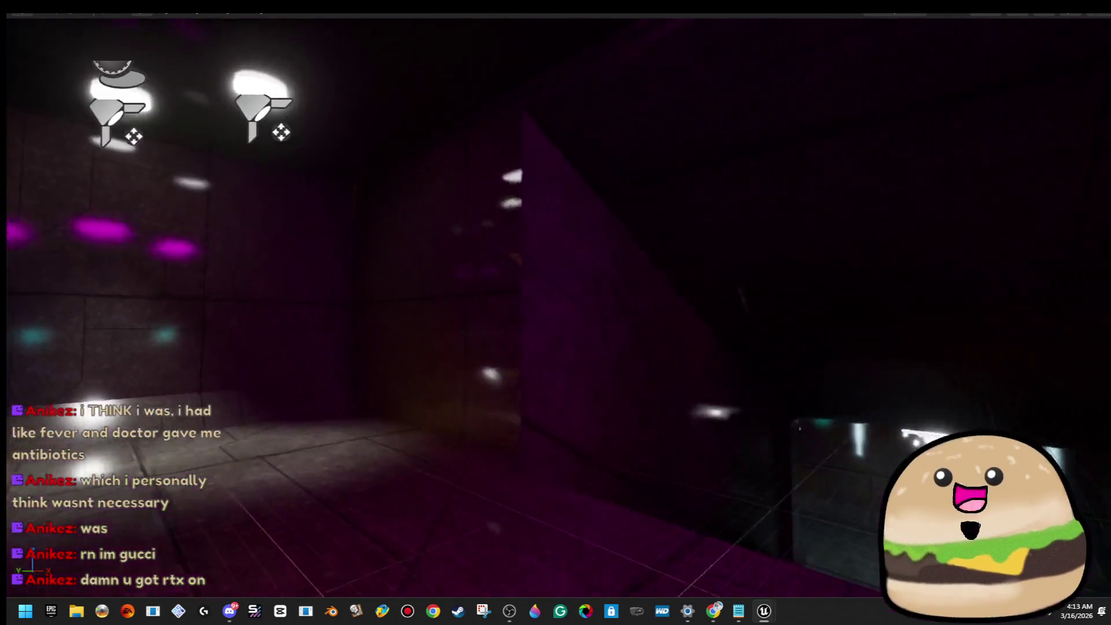
{"action": "key", "text": "w"}
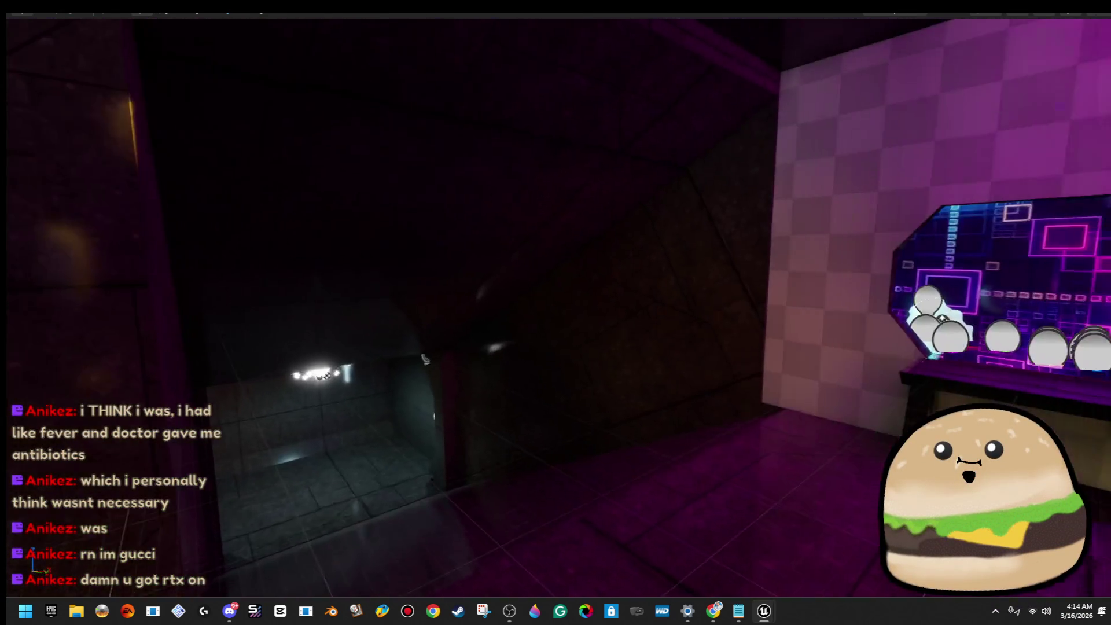
{"action": "key", "text": "w"}
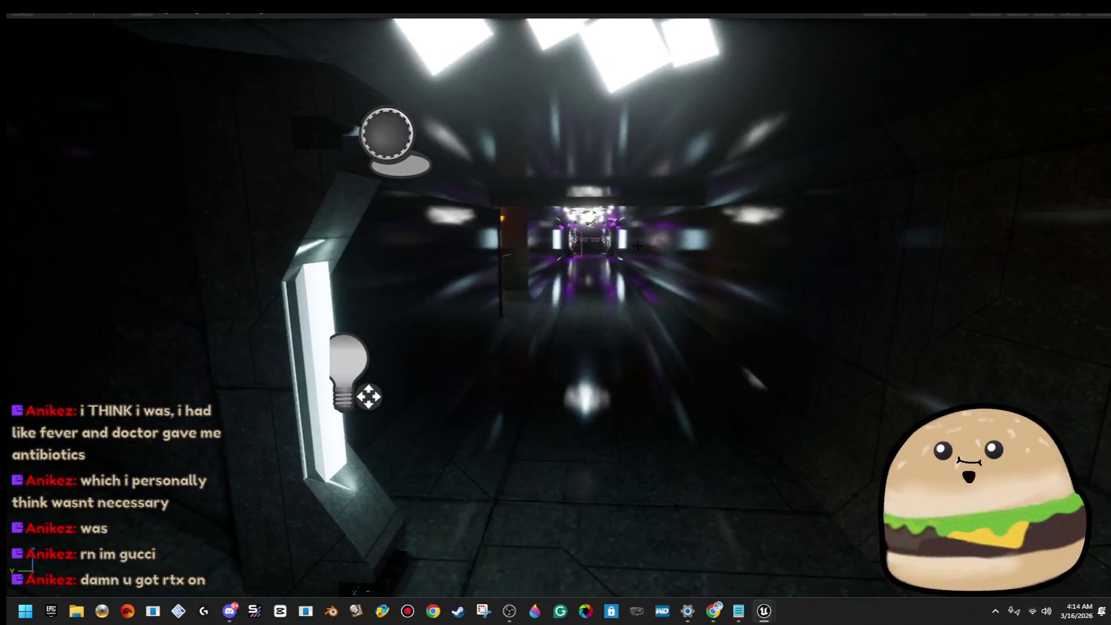
{"action": "key", "text": "w"}
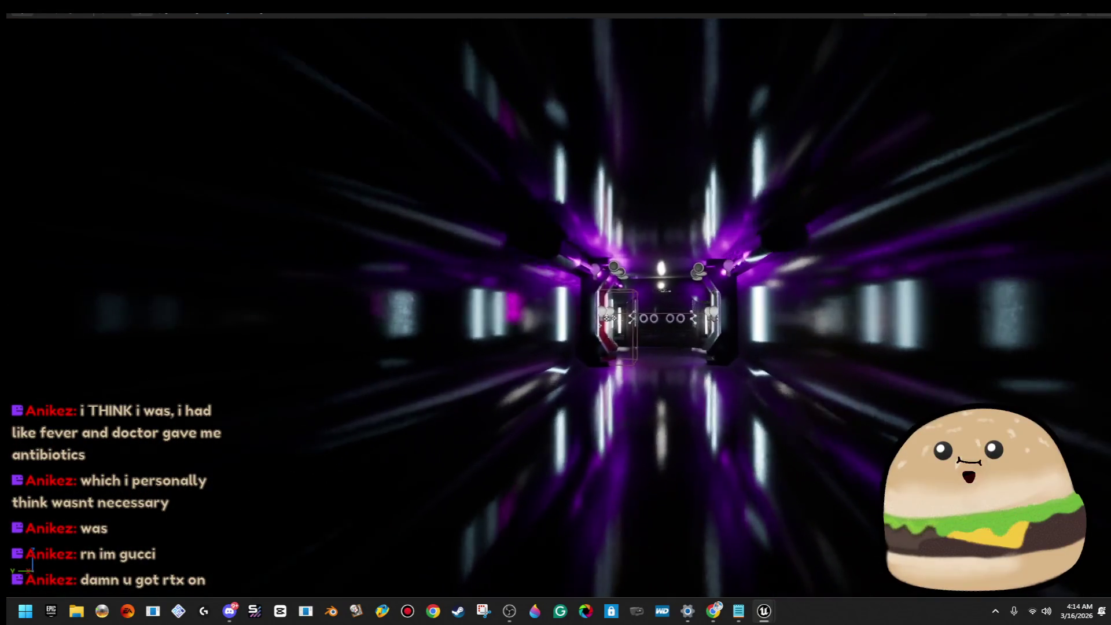
{"action": "key", "text": "w"}
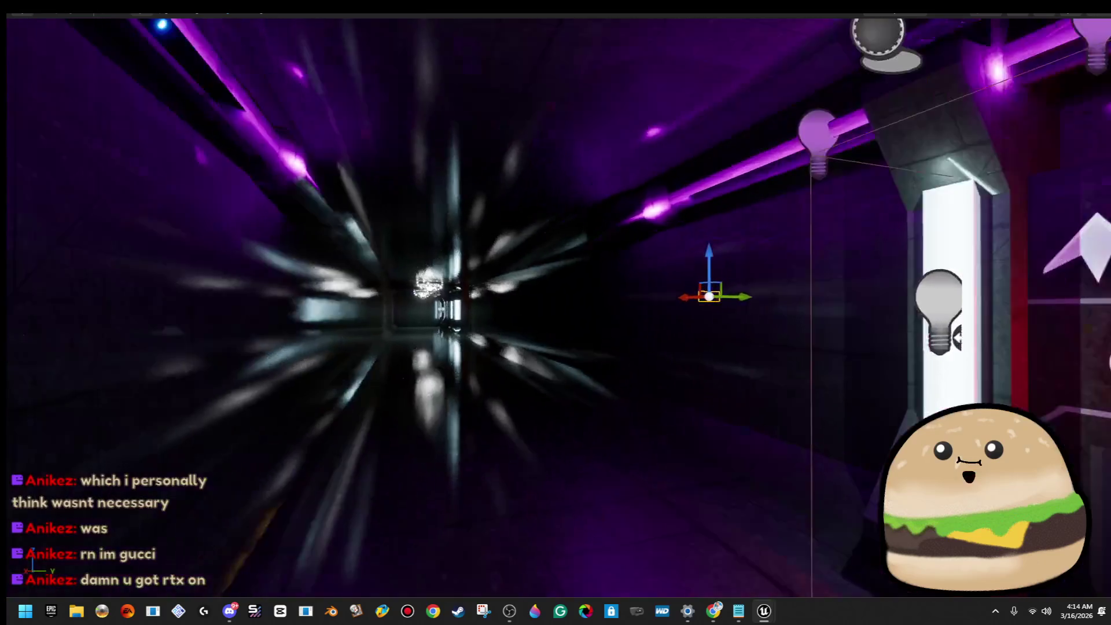
{"action": "key", "text": "w"}
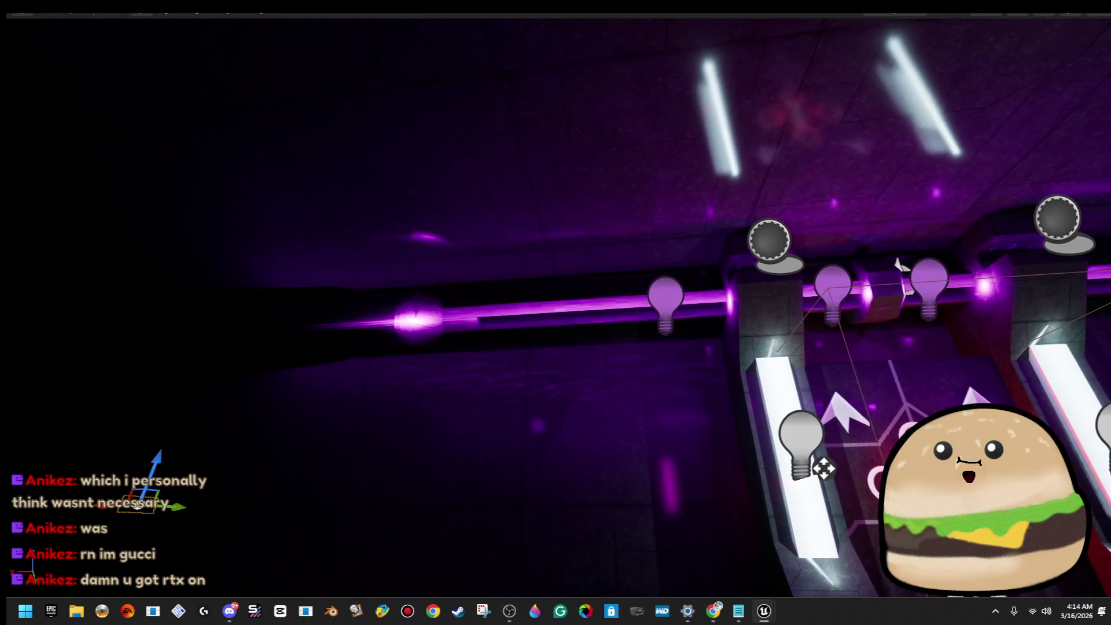
{"action": "key", "text": "w"}
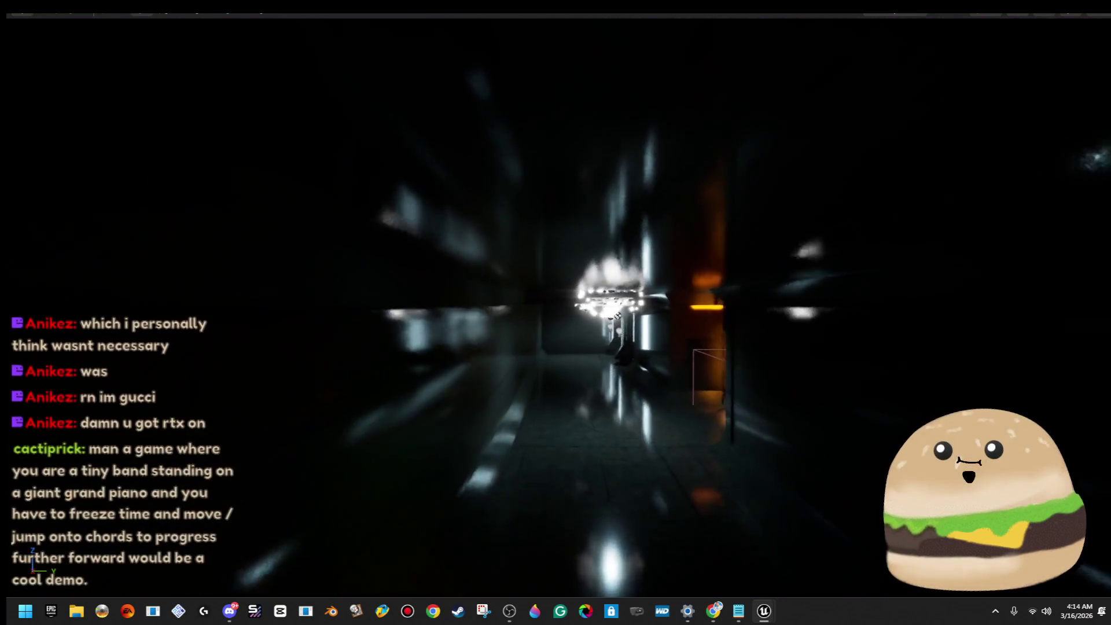
{"action": "key", "text": "w"}
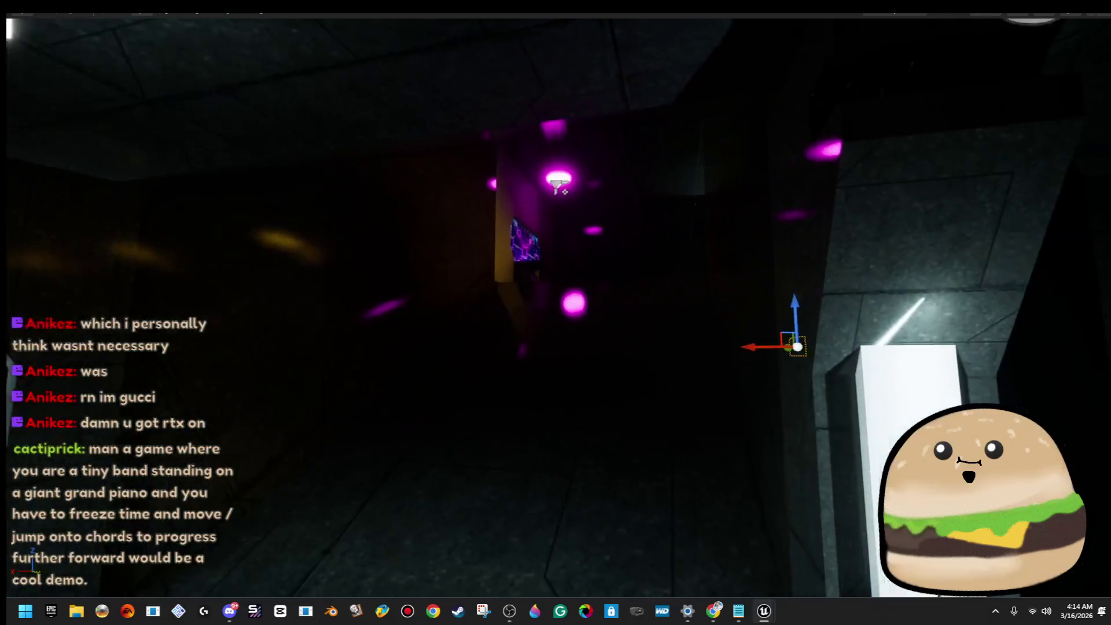
{"action": "key", "text": "w"}
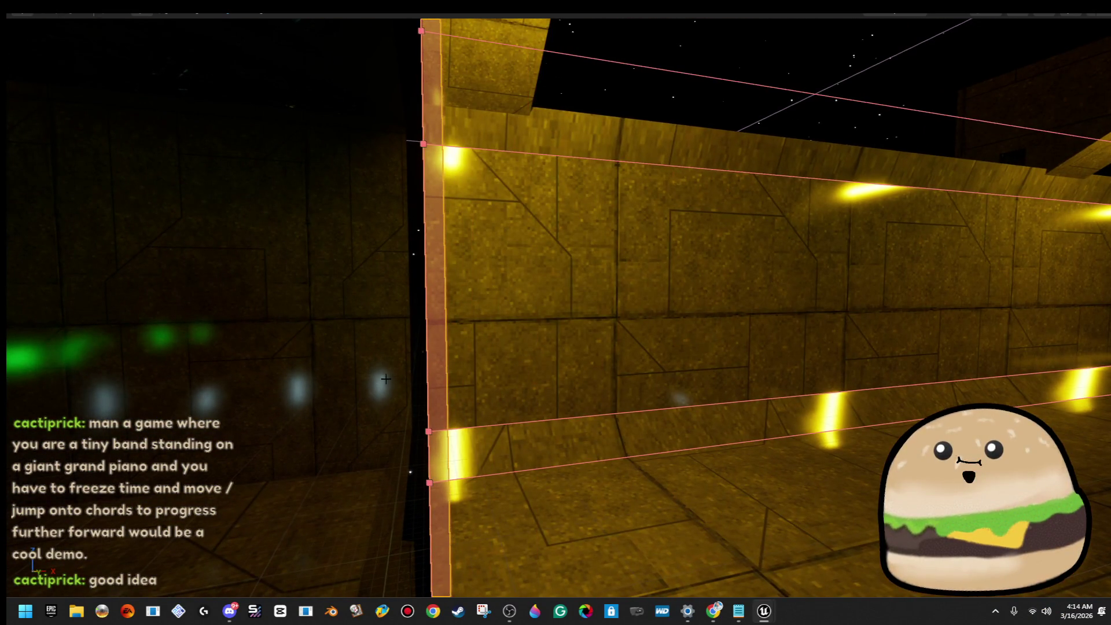
{"action": "left_click_drag", "start_coordinate": [431, 354], "coordinate": [542, 293]}
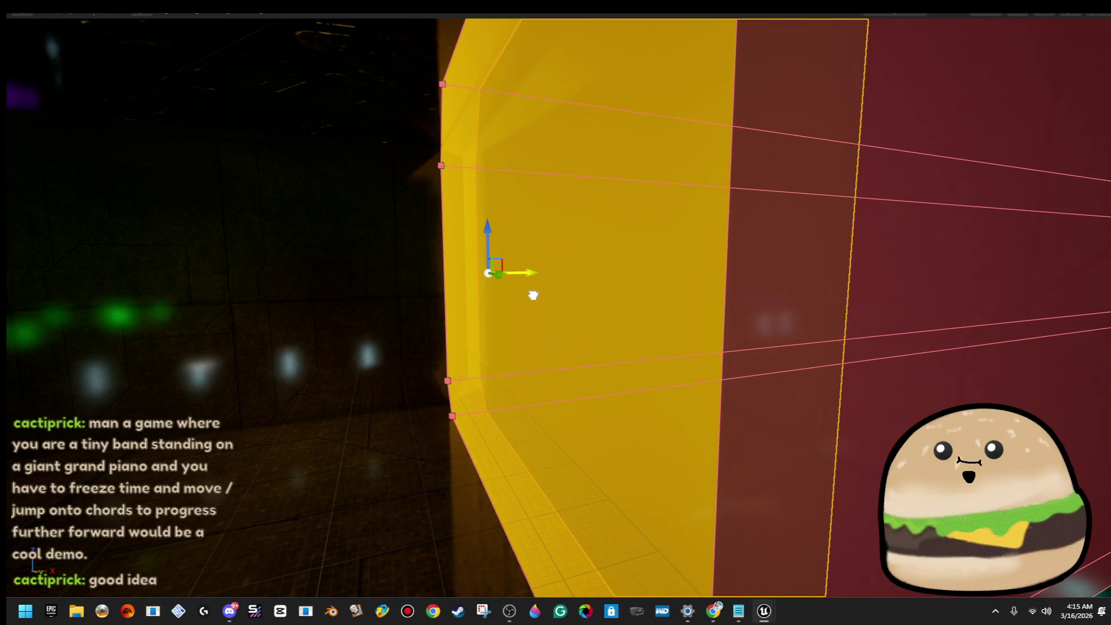
{"action": "mouse_move", "coordinate": [533, 295]}
{"action": "left_mouse_down"}
{"action": "mouse_move", "coordinate": [533, 220]}
{"action": "mouse_move", "coordinate": [533, 243]}
{"action": "mouse_move", "coordinate": [504, 273]}
{"action": "mouse_move", "coordinate": [504, 298]}
{"action": "left_mouse_up"}
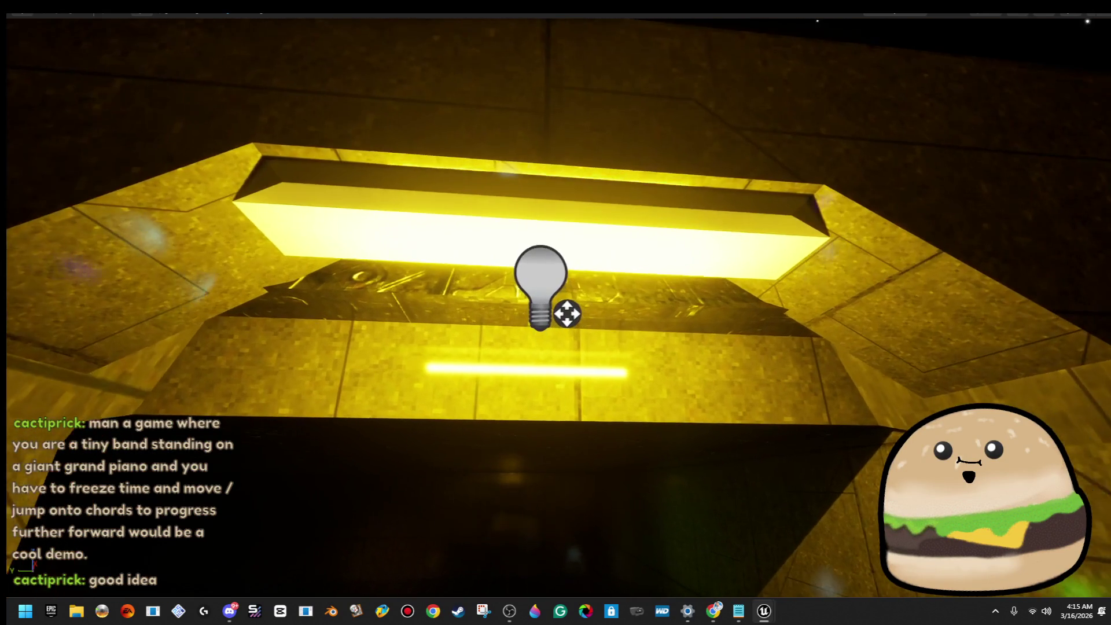
{"action": "scroll", "coordinate": [803, 239], "scroll_direction": "down", "scroll_amount": 3}
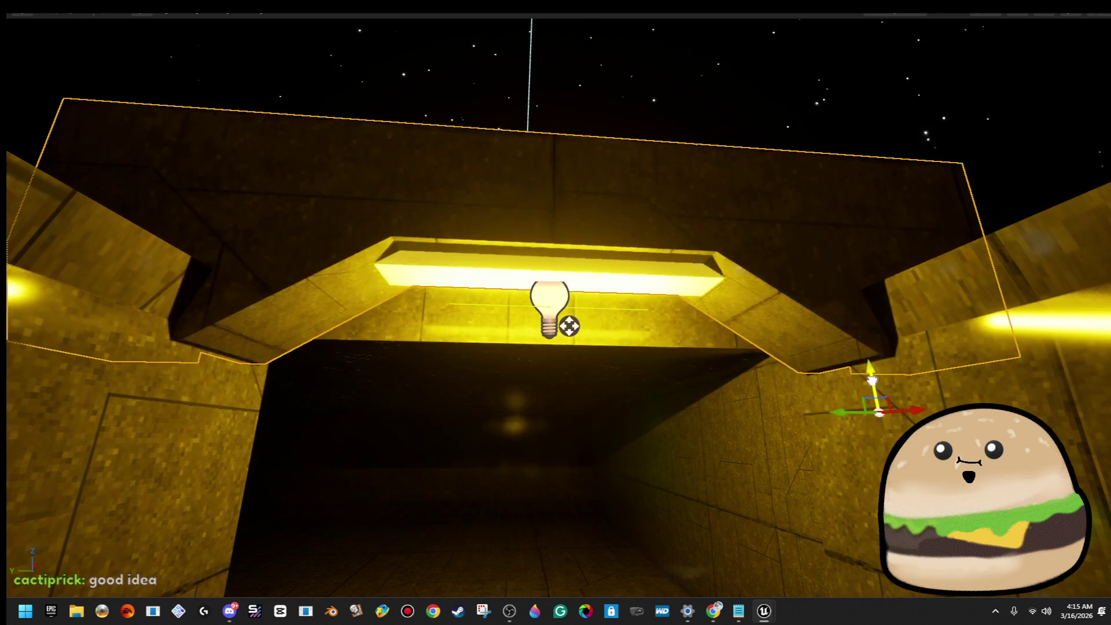
{"action": "left_click_drag", "start_coordinate": [863, 427], "coordinate": [777, 465]}
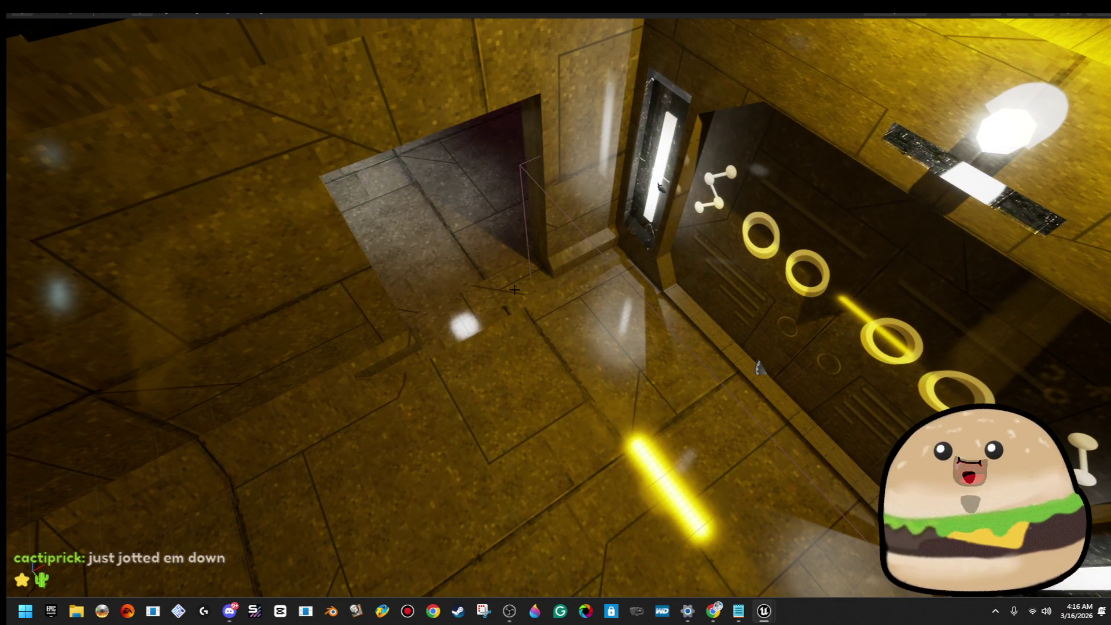
Step: Rotate the ring-door room section to 90° and slide it sideways along the Y axis
{"action": "left_click", "coordinate": [514, 289]}
{"action": "left_click", "coordinate": [724, 364]}
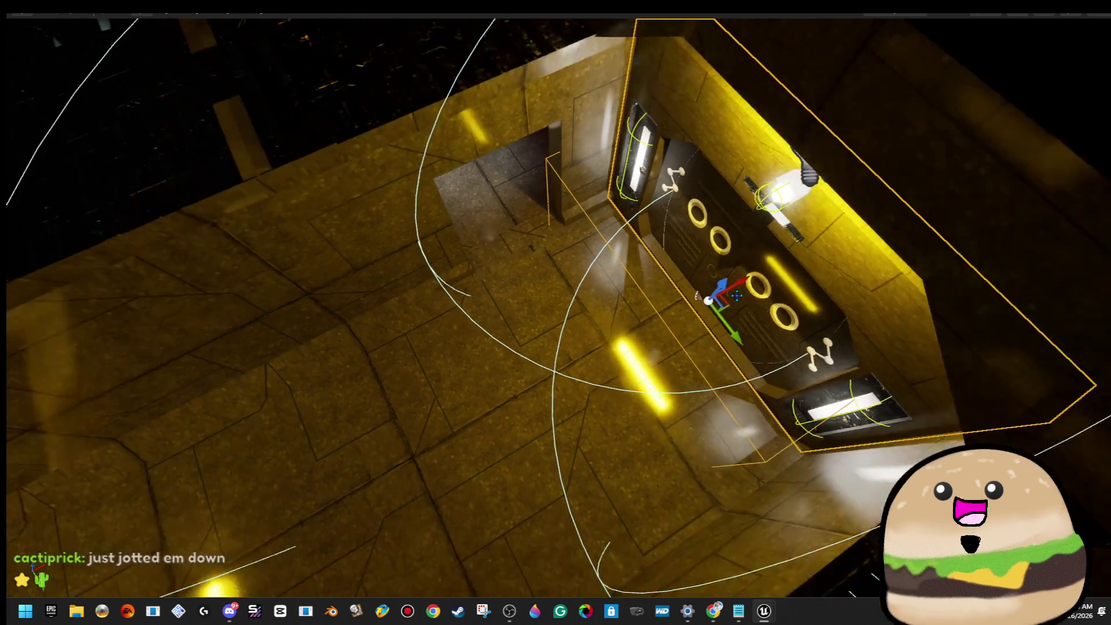
{"action": "left_click_drag", "start_coordinate": [697, 295], "coordinate": [709, 330]}
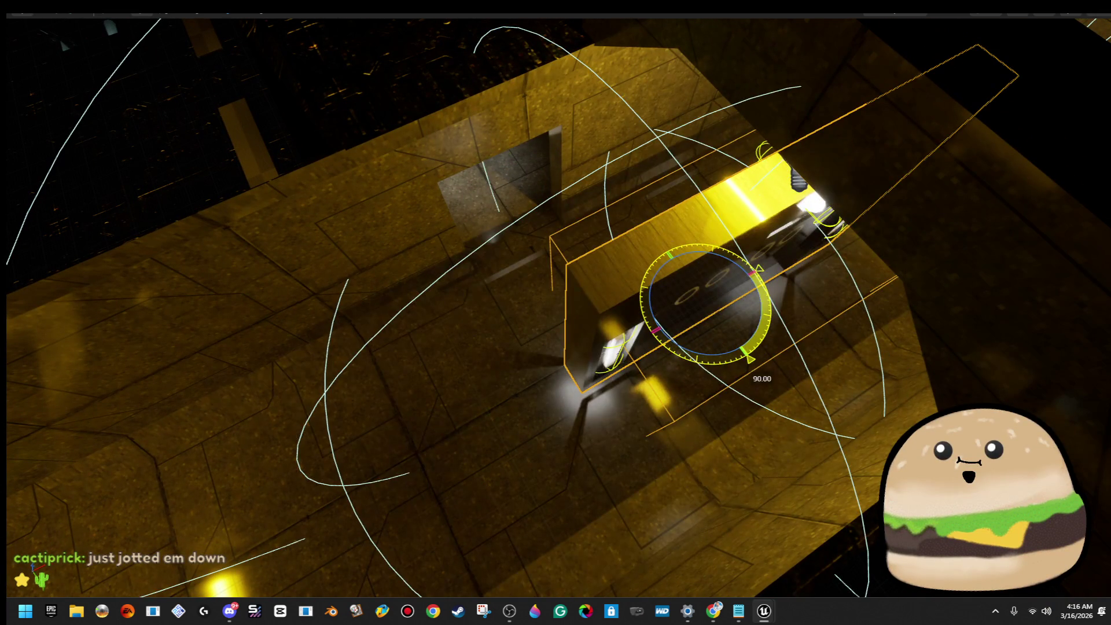
{"action": "key", "text": "f"}
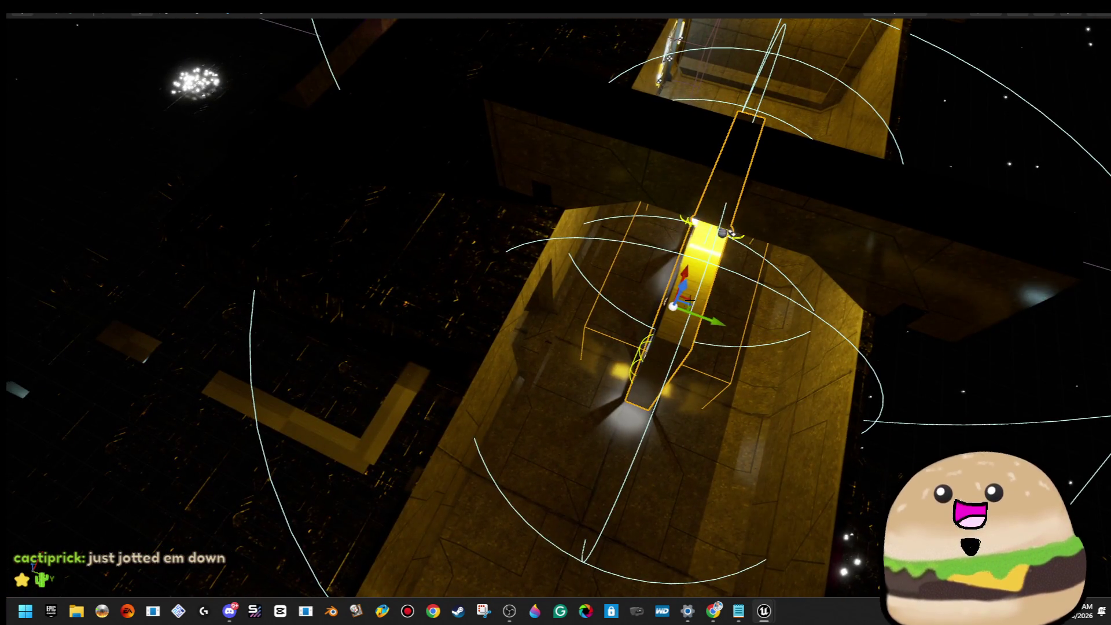
{"action": "mouse_move", "coordinate": [718, 320]}
{"action": "left_mouse_down"}
{"action": "mouse_move", "coordinate": [660, 298]}
{"action": "mouse_move", "coordinate": [600, 295]}
{"action": "left_mouse_up"}
{"action": "key", "text": "f"}
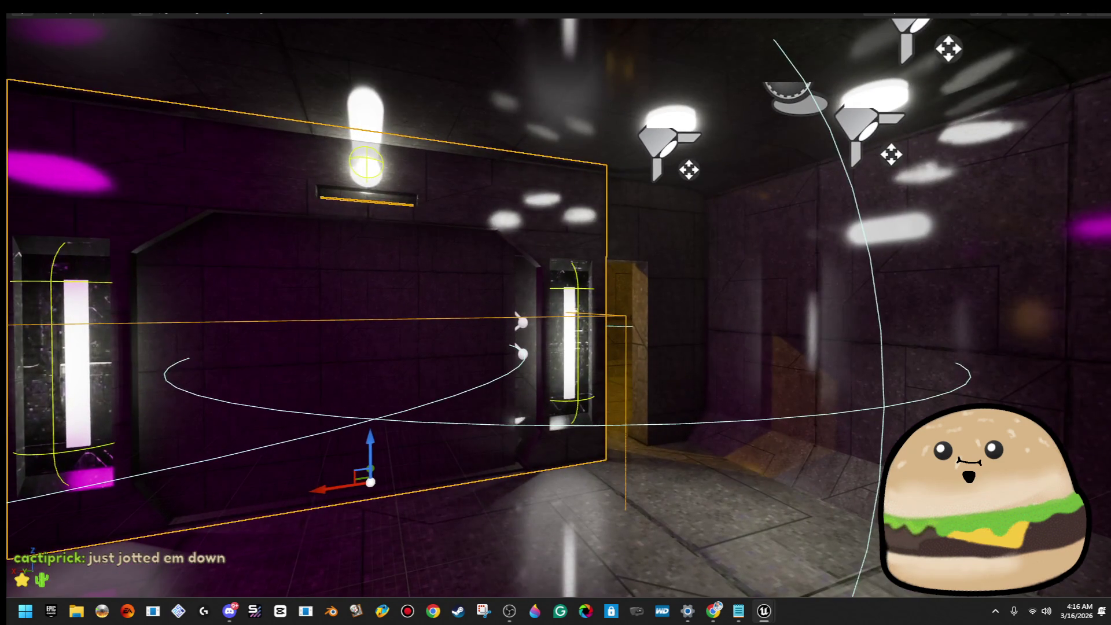
Step: Widen the red box volume at the ring doorway on both sides, then play from the floor
{"action": "left_click", "coordinate": [636, 319]}
{"action": "left_click", "coordinate": [636, 319]}
{"action": "key", "text": "f"}
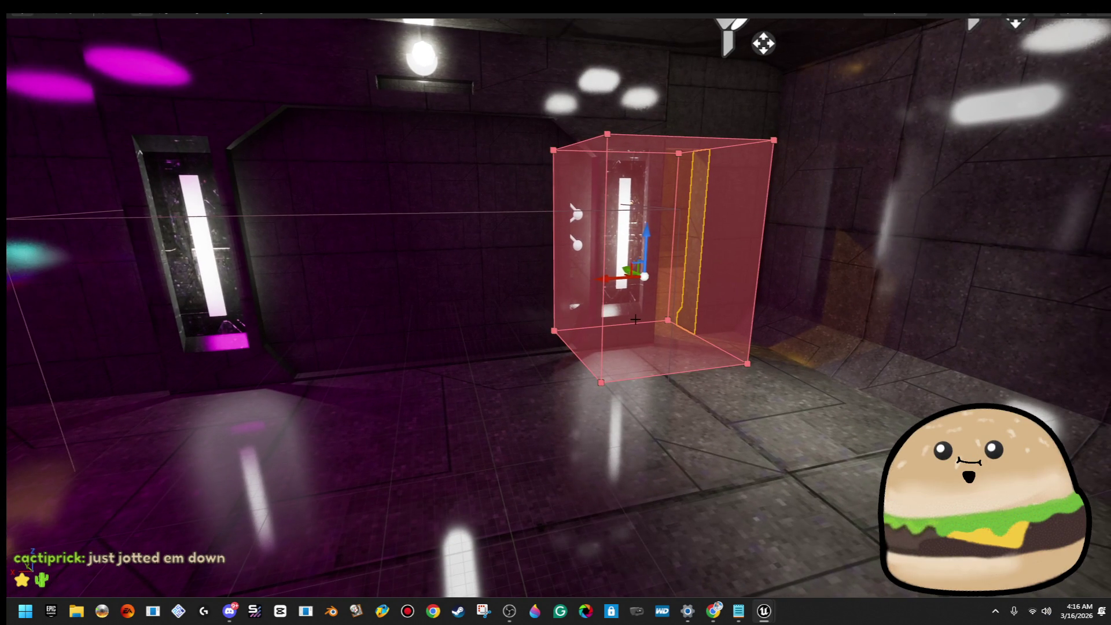
{"action": "mouse_move", "coordinate": [609, 280]}
{"action": "left_mouse_down"}
{"action": "mouse_move", "coordinate": [388, 274]}
{"action": "mouse_move", "coordinate": [388, 225]}
{"action": "mouse_move", "coordinate": [463, 243]}
{"action": "mouse_move", "coordinate": [534, 213]}
{"action": "mouse_move", "coordinate": [535, 166]}
{"action": "mouse_move", "coordinate": [521, 174]}
{"action": "mouse_move", "coordinate": [556, 186]}
{"action": "mouse_move", "coordinate": [512, 192]}
{"action": "left_mouse_up"}
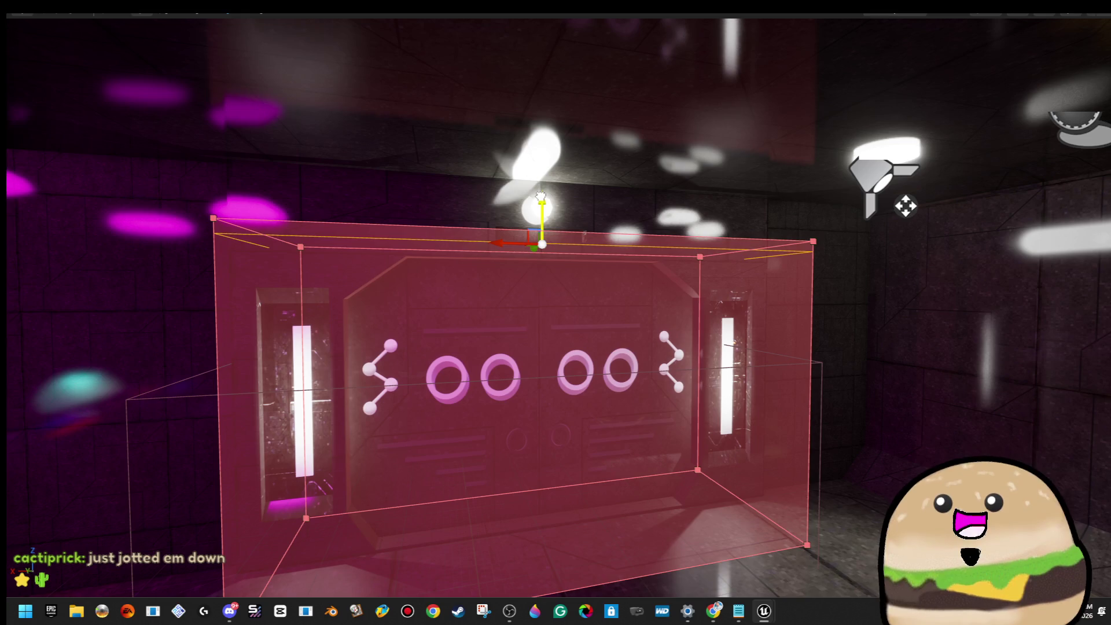
{"action": "left_click_drag", "start_coordinate": [665, 276], "coordinate": [666, 325]}
{"action": "mouse_move", "coordinate": [742, 414]}
{"action": "left_mouse_down"}
{"action": "mouse_move", "coordinate": [742, 428]}
{"action": "mouse_move", "coordinate": [742, 389]}
{"action": "mouse_move", "coordinate": [685, 386]}
{"action": "left_mouse_up"}
{"action": "right_click", "coordinate": [685, 386]}
{"action": "left_click", "coordinate": [772, 583]}
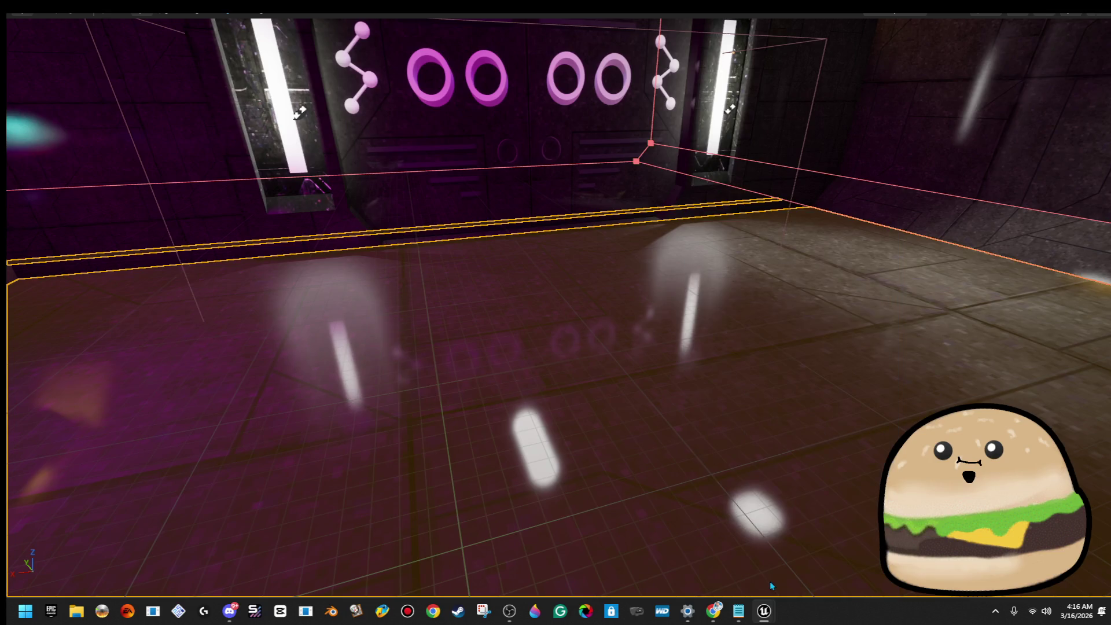
Step: Walk through the opening yellow ring door and back, then stop playing
{"action": "key", "text": "w"}
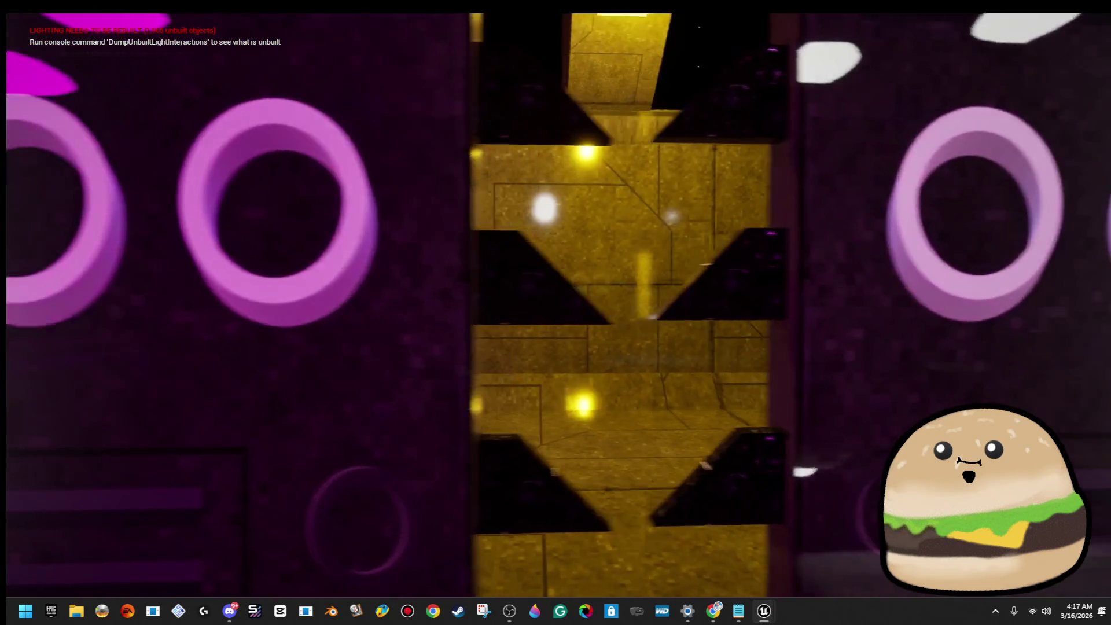
{"action": "key", "text": "w"}
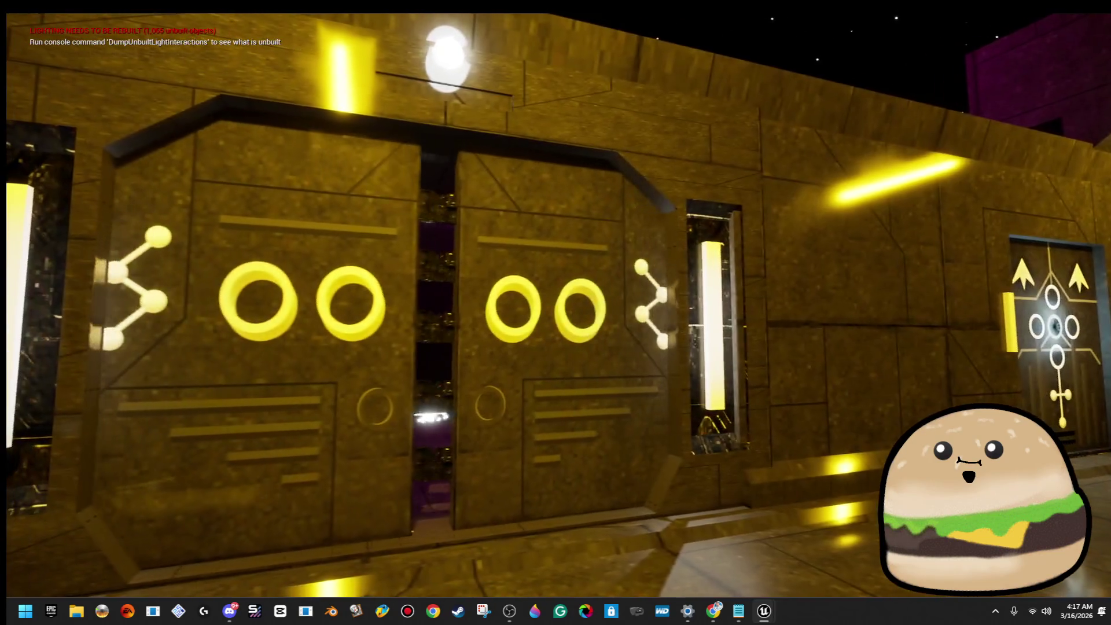
{"action": "key", "text": "w"}
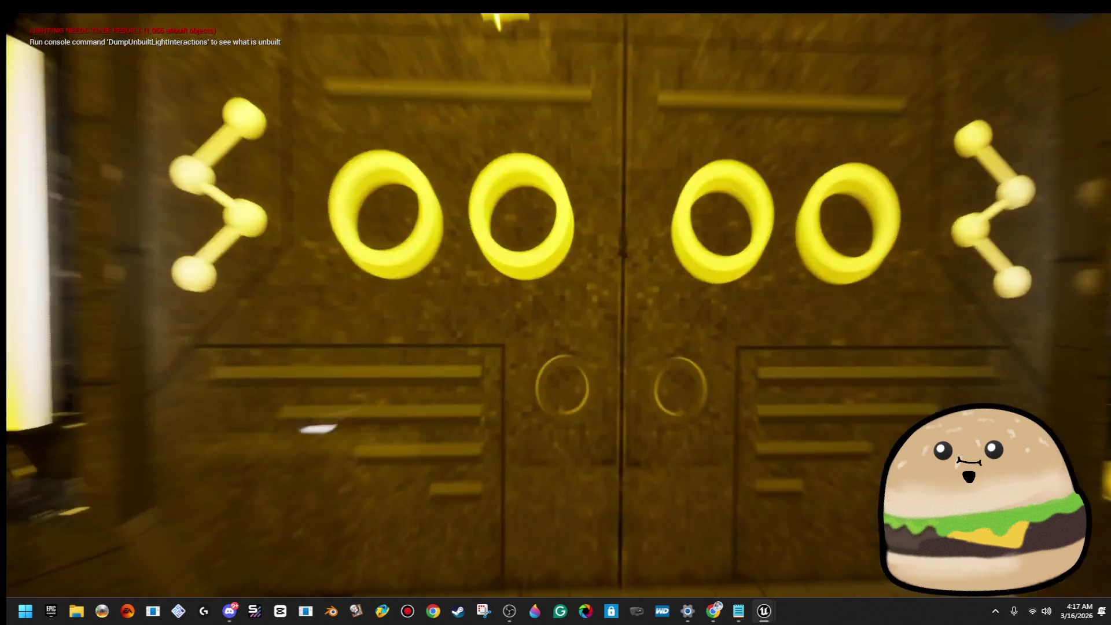
{"action": "key", "text": "w"}
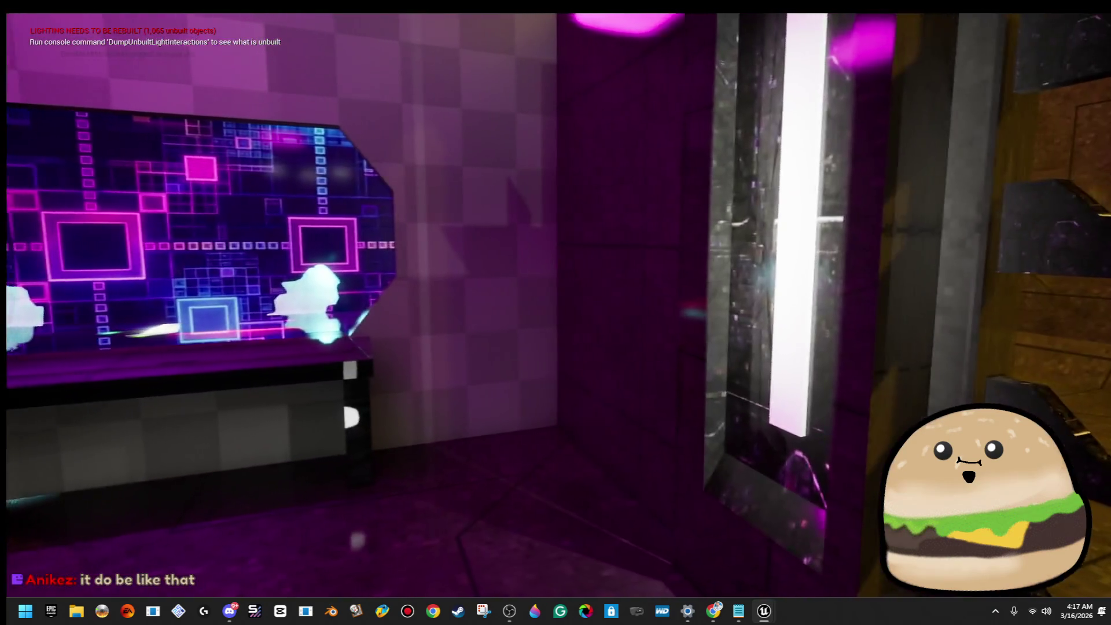
{"action": "key", "text": "s"}
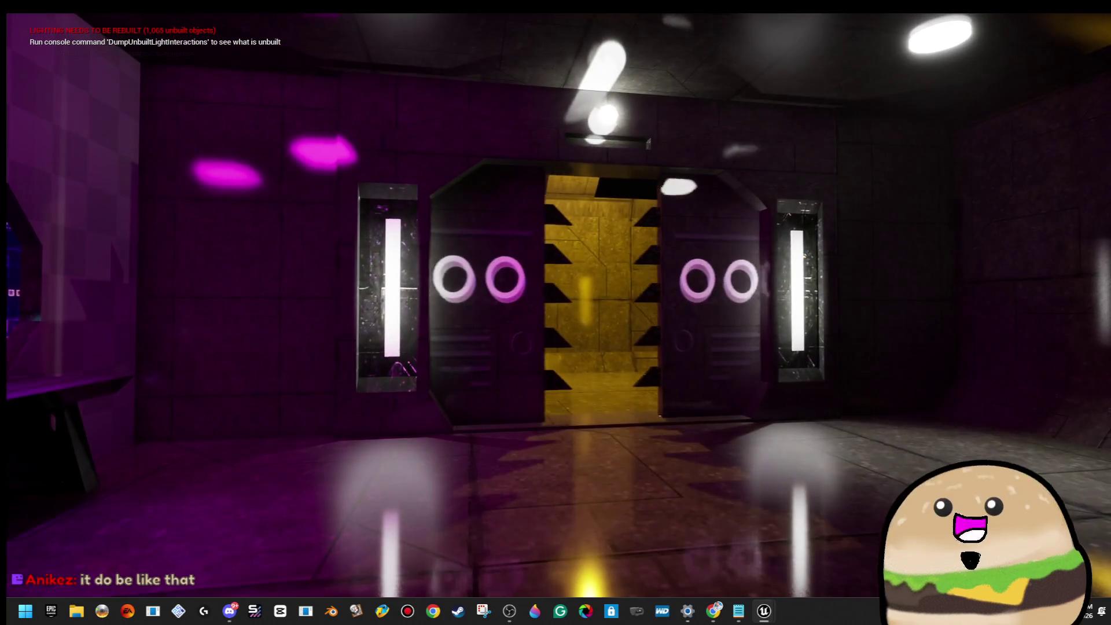
{"action": "key", "text": "w"}
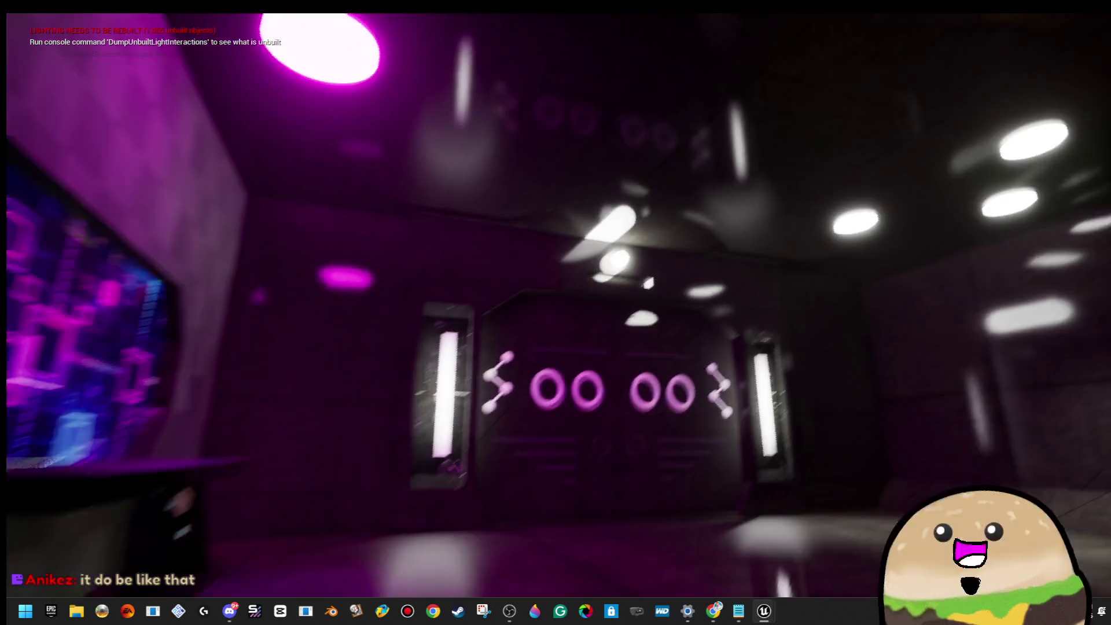
{"action": "key", "text": "Escape"}
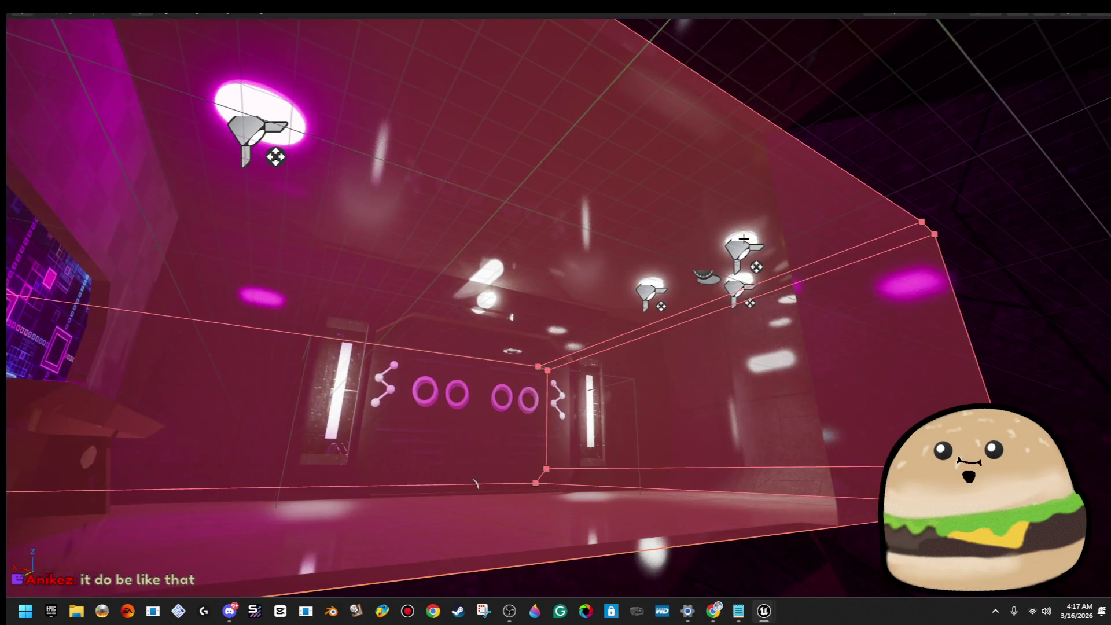
Step: Fly the editor view up to the three magenta ceiling spotlights
{"action": "scroll", "coordinate": [475, 483], "scroll_direction": "up", "scroll_amount": 5}
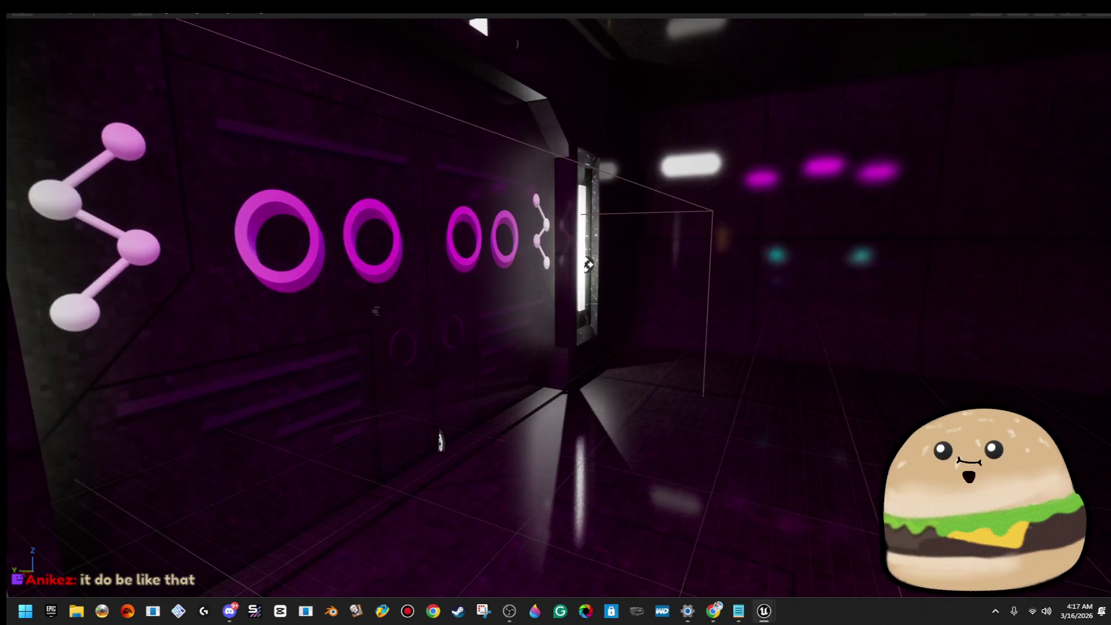
{"action": "key", "text": "s"}
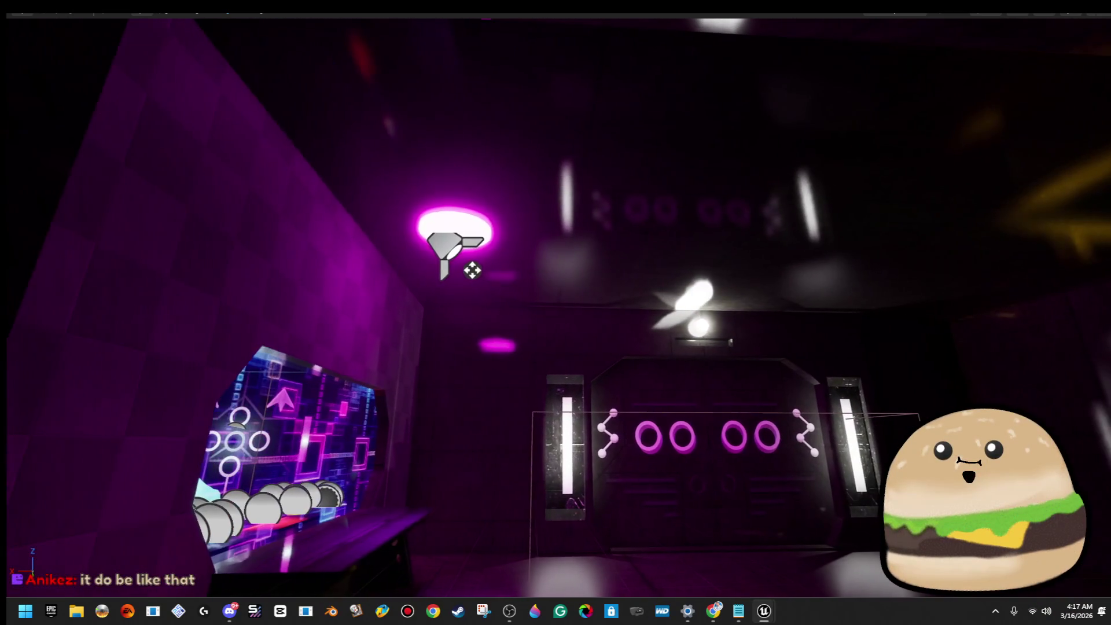
{"action": "key", "text": "s"}
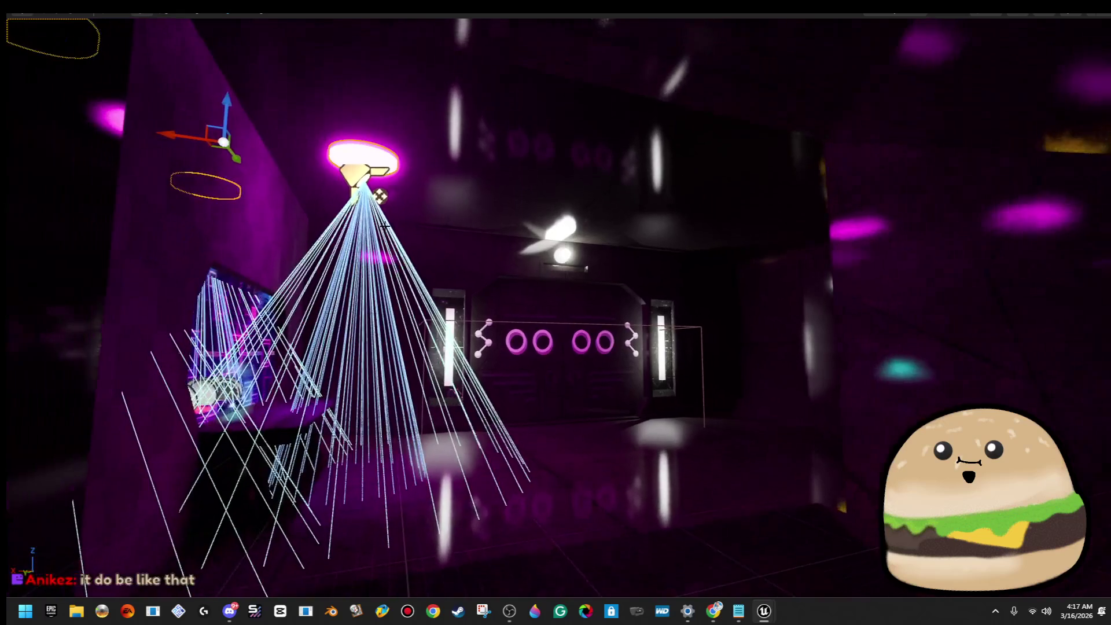
{"action": "key", "text": "ctrl+v"}
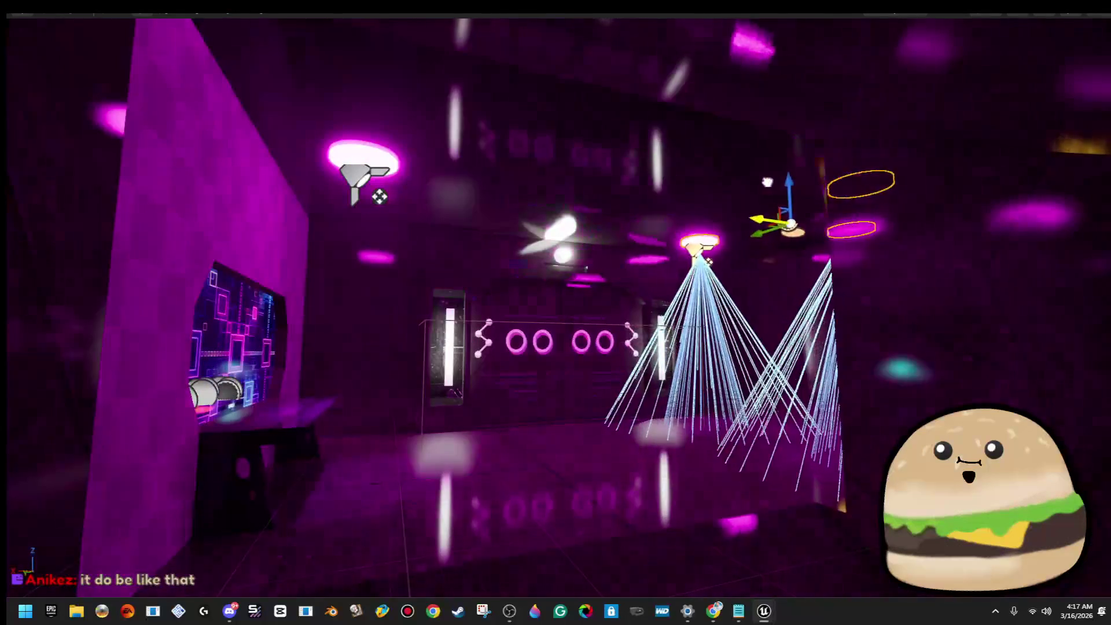
{"action": "key", "text": "w"}
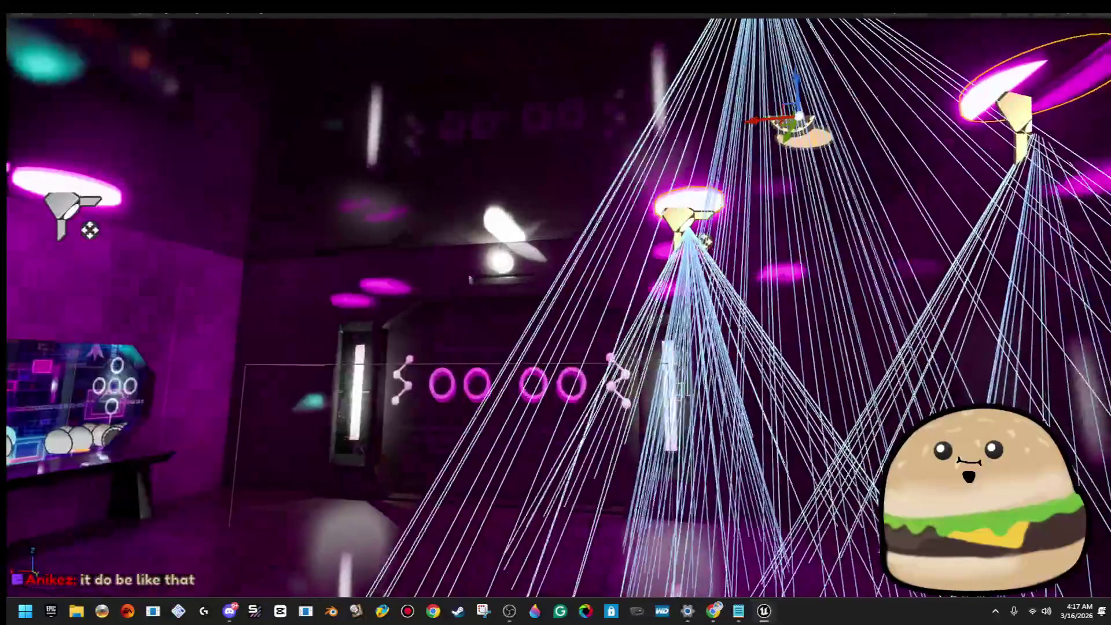
{"action": "key", "text": "d"}
{"action": "key", "text": "w"}
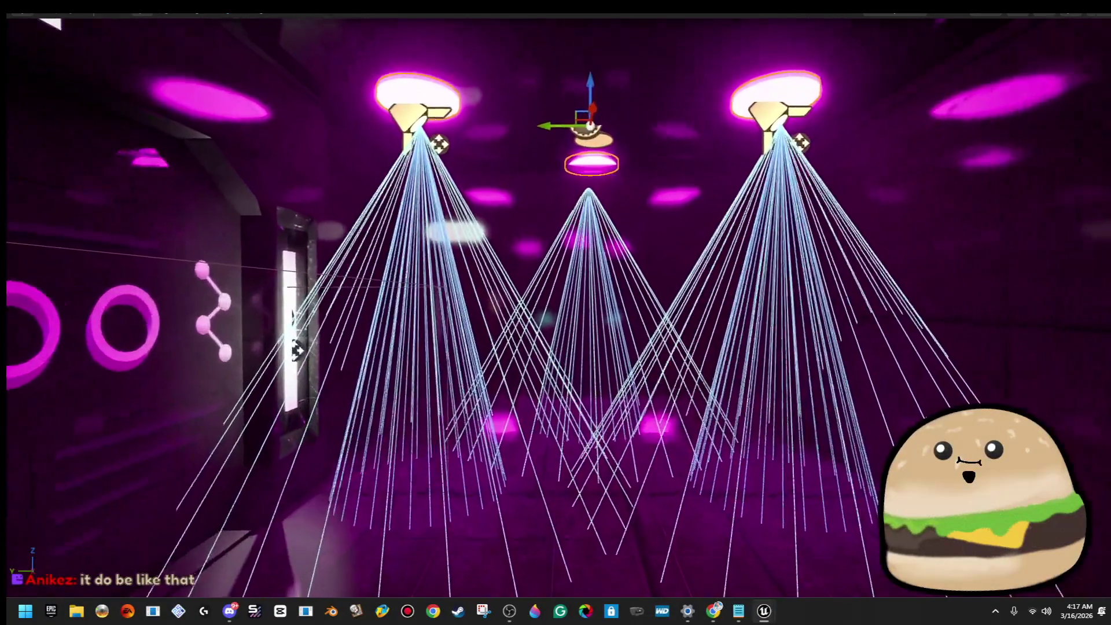
{"action": "key", "text": "s"}
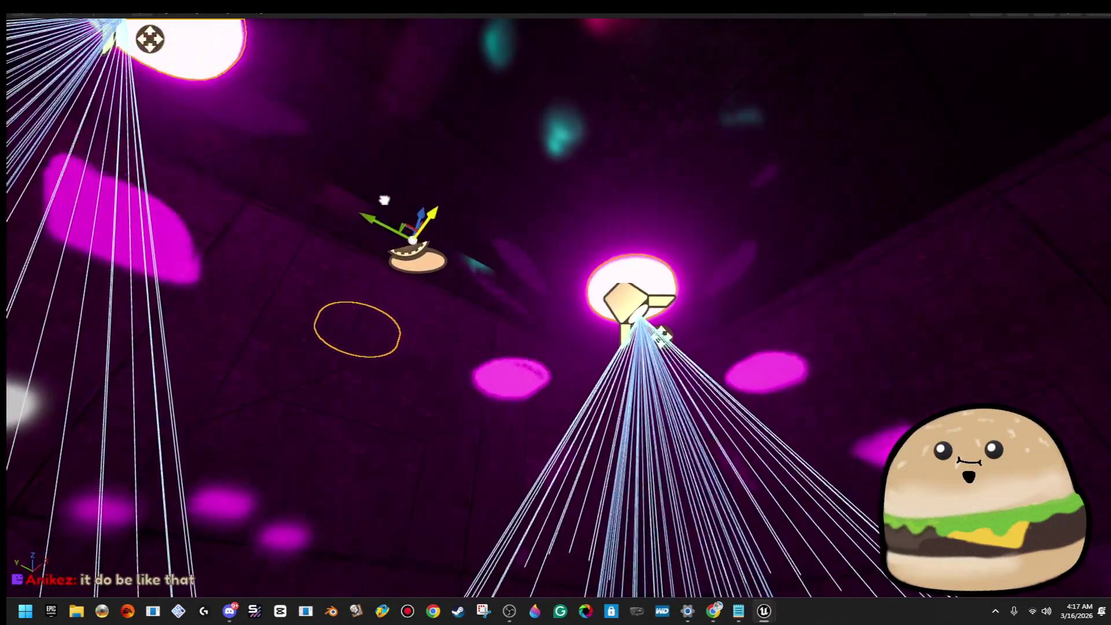
{"action": "left_click_drag", "start_coordinate": [401, 199], "coordinate": [720, 297]}
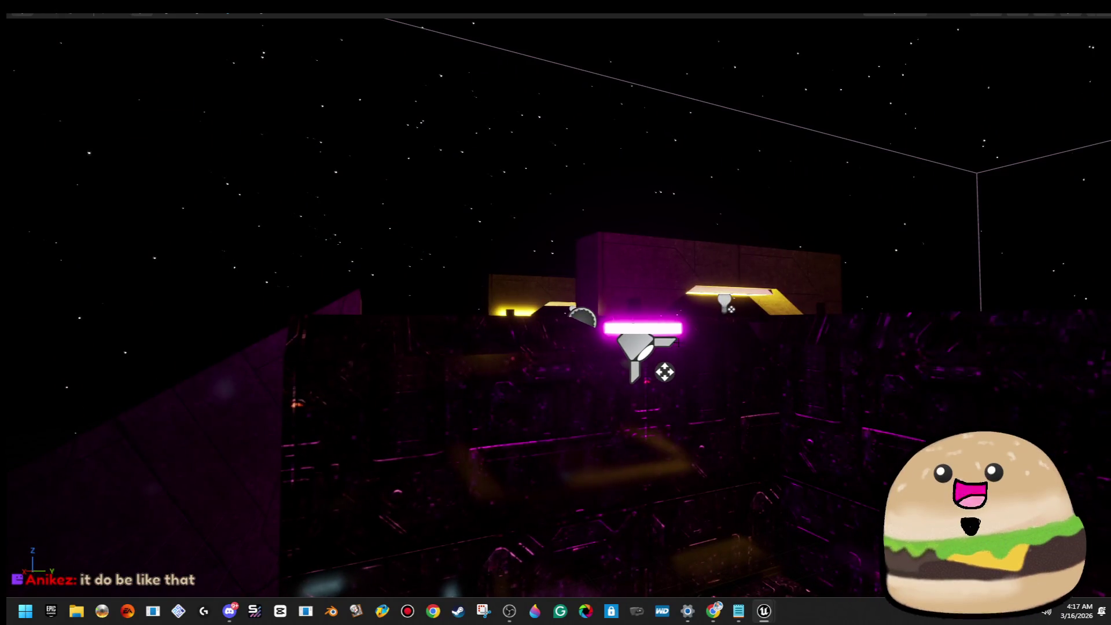
Step: Open ceiling_space_light3 for editing and inspect its SpotLight component in the full editor layout
{"action": "right_click", "coordinate": [669, 336]}
{"action": "left_click", "coordinate": [746, 262]}
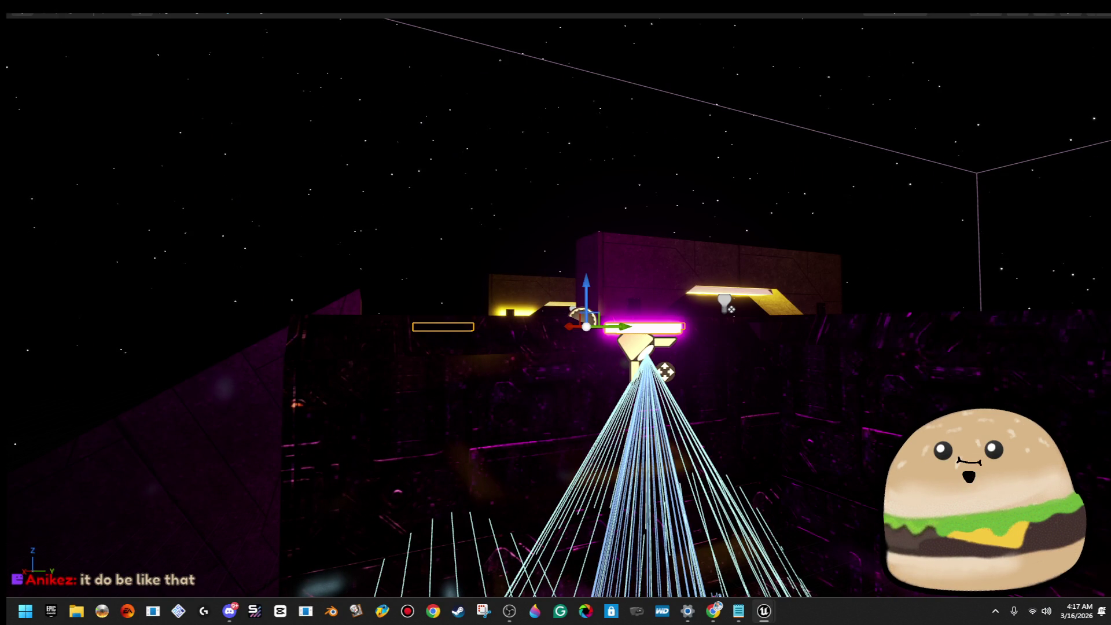
{"action": "left_click_drag", "start_coordinate": [402, 199], "coordinate": [401, 199]}
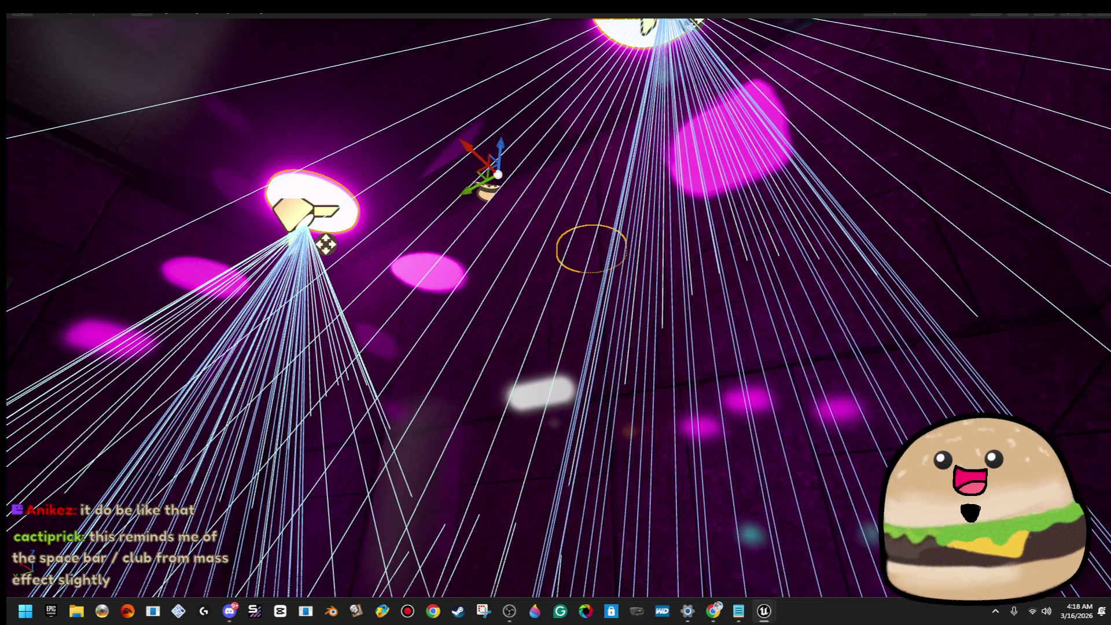
{"action": "left_click_drag", "start_coordinate": [401, 199], "coordinate": [401, 198]}
{"action": "key", "text": "F11"}
{"action": "left_click", "coordinate": [918, 144]}
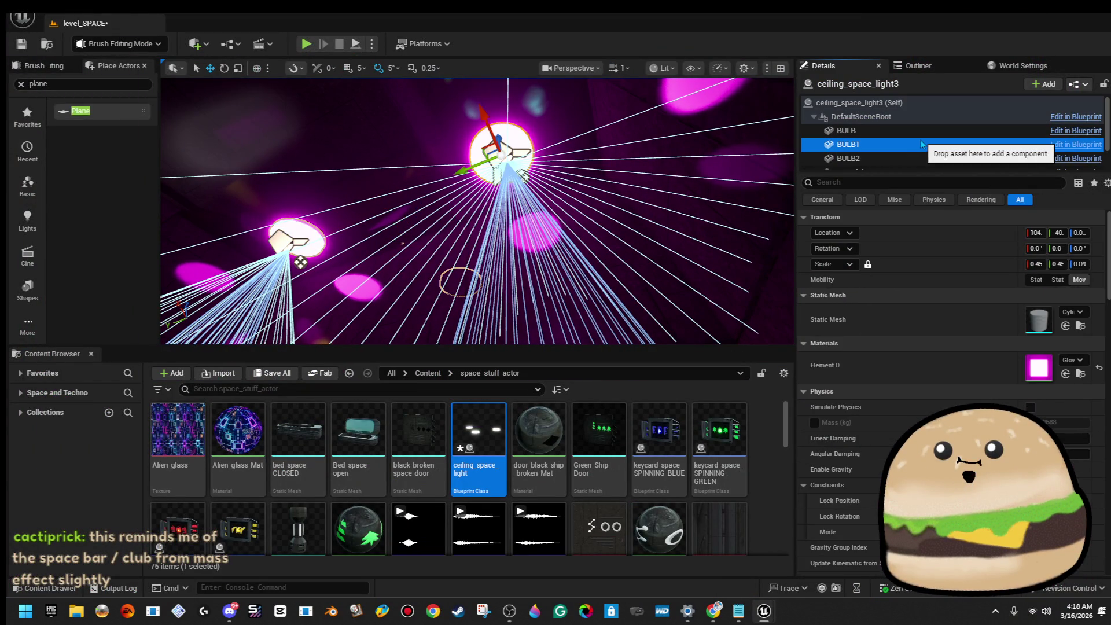
Step: Browse the light's BULB, SpotLight and SpotLight2 components in Details to review their settings
{"action": "key", "text": "Down"}
{"action": "key", "text": "Down"}
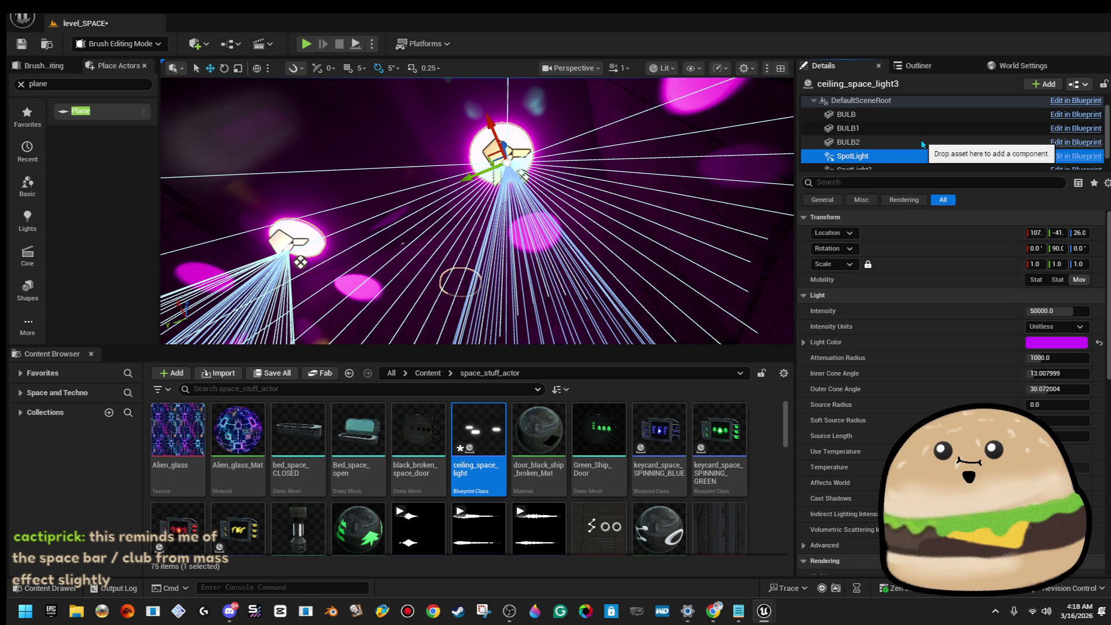
{"action": "key", "text": "Up"}
{"action": "key", "text": "Up"}
{"action": "key", "text": "Up"}
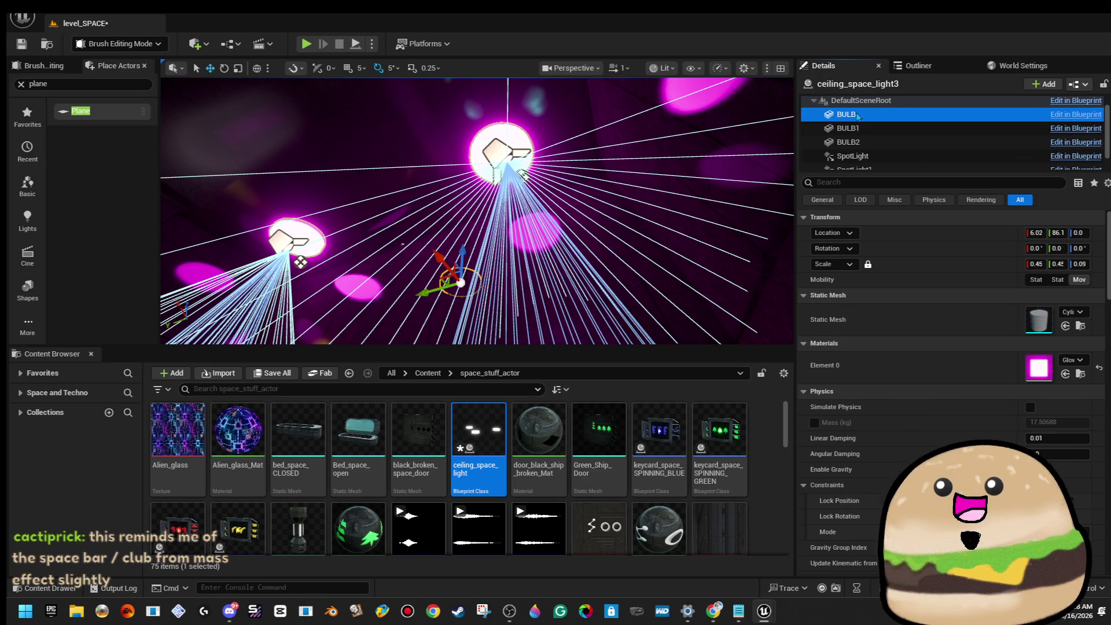
{"action": "key", "text": "Down"}
{"action": "key", "text": "Down"}
{"action": "key", "text": "Down"}
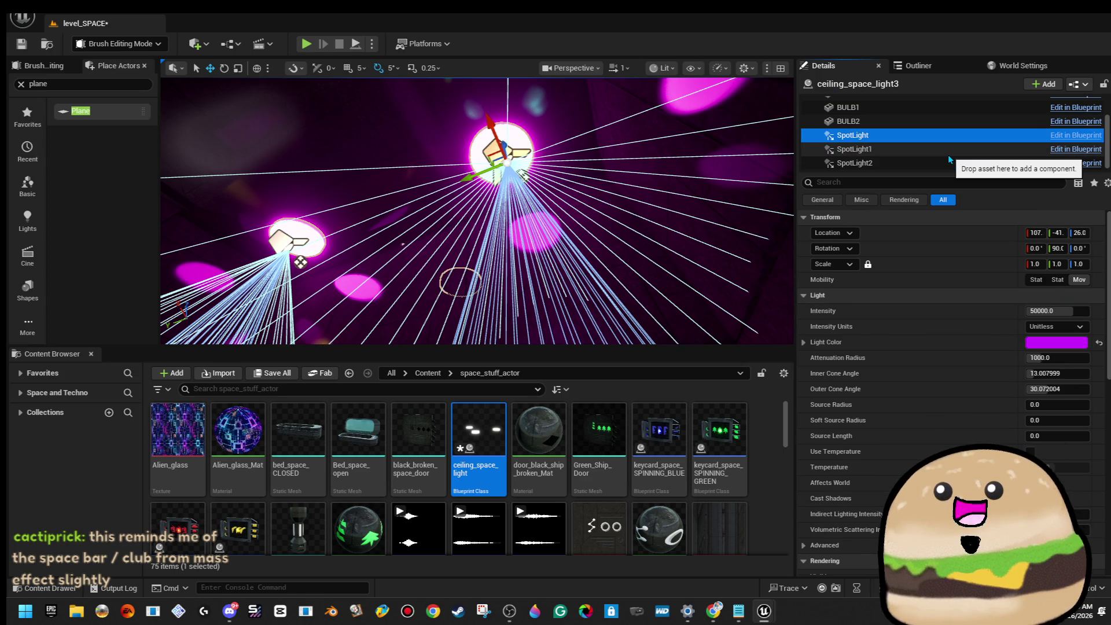
{"action": "key", "text": "Up"}
{"action": "key", "text": "Up"}
{"action": "key", "text": "Up"}
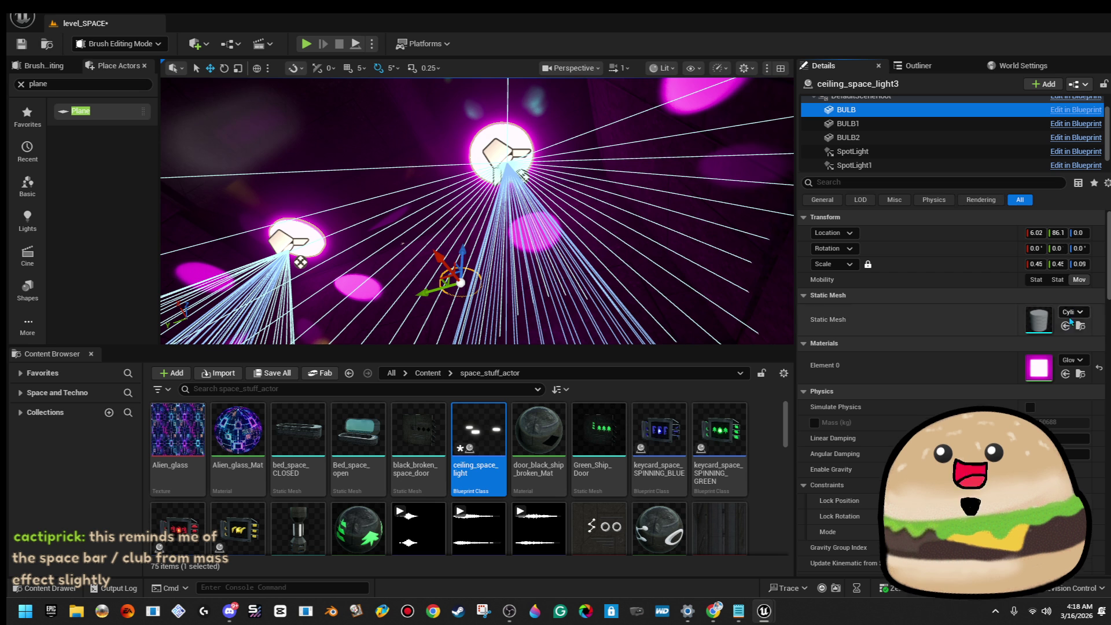
{"action": "left_click_drag", "start_coordinate": [300, 263], "coordinate": [402, 273]}
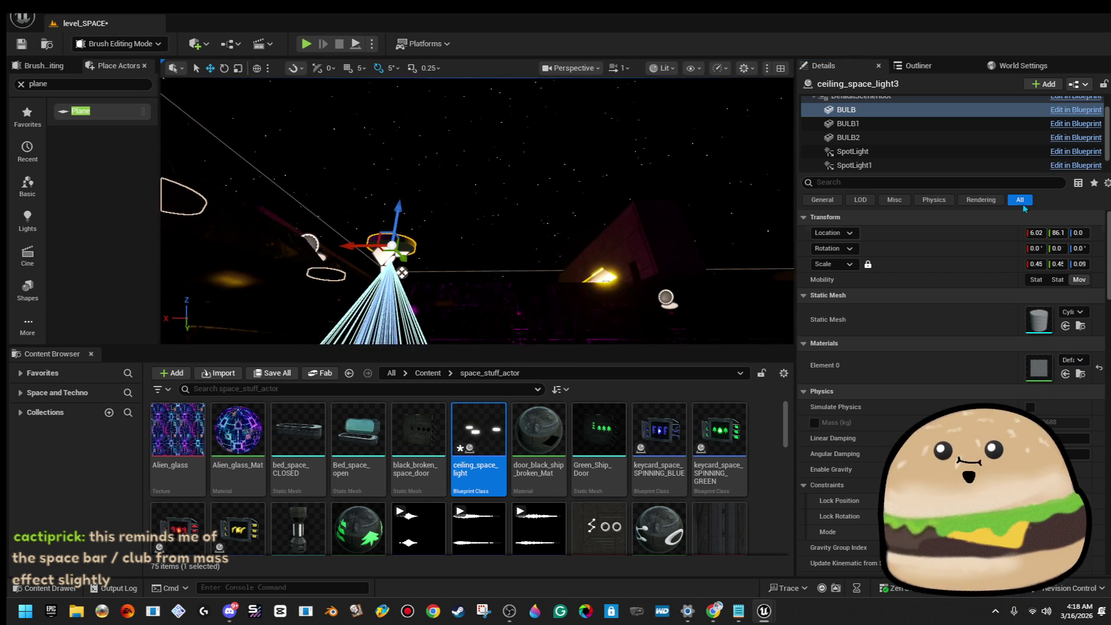
{"action": "left_click", "coordinate": [938, 152]}
{"action": "key", "text": "Down"}
{"action": "key", "text": "Down"}
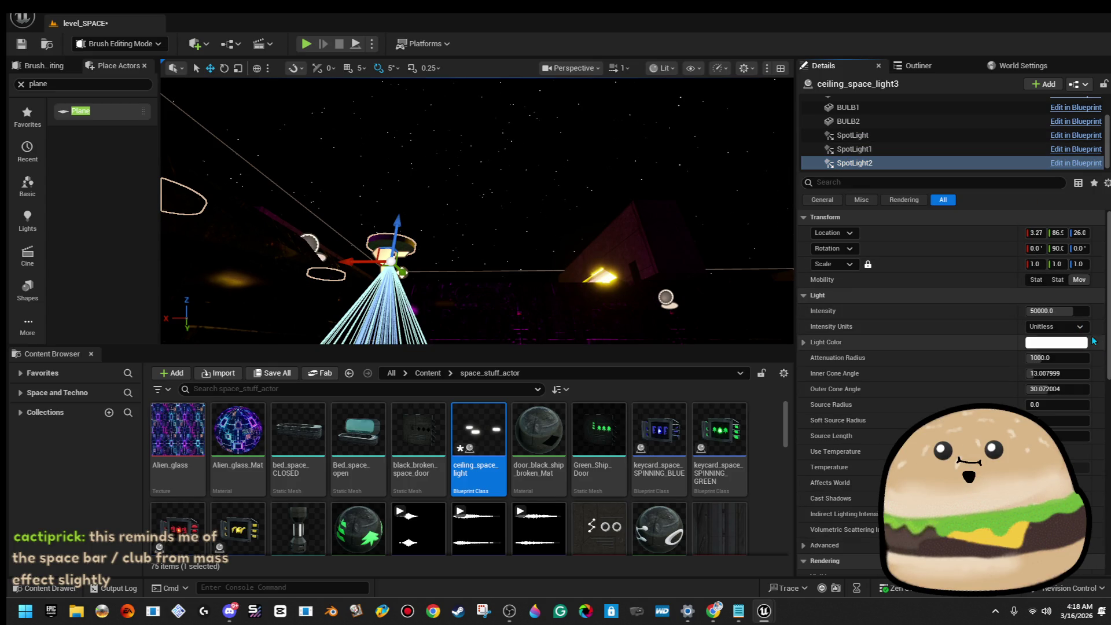
Step: Play from a spot facing the ring door wall in the magenta room, then stop and restore the editor
{"action": "mouse_move", "coordinate": [602, 278]}
{"action": "left_mouse_down"}
{"action": "mouse_move", "coordinate": [579, 260]}
{"action": "mouse_move", "coordinate": [625, 254]}
{"action": "left_mouse_up"}
{"action": "key", "text": "w"}
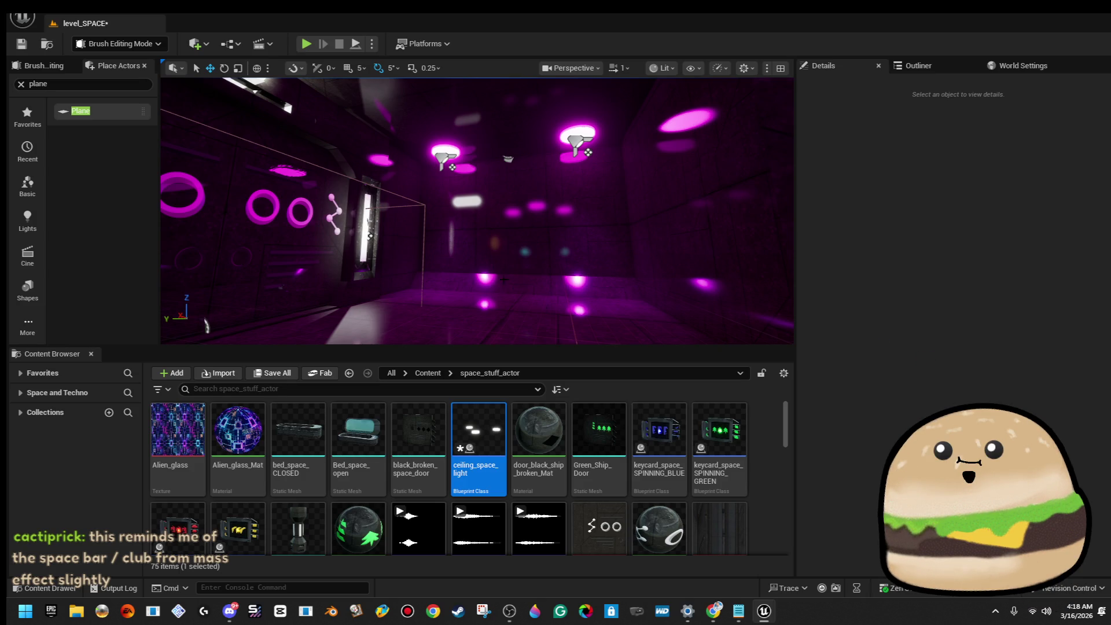
{"action": "key", "text": "a"}
{"action": "key", "text": "a"}
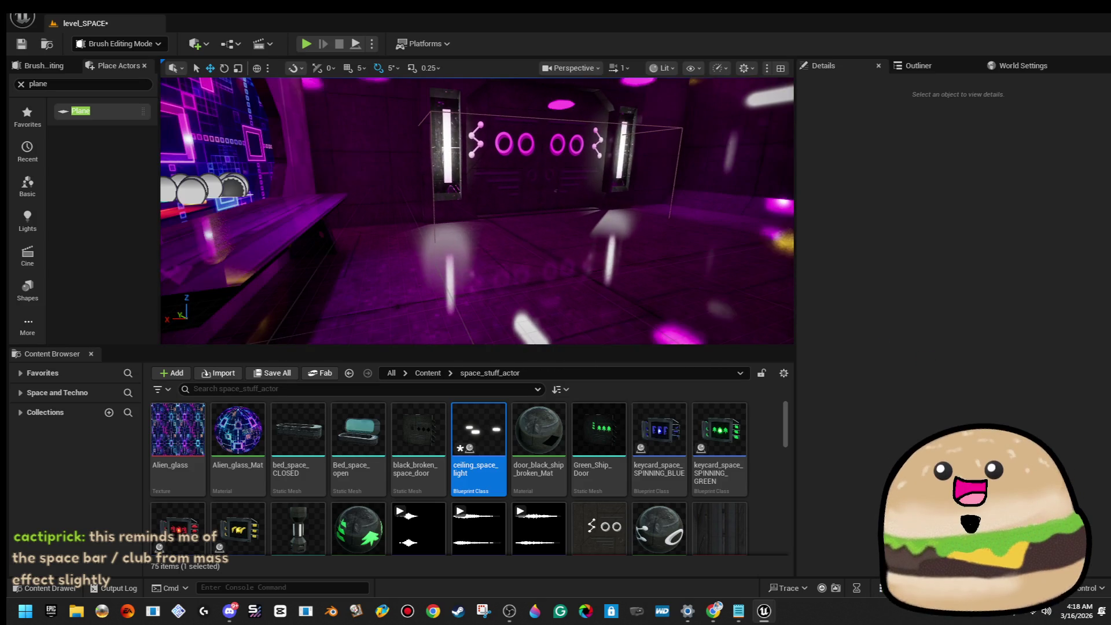
{"action": "right_click", "coordinate": [604, 283]}
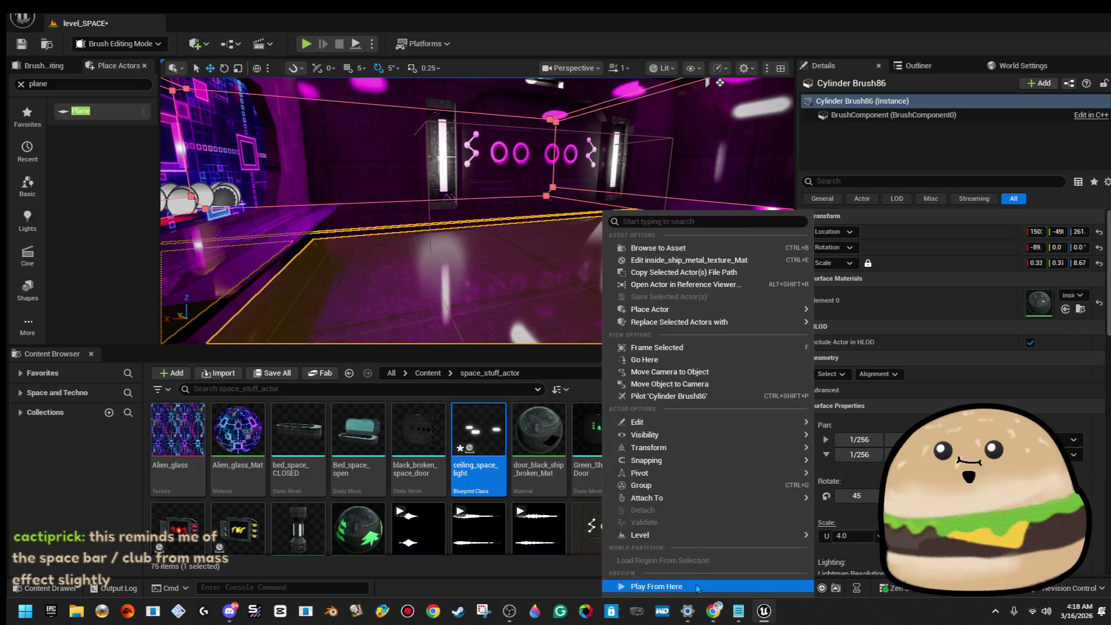
{"action": "left_click", "coordinate": [637, 586]}
{"action": "key", "text": "F11"}
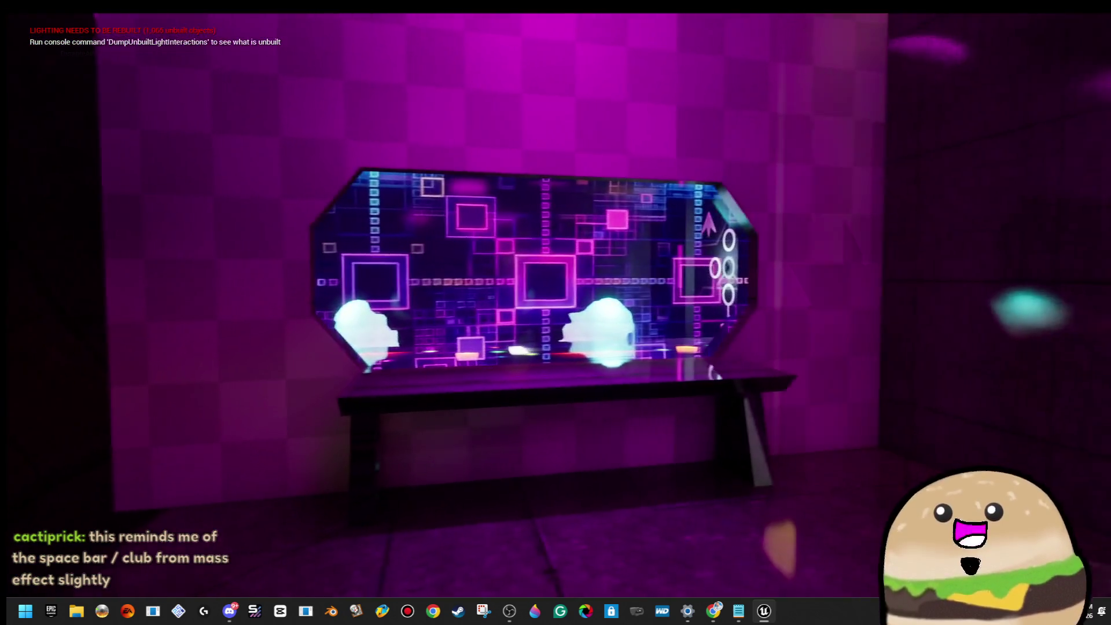
{"action": "key", "text": "Escape"}
{"action": "key", "text": "F11"}
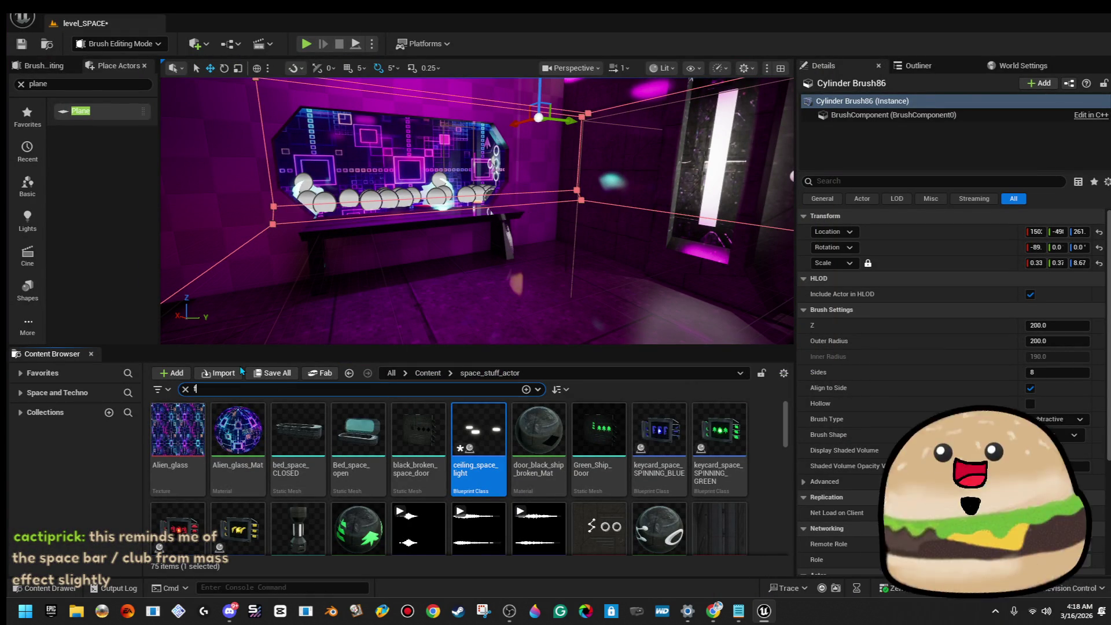
Step: Search all content for 'fps' and open the FPS_SPACE_man_Game_alien_Player blueprint
{"action": "type", "text": "fps"}
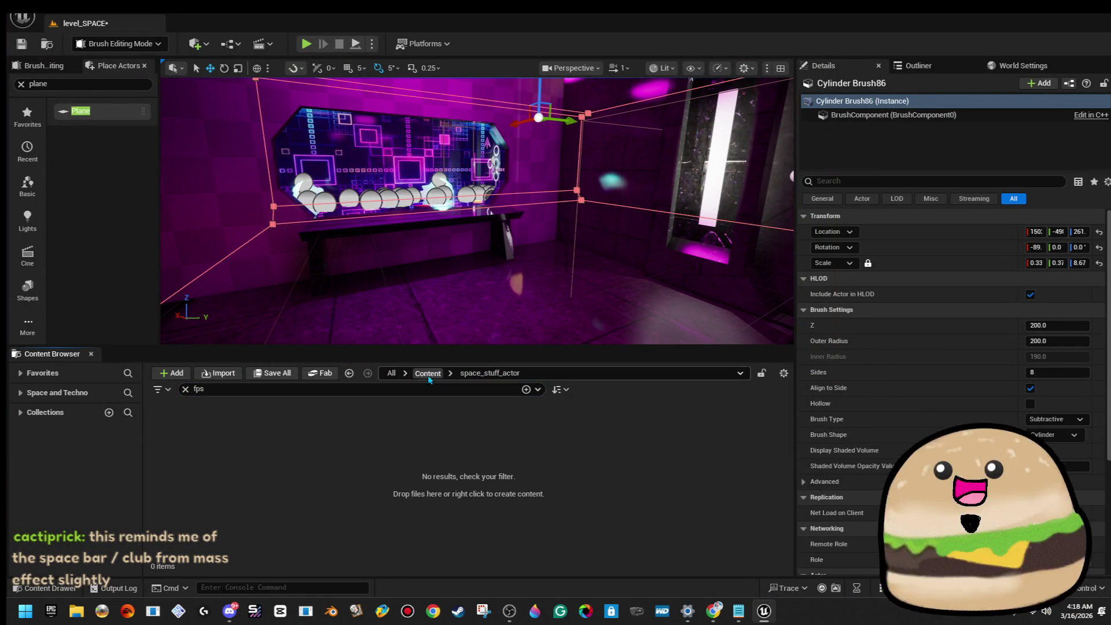
{"action": "left_click", "coordinate": [428, 374]}
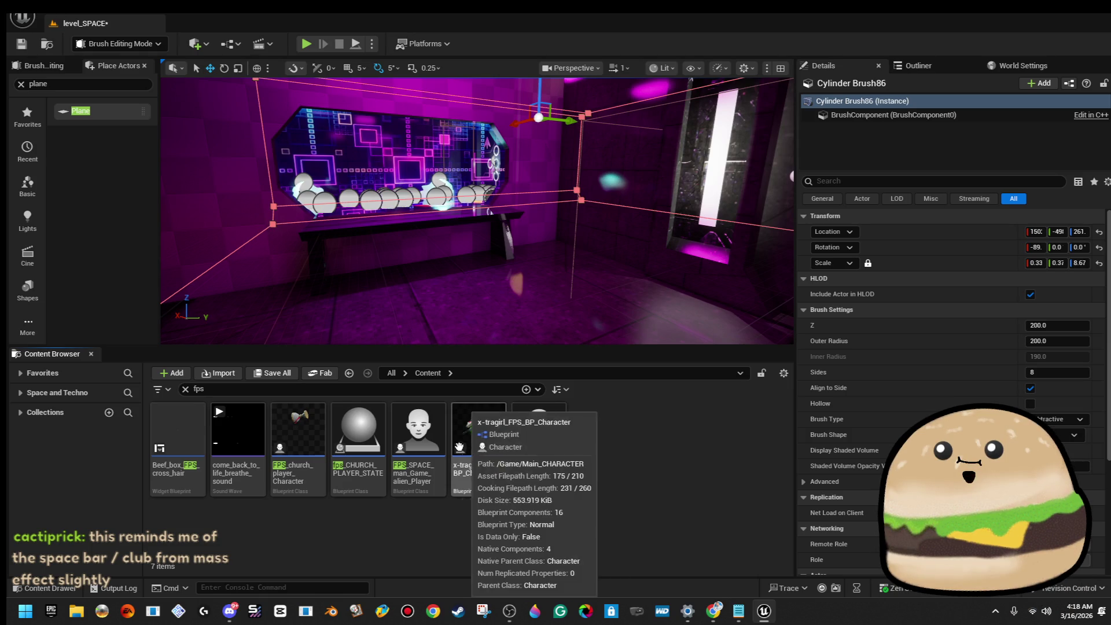
{"action": "left_click", "coordinate": [436, 441]}
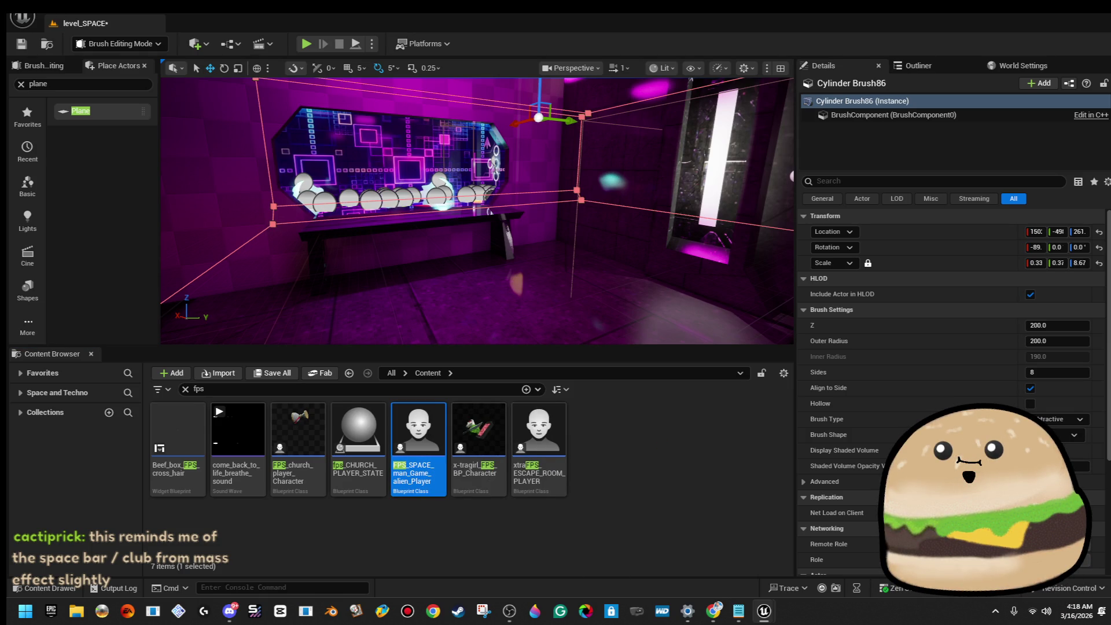
{"action": "double_click", "coordinate": [436, 441]}
{"action": "double_click", "coordinate": [665, 112]}
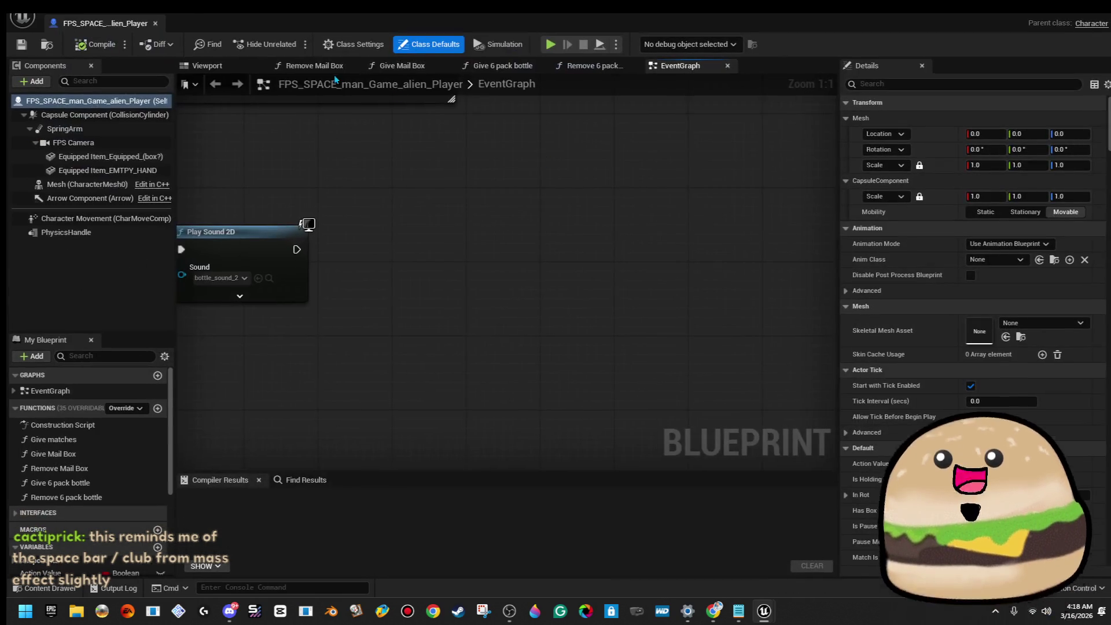
Step: Select the FPS Camera to confirm its 105° field of view, then close the blueprint
{"action": "left_click", "coordinate": [248, 69]}
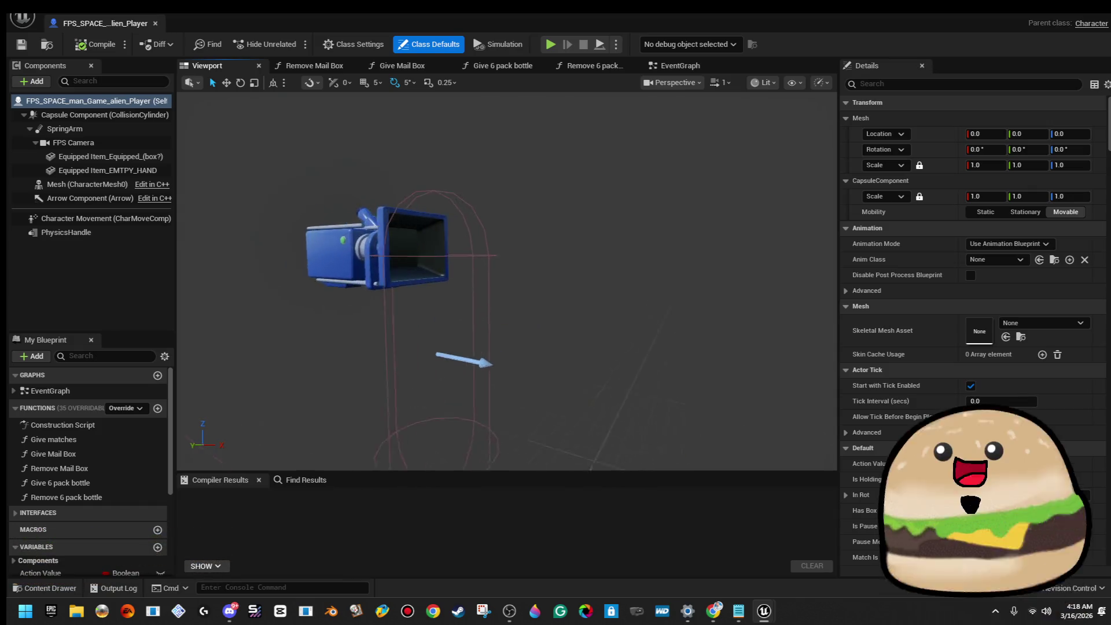
{"action": "left_click", "coordinate": [441, 266]}
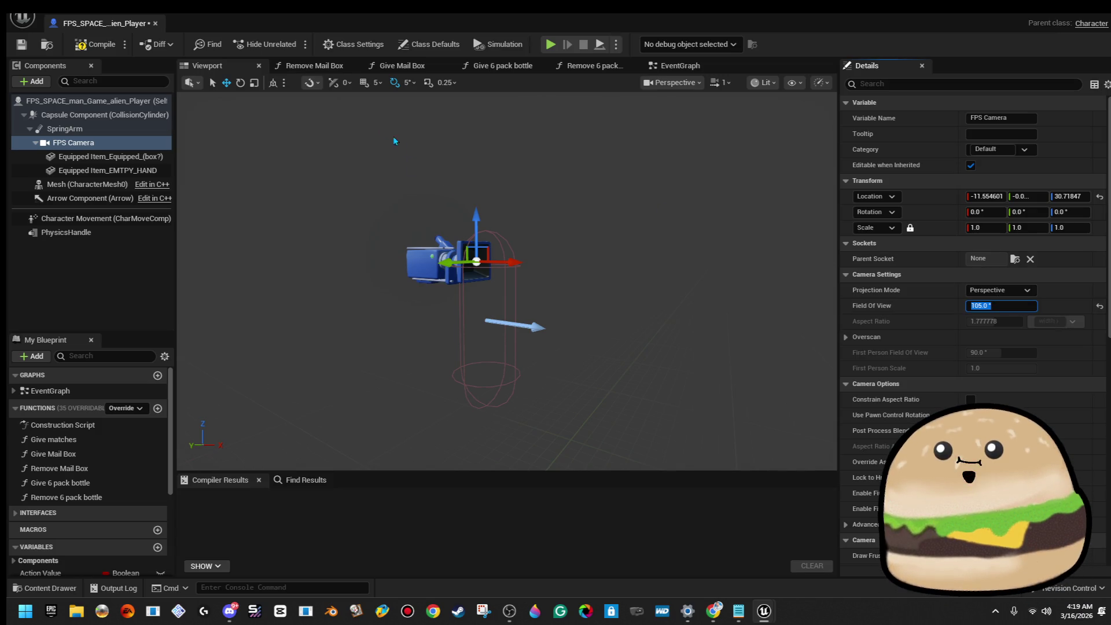
{"action": "left_click", "coordinate": [156, 24]}
{"action": "right_click", "coordinate": [481, 213]}
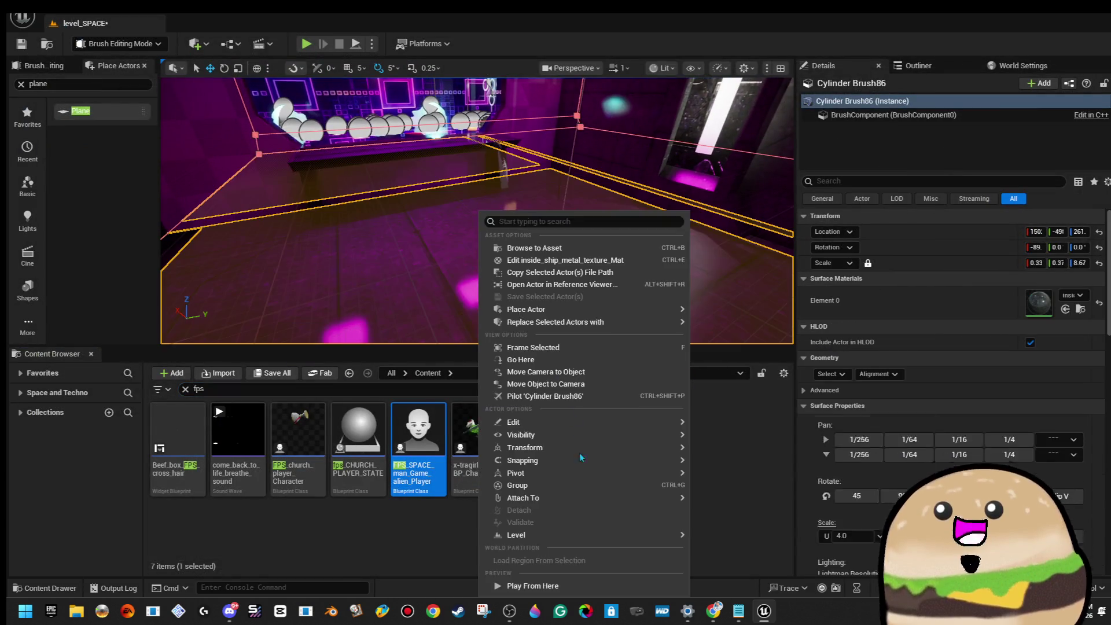
Step: Play the level fullscreen from the yellow corridor floor, then stop and restore the editor layout
{"action": "key", "text": "Escape"}
{"action": "key", "text": "alt+p"}
{"action": "key", "text": "F11"}
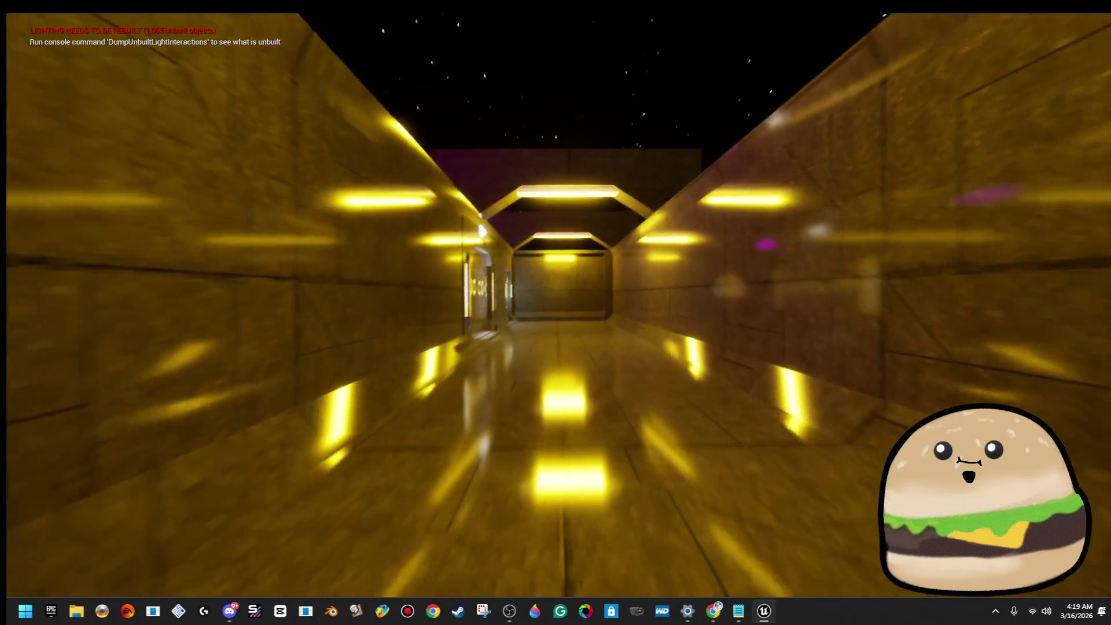
{"action": "key", "text": "Escape"}
{"action": "key", "text": "F11"}
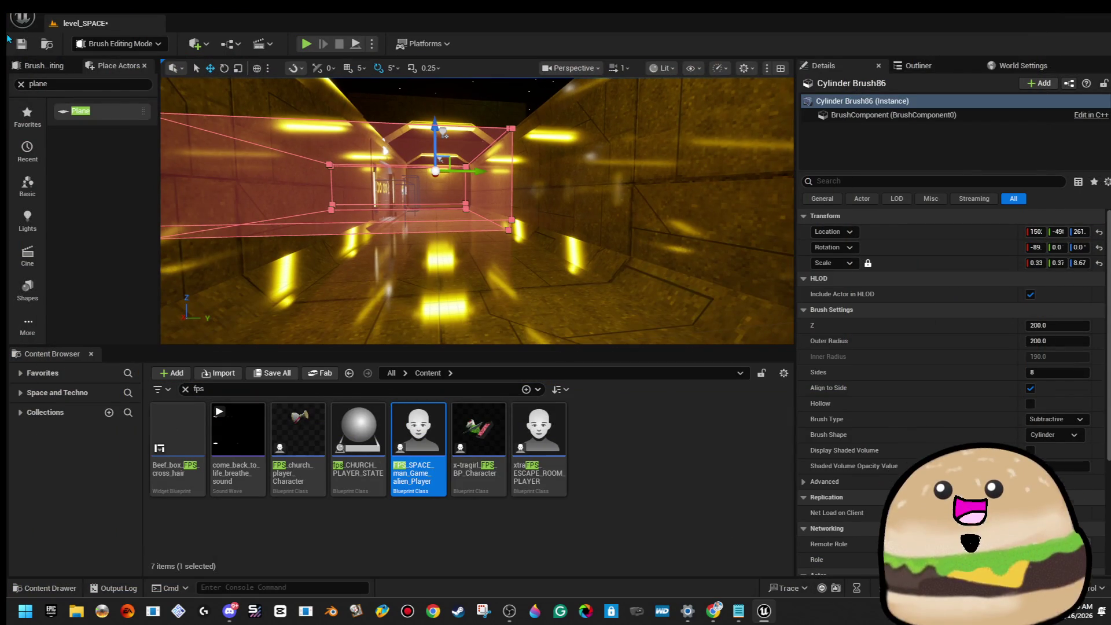
Step: Deselect the cylinder brush and turn the view down the gold corridor toward the glyph wall
{"action": "left_click", "coordinate": [501, 173]}
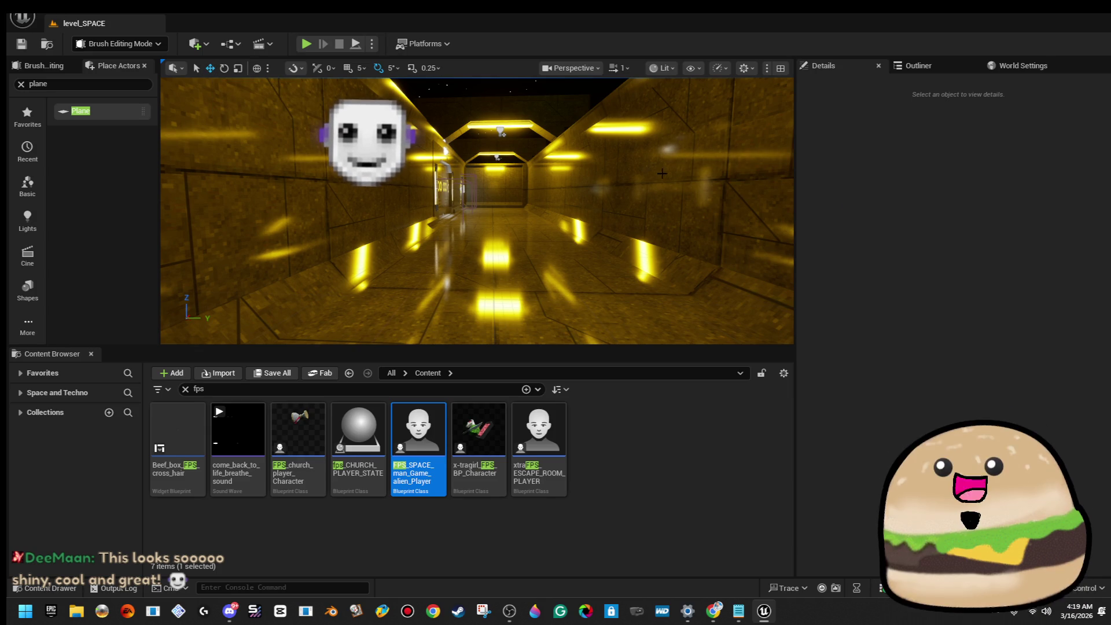
{"action": "scroll", "coordinate": [629, 125], "scroll_direction": "down", "scroll_amount": 5}
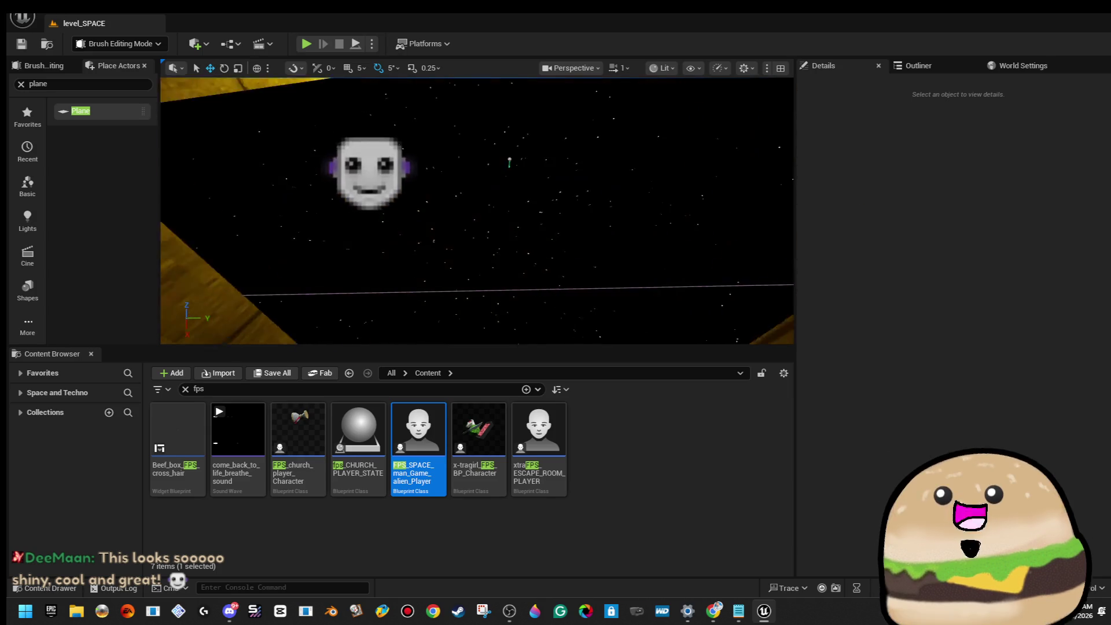
{"action": "scroll", "coordinate": [477, 211], "scroll_direction": "up", "scroll_amount": 5}
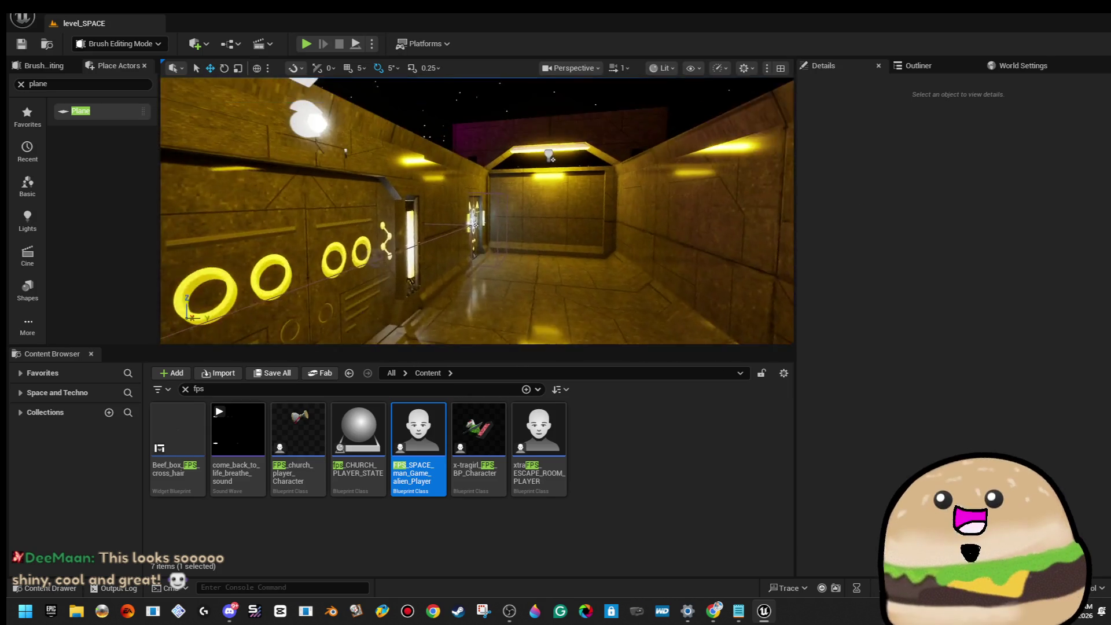
{"action": "scroll", "coordinate": [477, 211], "scroll_direction": "up", "scroll_amount": 5}
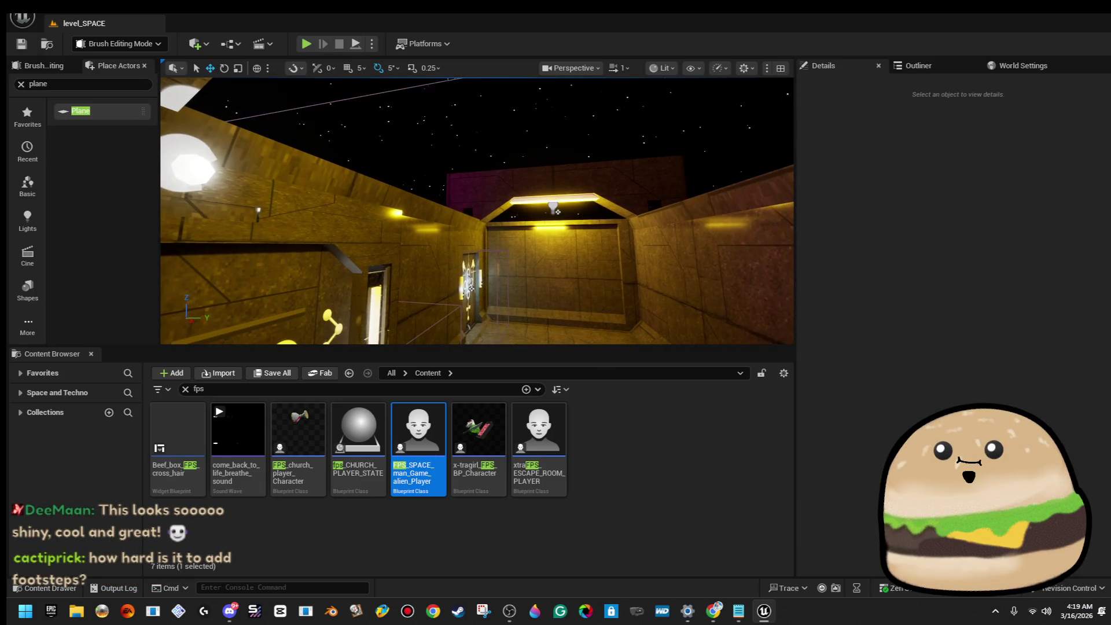
{"action": "mouse_move", "coordinate": [637, 320]}
{"action": "left_mouse_down"}
{"action": "mouse_move", "coordinate": [579, 318]}
{"action": "mouse_move", "coordinate": [649, 318]}
{"action": "mouse_move", "coordinate": [648, 301]}
{"action": "mouse_move", "coordinate": [637, 301]}
{"action": "mouse_move", "coordinate": [590, 306]}
{"action": "mouse_move", "coordinate": [683, 307]}
{"action": "left_mouse_up"}
{"action": "left_click_drag", "start_coordinate": [541, 213], "coordinate": [540, 213]}
Step: Play from the glyph-wall floor and walk the corridors into the magenta bench room, then stop
{"action": "right_click", "coordinate": [540, 213]}
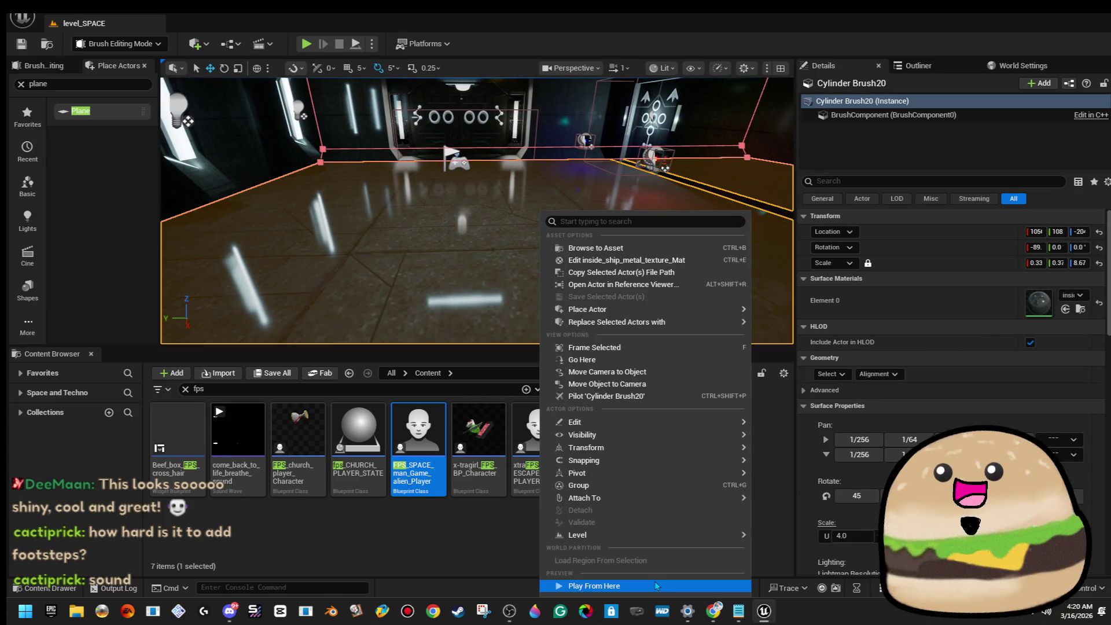
{"action": "left_click", "coordinate": [657, 585]}
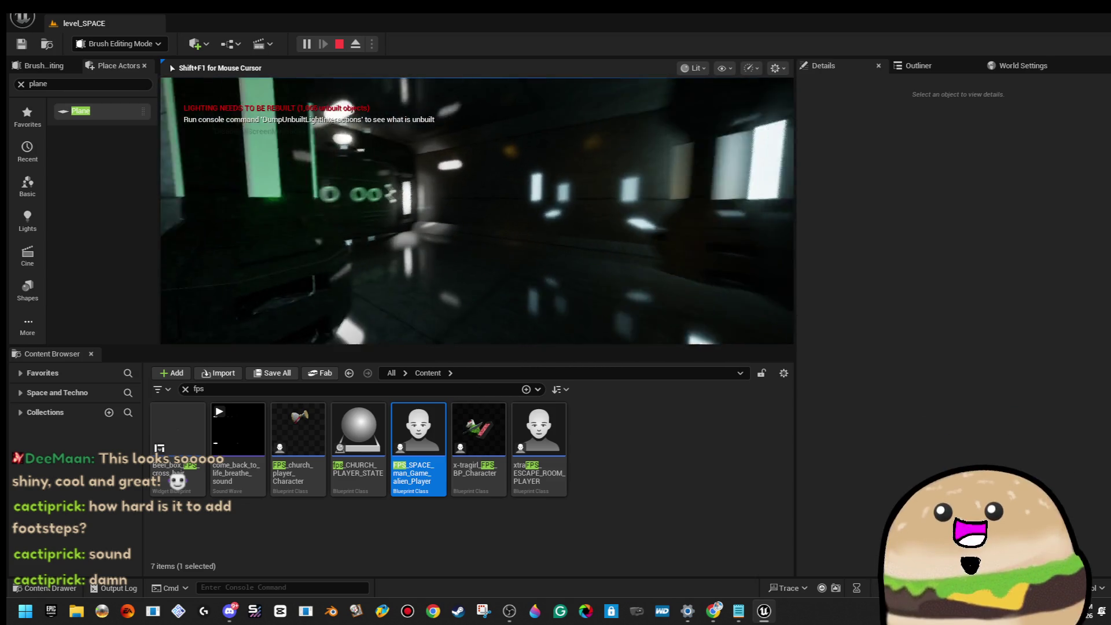
{"action": "key", "text": "w"}
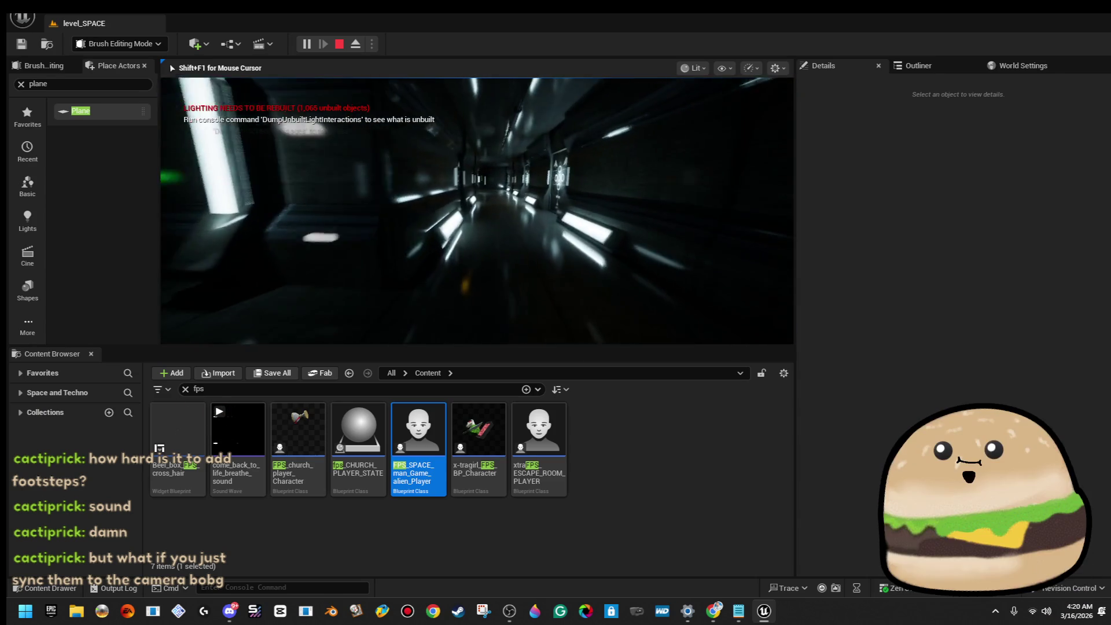
{"action": "key", "text": "w"}
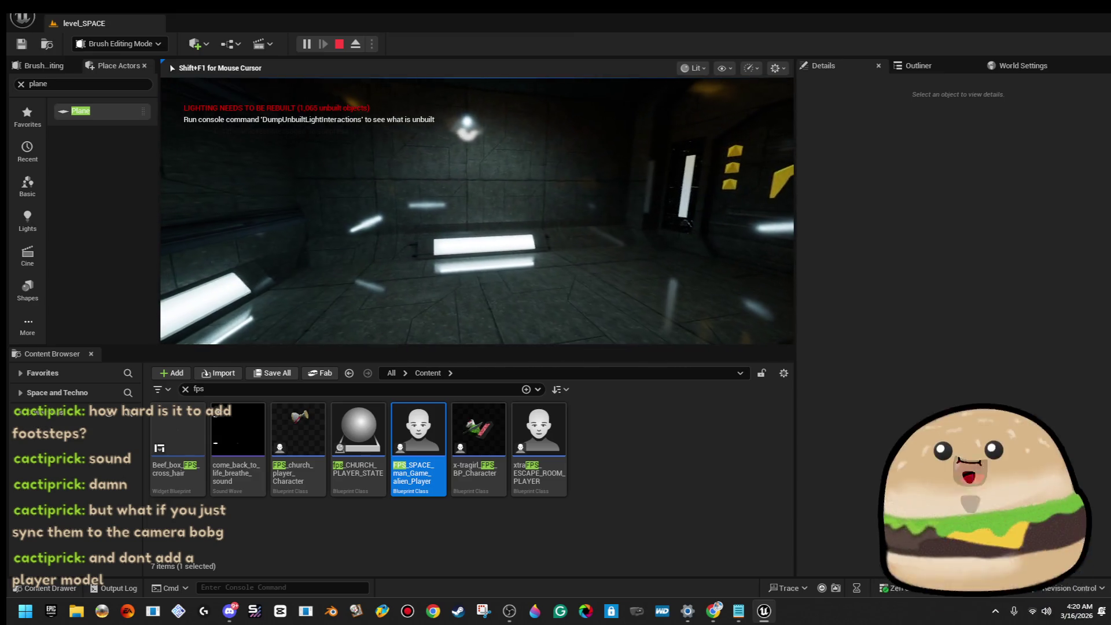
{"action": "key", "text": "w"}
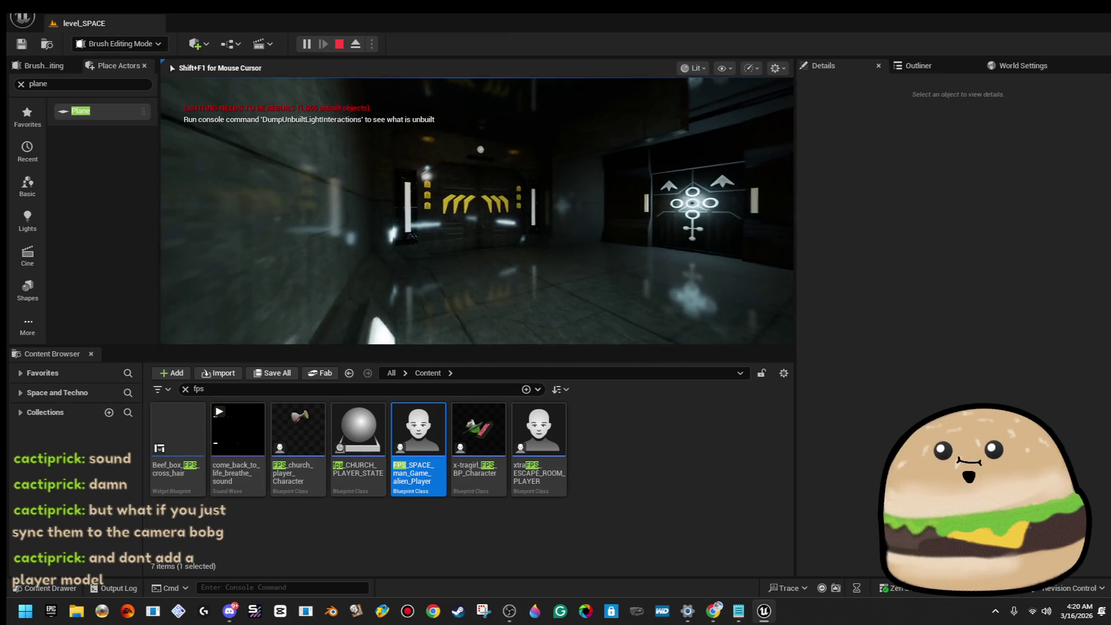
{"action": "key", "text": "w"}
{"action": "key", "text": "w"}
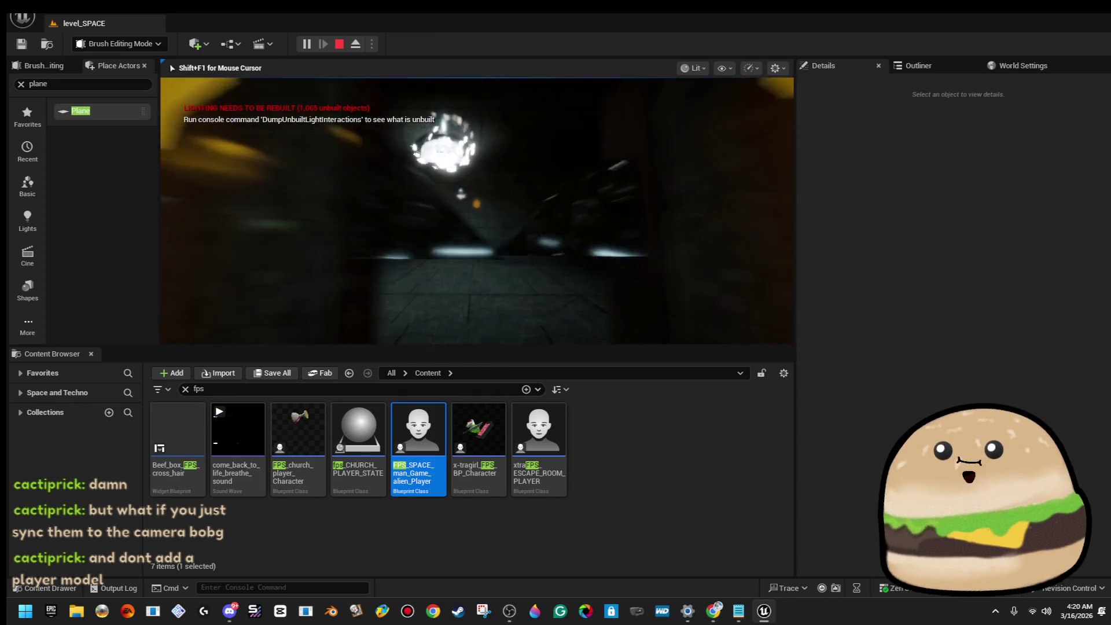
{"action": "key", "text": "w"}
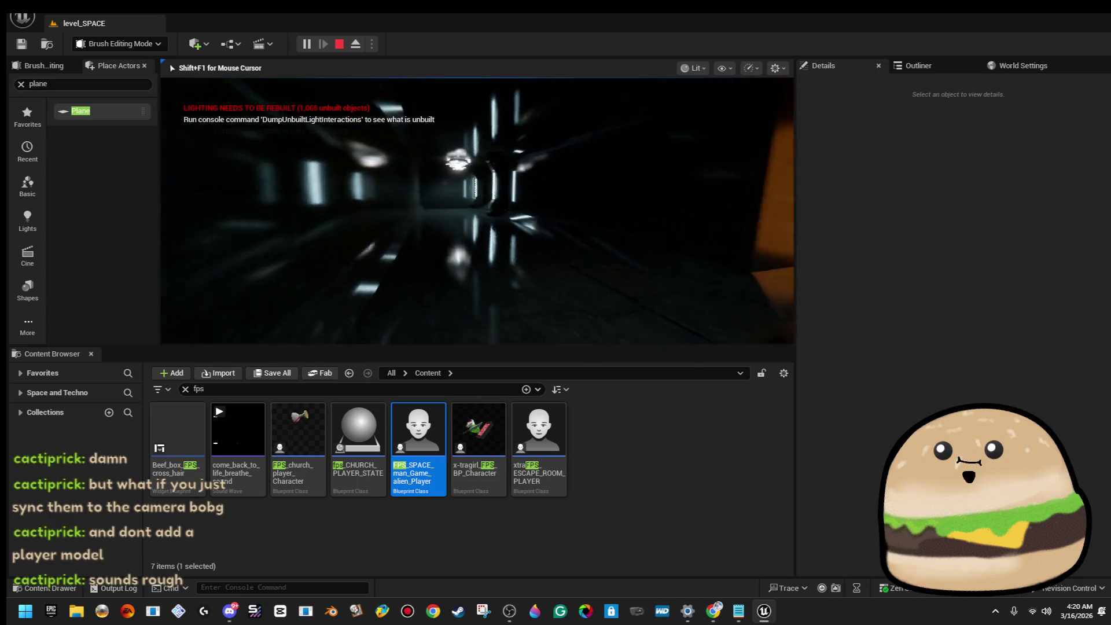
{"action": "key", "text": "w"}
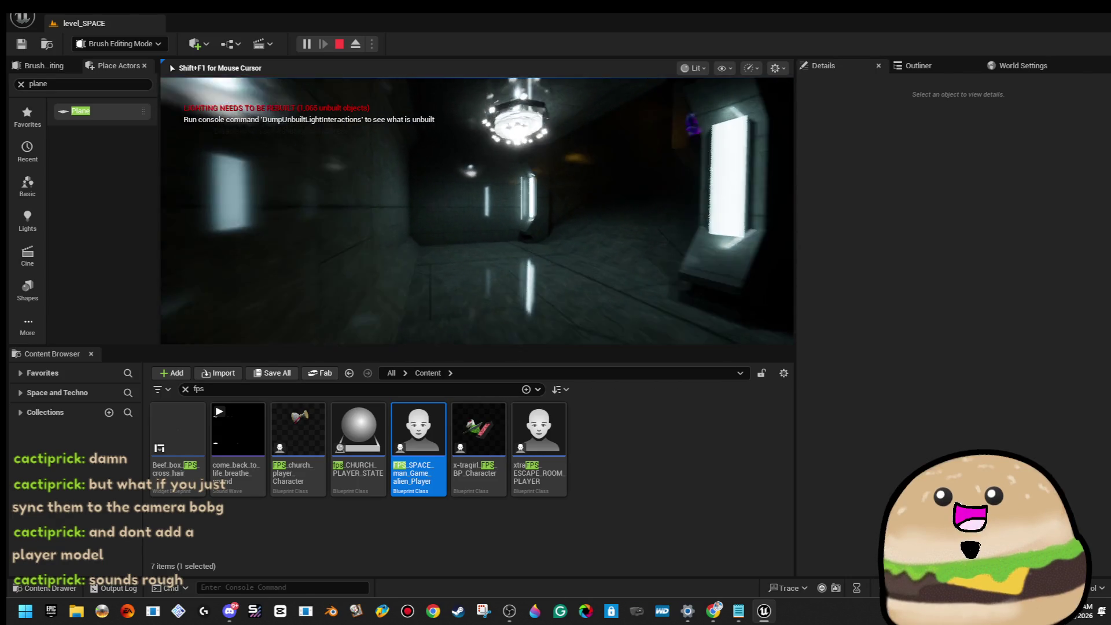
{"action": "key", "text": "w"}
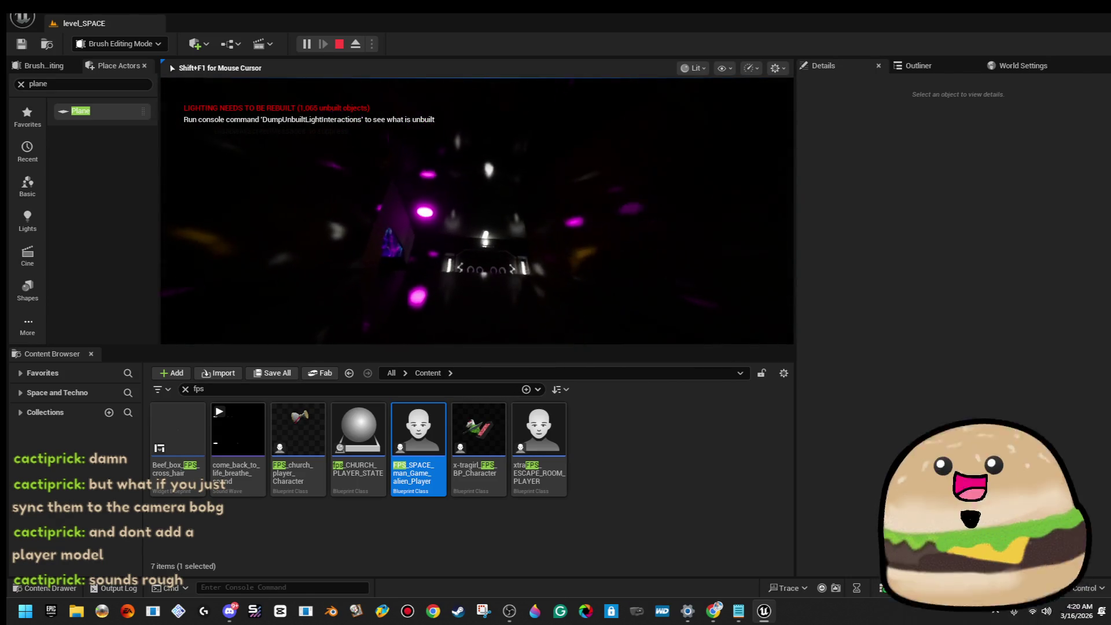
{"action": "key", "text": "w"}
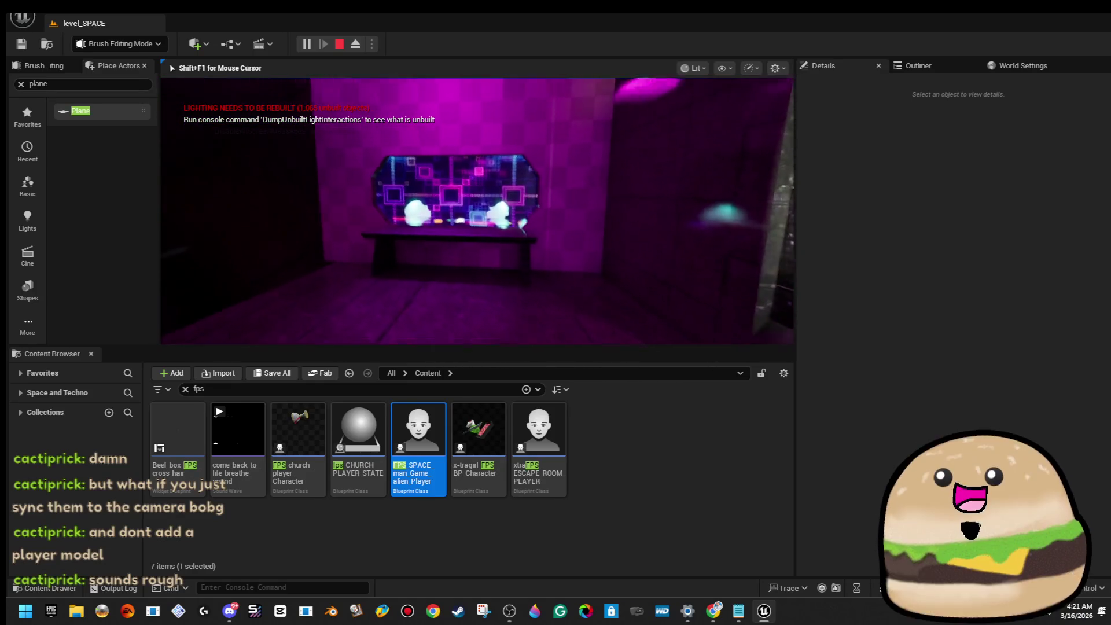
{"action": "key", "text": "Escape"}
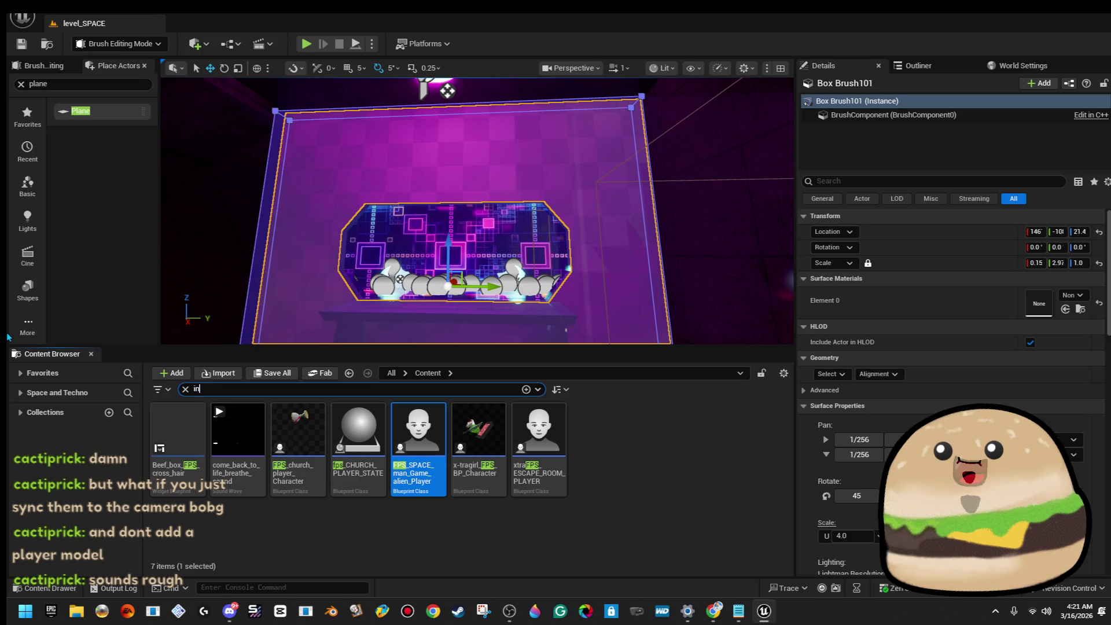
Step: Apply inside_ship_metal_texture_Mat to the box brush, frame the white double doors, and save the level
{"action": "type", "text": "side"}
{"action": "left_click_drag", "start_coordinate": [359, 431], "coordinate": [313, 222]}
{"action": "left_click", "coordinate": [532, 232]}
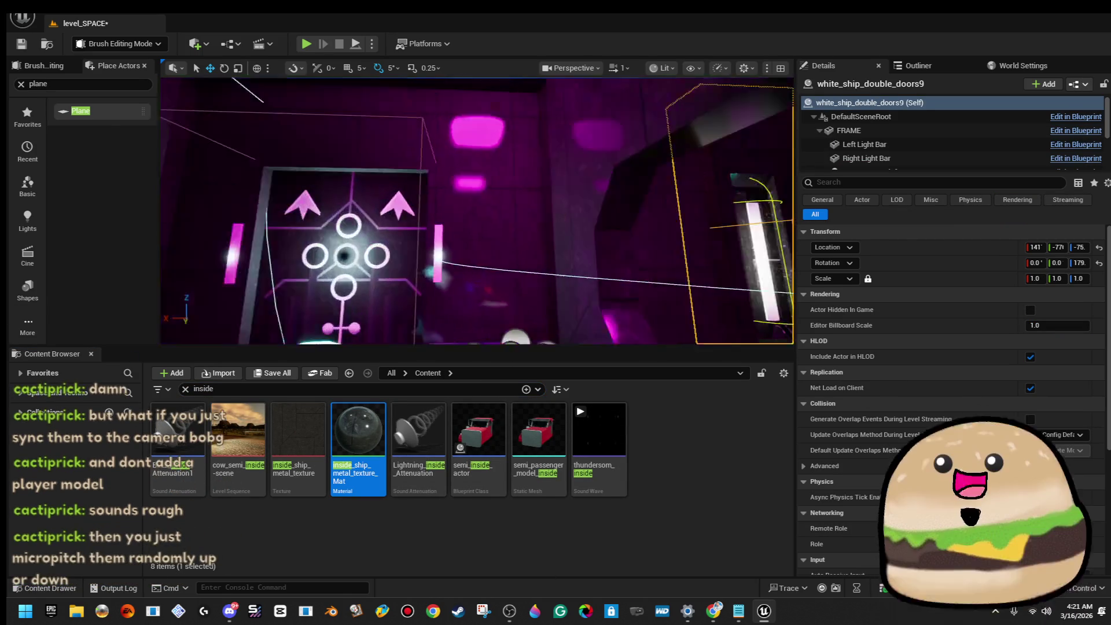
{"action": "key", "text": "f"}
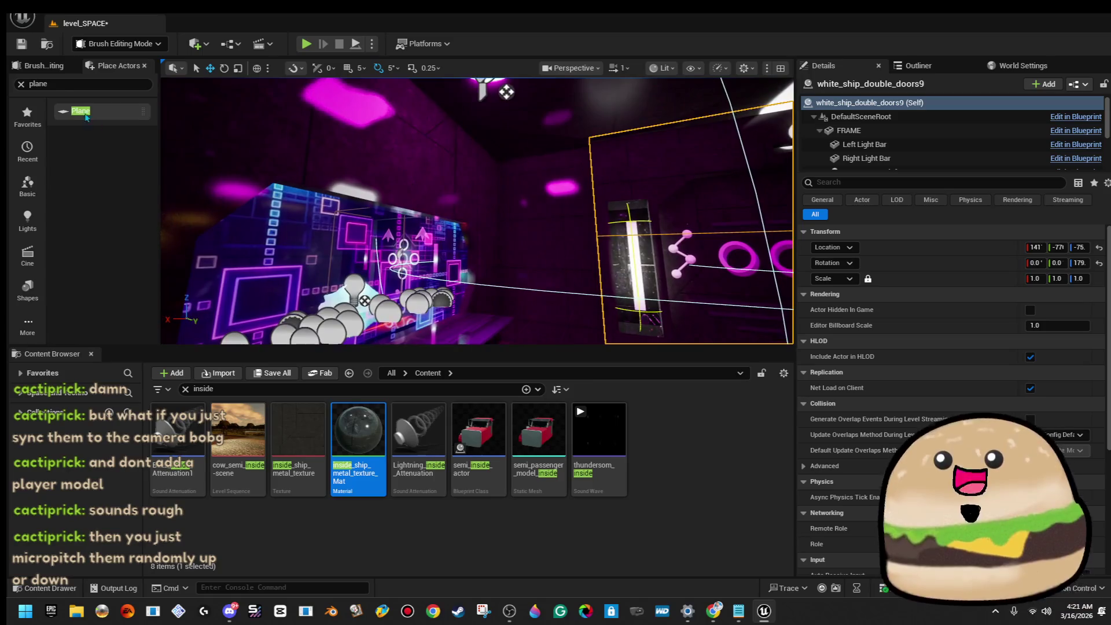
{"action": "left_click", "coordinate": [19, 46]}
{"action": "mouse_move", "coordinate": [506, 92]}
{"action": "left_mouse_down"}
{"action": "mouse_move", "coordinate": [498, 173]}
{"action": "mouse_move", "coordinate": [491, 130]}
{"action": "left_mouse_up"}
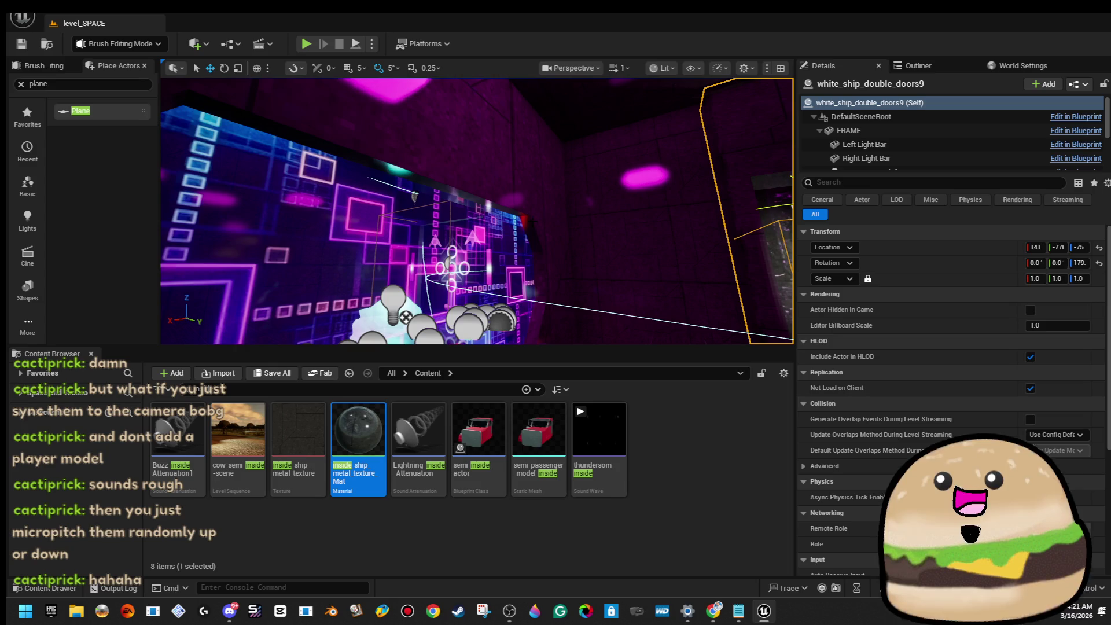
Step: Frame Cylinder Brush88 around the screen panel and drag its top face upward
{"action": "left_click", "coordinate": [370, 177]}
{"action": "key", "text": "f"}
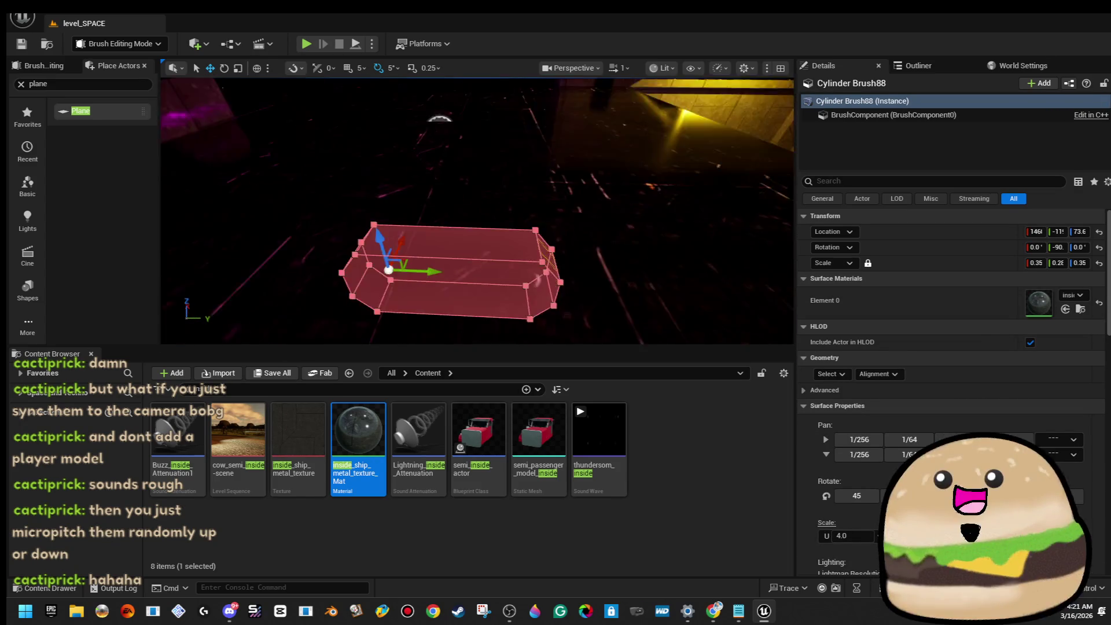
{"action": "mouse_move", "coordinate": [559, 275]}
{"action": "left_mouse_down"}
{"action": "mouse_move", "coordinate": [585, 272]}
{"action": "mouse_move", "coordinate": [560, 275]}
{"action": "left_mouse_up"}
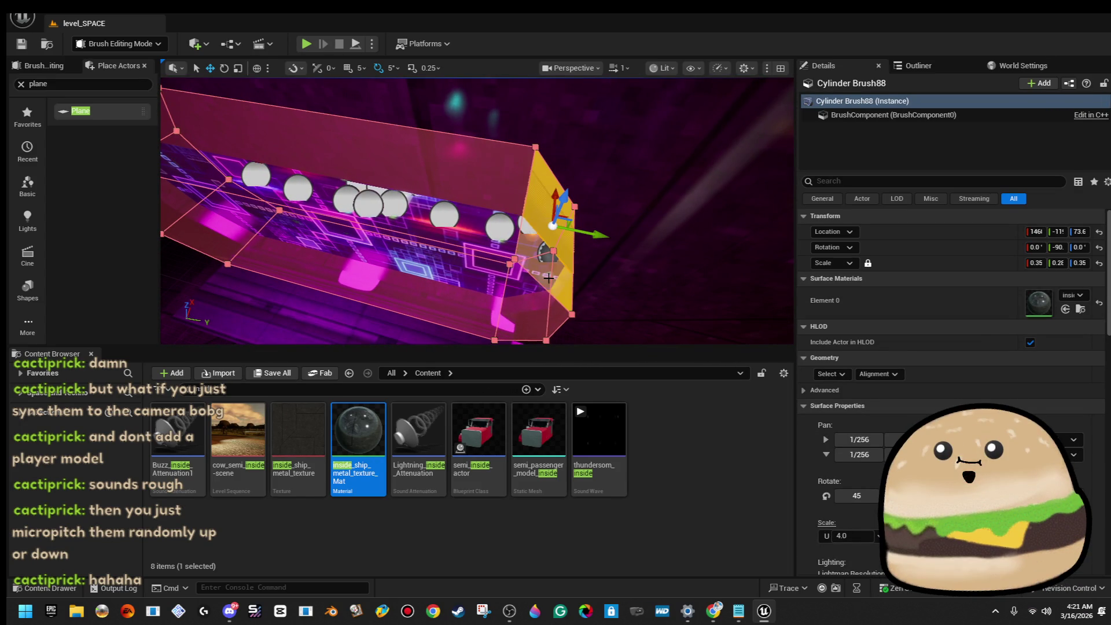
{"action": "left_click_drag", "start_coordinate": [471, 215], "coordinate": [456, 213]}
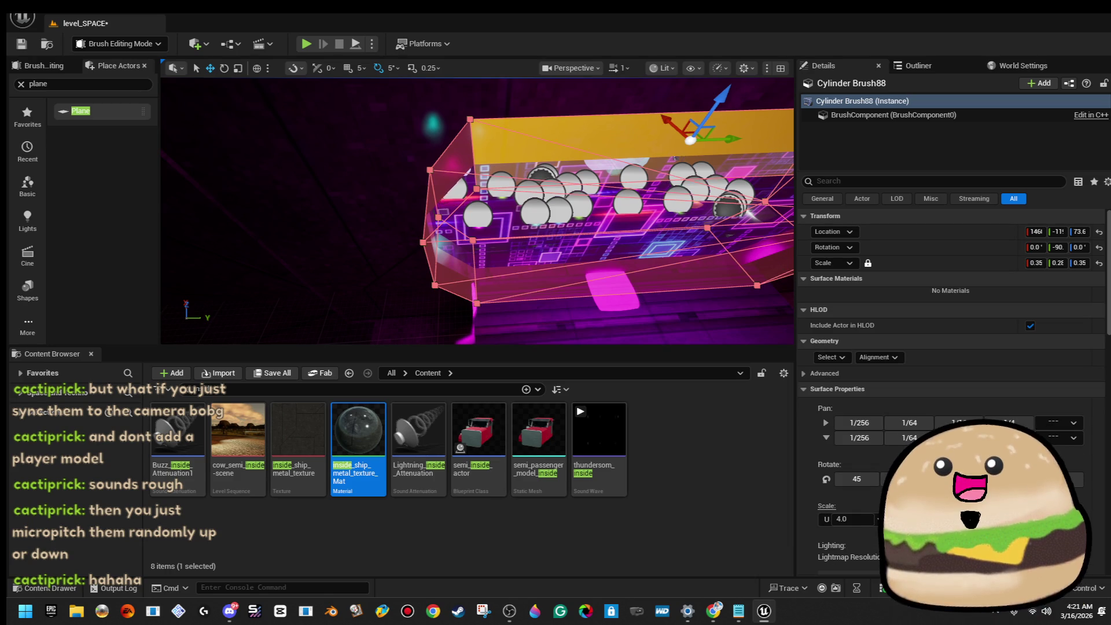
{"action": "left_click", "coordinate": [451, 201]}
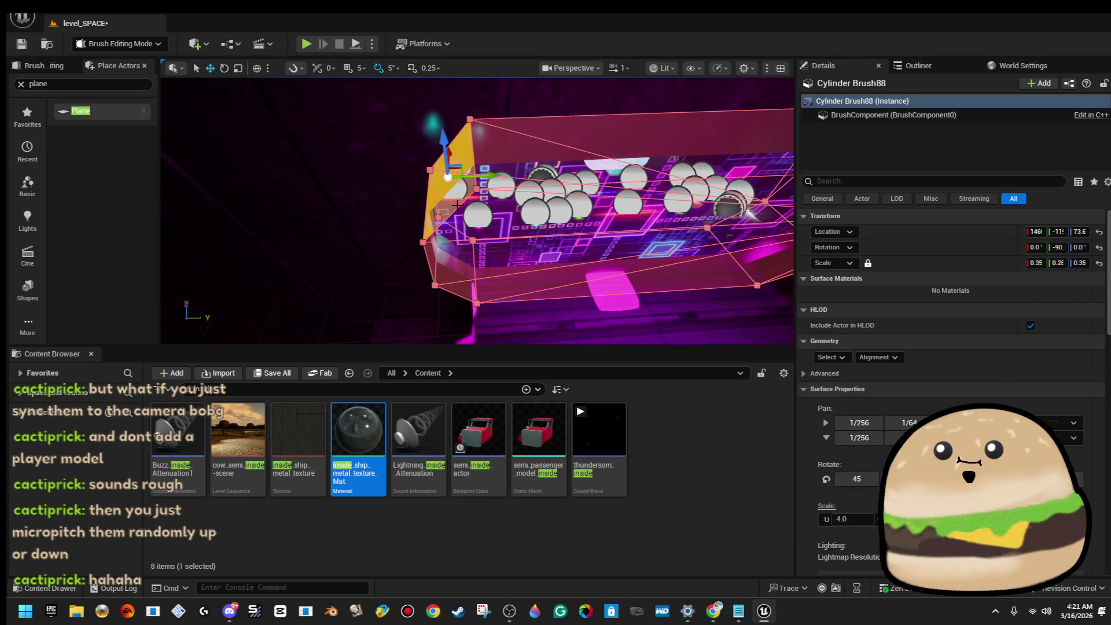
{"action": "key", "text": "ctrl+z"}
{"action": "left_click_drag", "start_coordinate": [459, 211], "coordinate": [451, 220]}
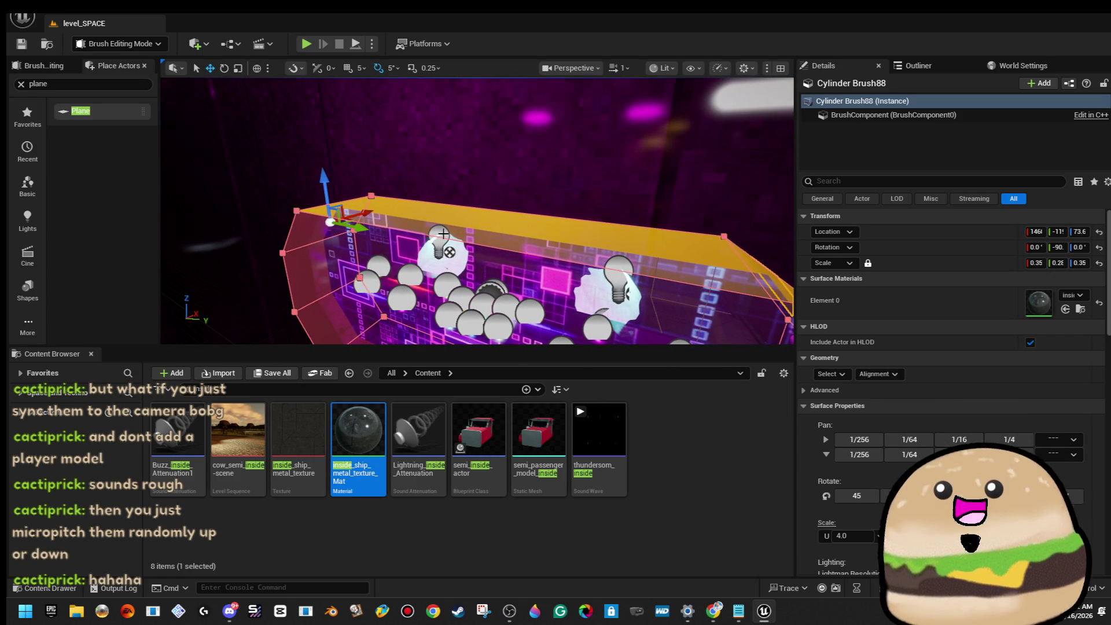
{"action": "key", "text": "f"}
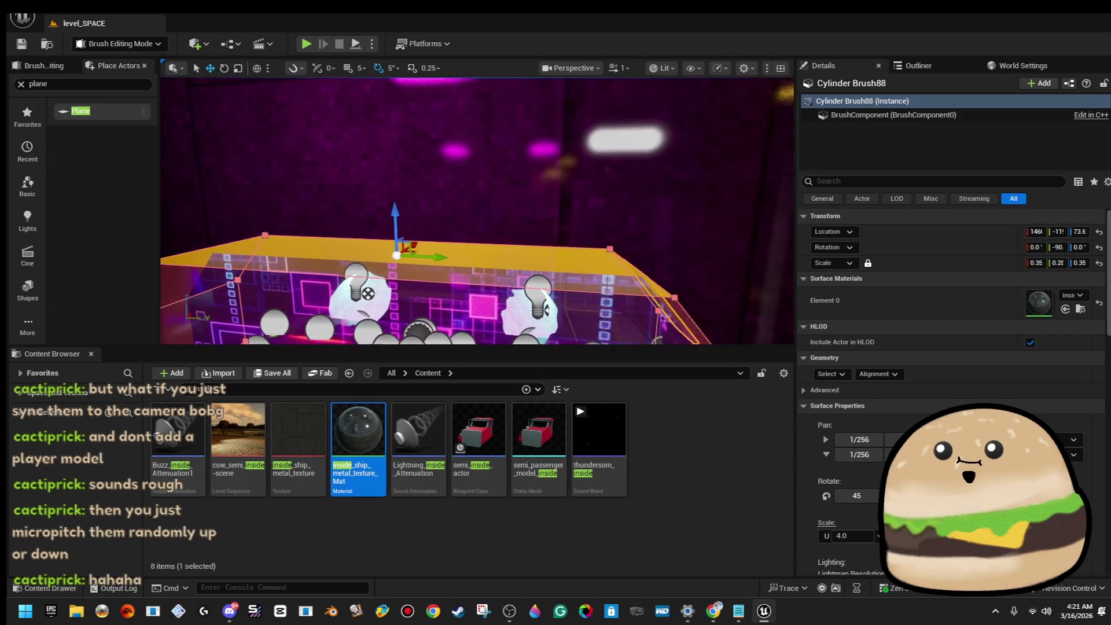
{"action": "mouse_move", "coordinate": [433, 194]}
{"action": "left_mouse_down"}
{"action": "mouse_move", "coordinate": [441, 158]}
{"action": "mouse_move", "coordinate": [414, 101]}
{"action": "mouse_move", "coordinate": [415, 135]}
{"action": "mouse_move", "coordinate": [446, 139]}
{"action": "mouse_move", "coordinate": [415, 158]}
{"action": "left_mouse_up"}
{"action": "left_click", "coordinate": [440, 158]}
{"action": "mouse_move", "coordinate": [461, 200]}
{"action": "left_mouse_down"}
{"action": "mouse_move", "coordinate": [462, 129]}
{"action": "mouse_move", "coordinate": [521, 243]}
{"action": "left_mouse_up"}
Step: Play from the floor, walk up to the neon wall display, then stop
{"action": "right_click", "coordinate": [547, 277]}
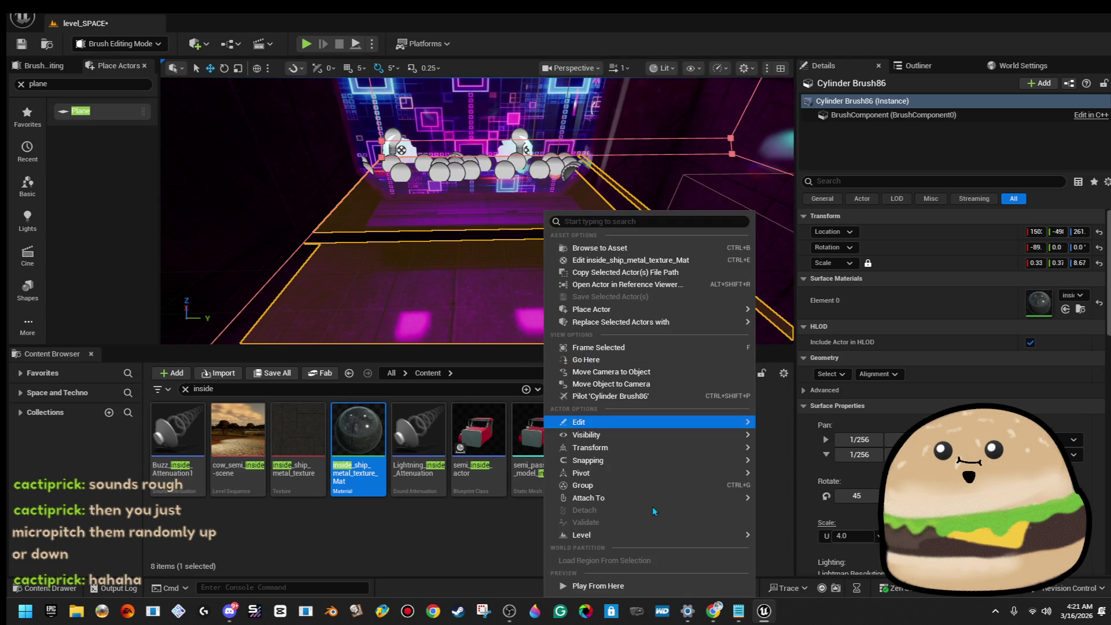
{"action": "left_click", "coordinate": [646, 584]}
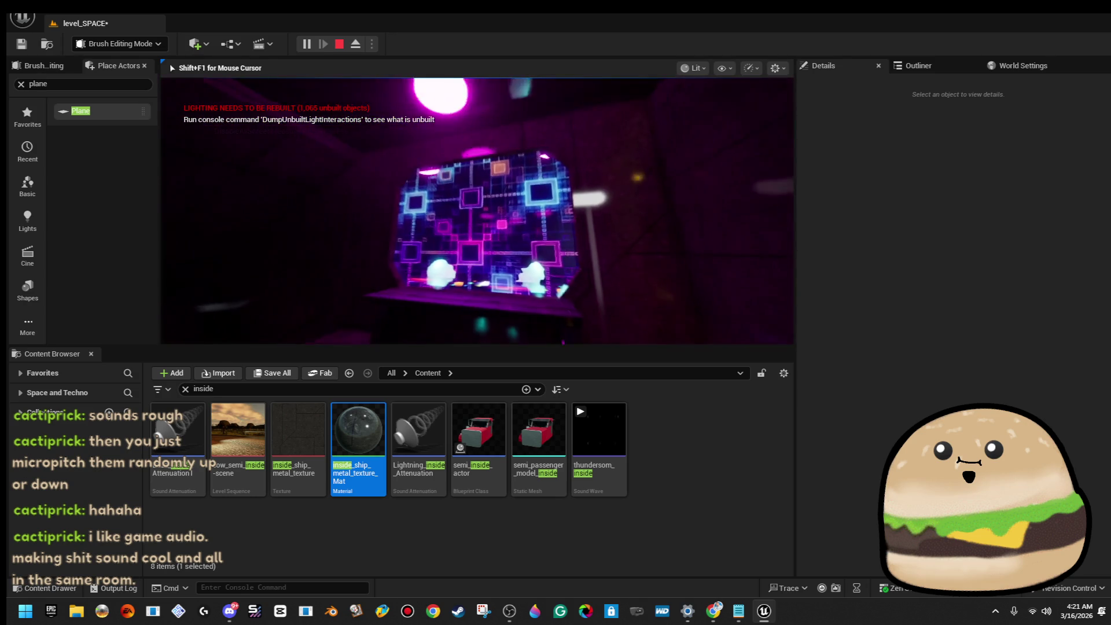
{"action": "key", "text": "w"}
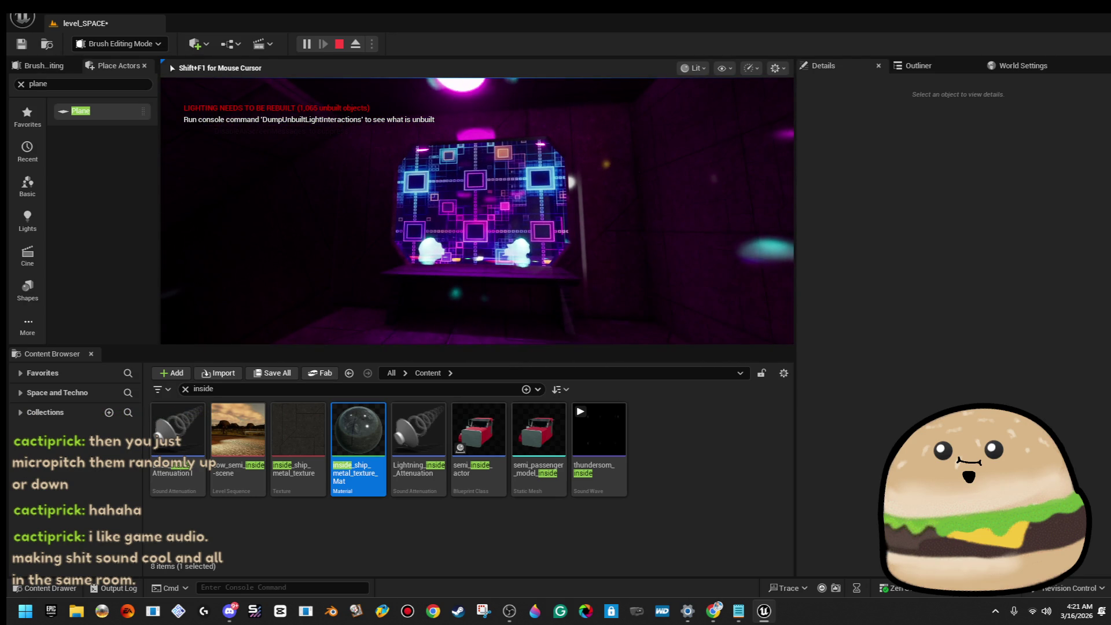
{"action": "key", "text": "Escape"}
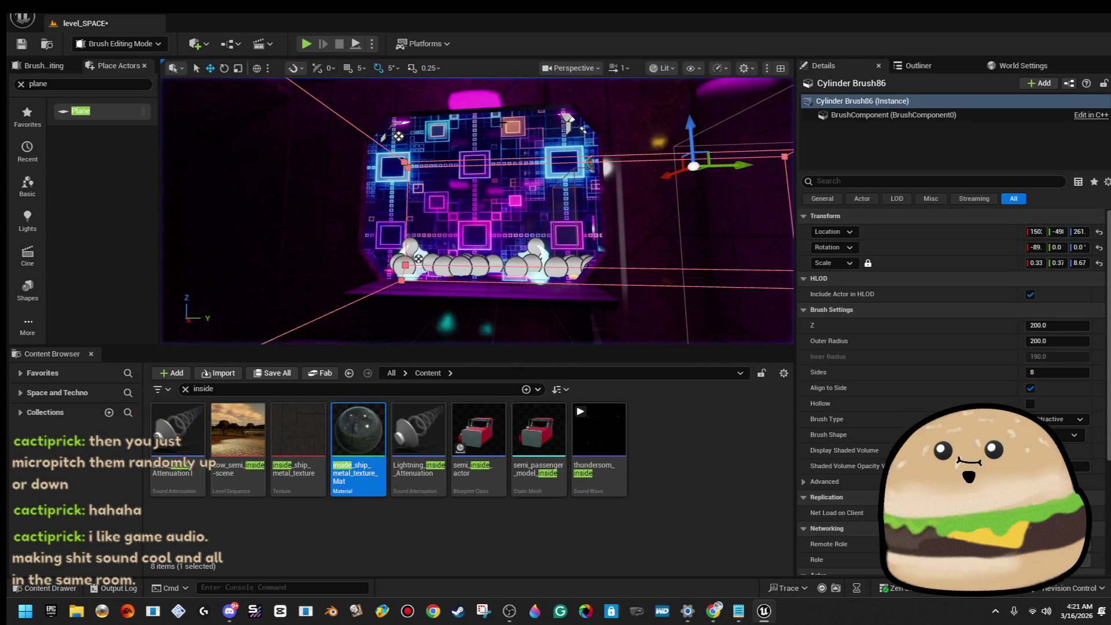
{"action": "left_click", "coordinate": [502, 123]}
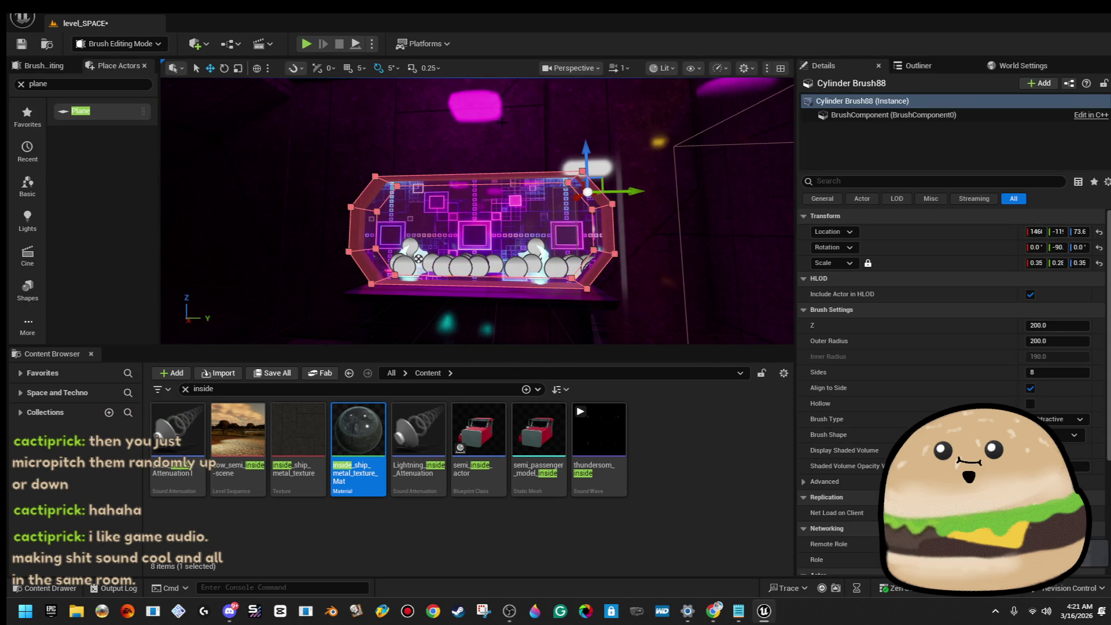
{"action": "left_click_drag", "start_coordinate": [503, 123], "coordinate": [574, 130]}
{"action": "left_click_drag", "start_coordinate": [561, 217], "coordinate": [575, 265]}
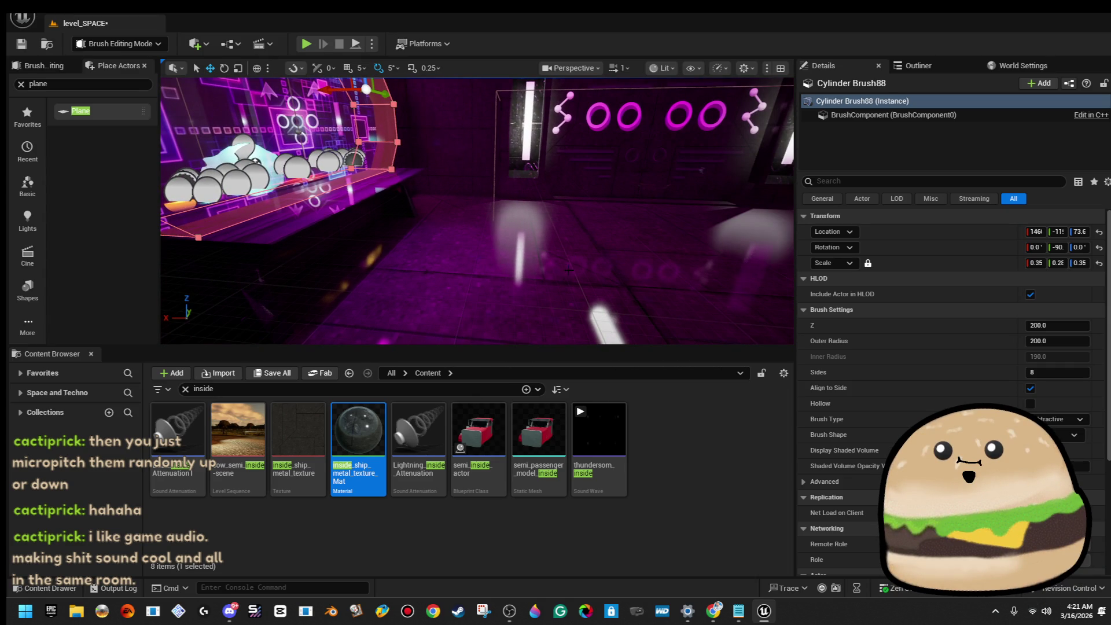
{"action": "mouse_move", "coordinate": [528, 313]}
{"action": "left_mouse_down"}
{"action": "mouse_move", "coordinate": [670, 106]}
{"action": "mouse_move", "coordinate": [700, 136]}
{"action": "left_mouse_up"}
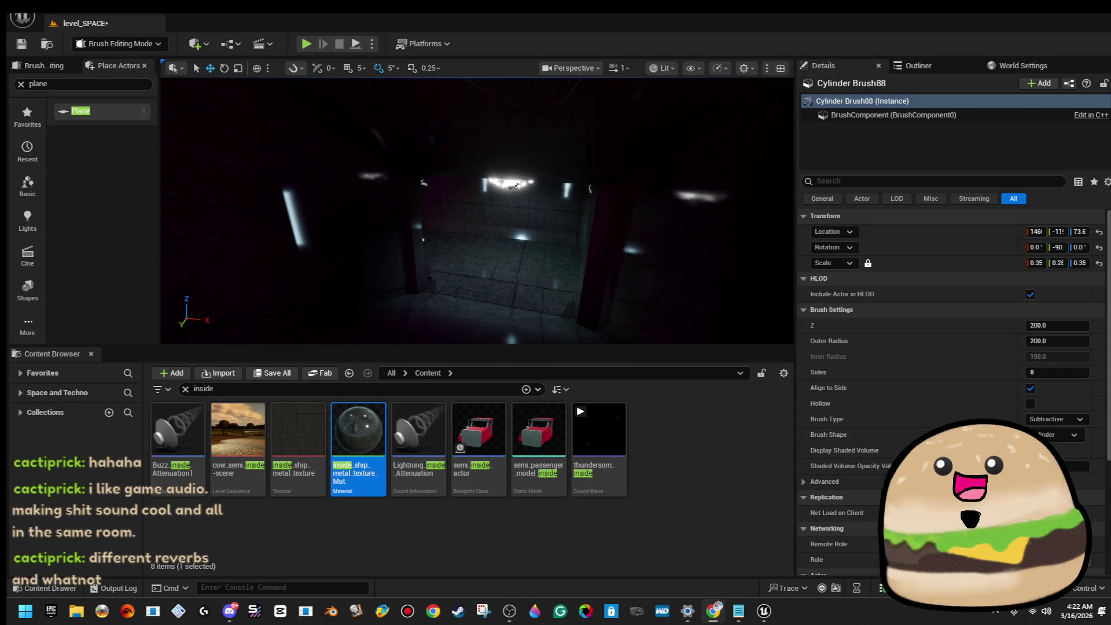
{"action": "left_click_drag", "start_coordinate": [477, 211], "coordinate": [519, 232]}
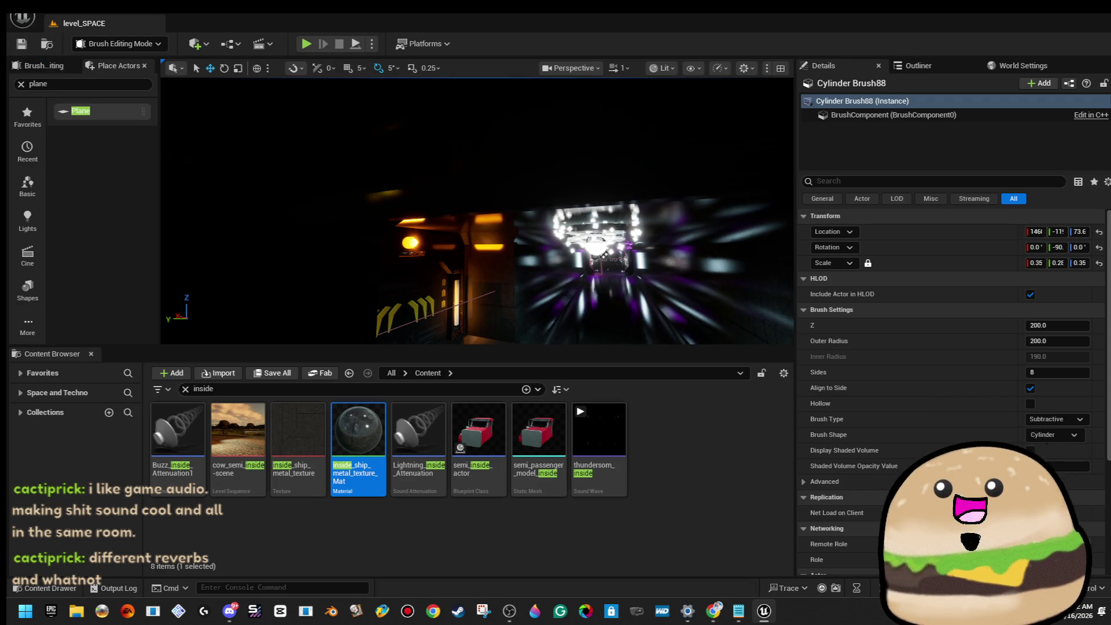
{"action": "key", "text": "f"}
{"action": "mouse_move", "coordinate": [370, 255]}
{"action": "left_mouse_down"}
{"action": "mouse_move", "coordinate": [381, 260]}
{"action": "mouse_move", "coordinate": [389, 225]}
{"action": "left_mouse_up"}
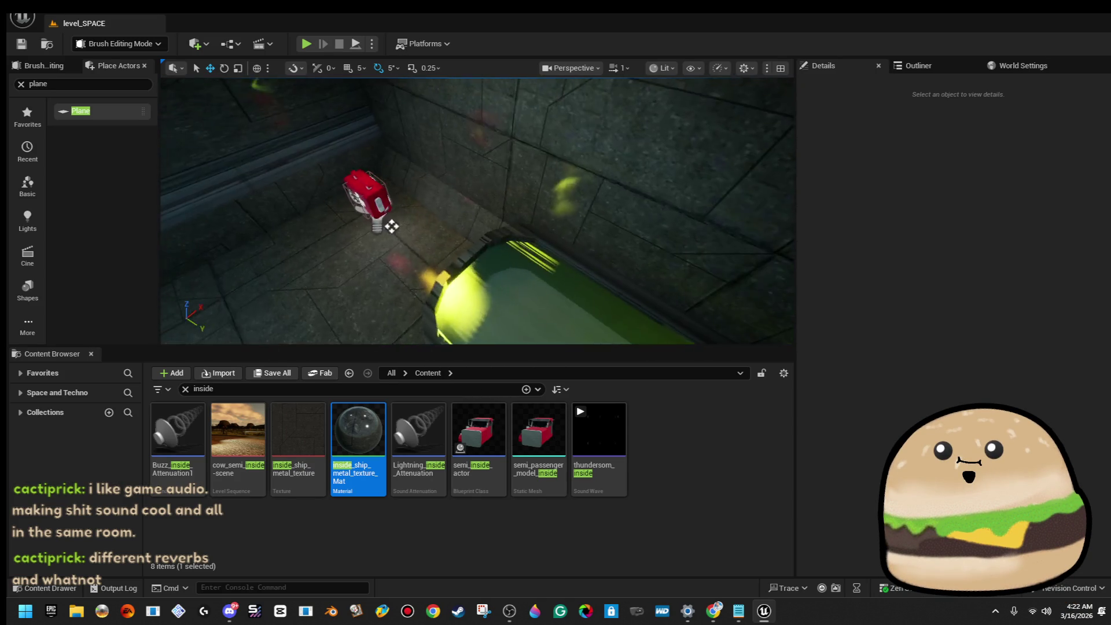
{"action": "left_click", "coordinate": [480, 226]}
Step: Frame space_health_spinning2 and drag it down to hover just above the bench
{"action": "key", "text": "f"}
{"action": "scroll", "coordinate": [481, 225], "scroll_direction": "down", "scroll_amount": 5}
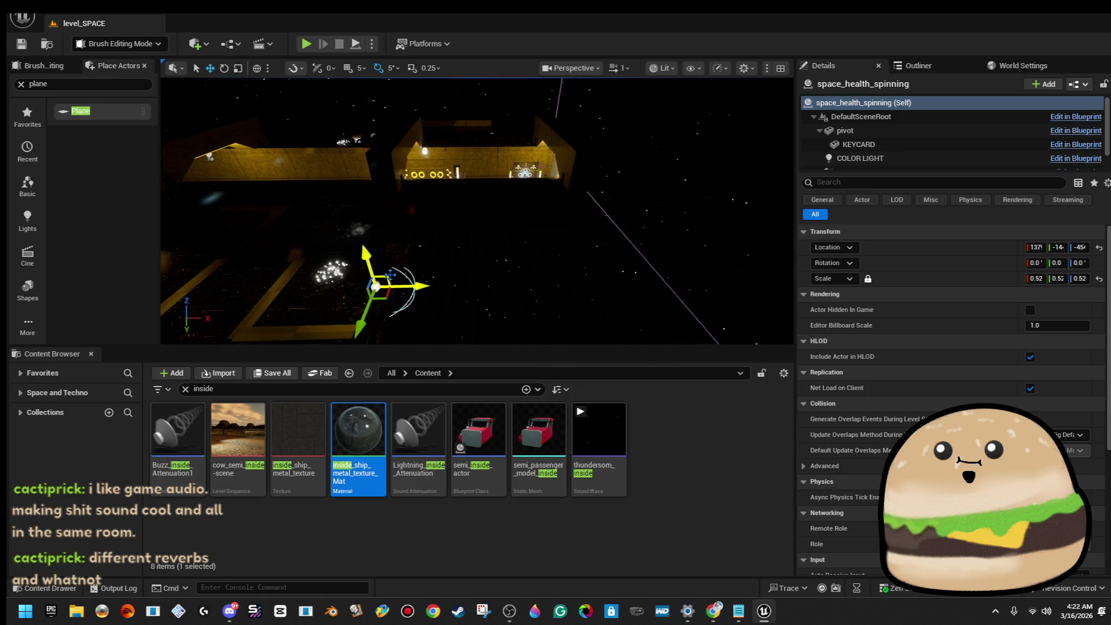
{"action": "scroll", "coordinate": [699, 146], "scroll_direction": "up", "scroll_amount": 10}
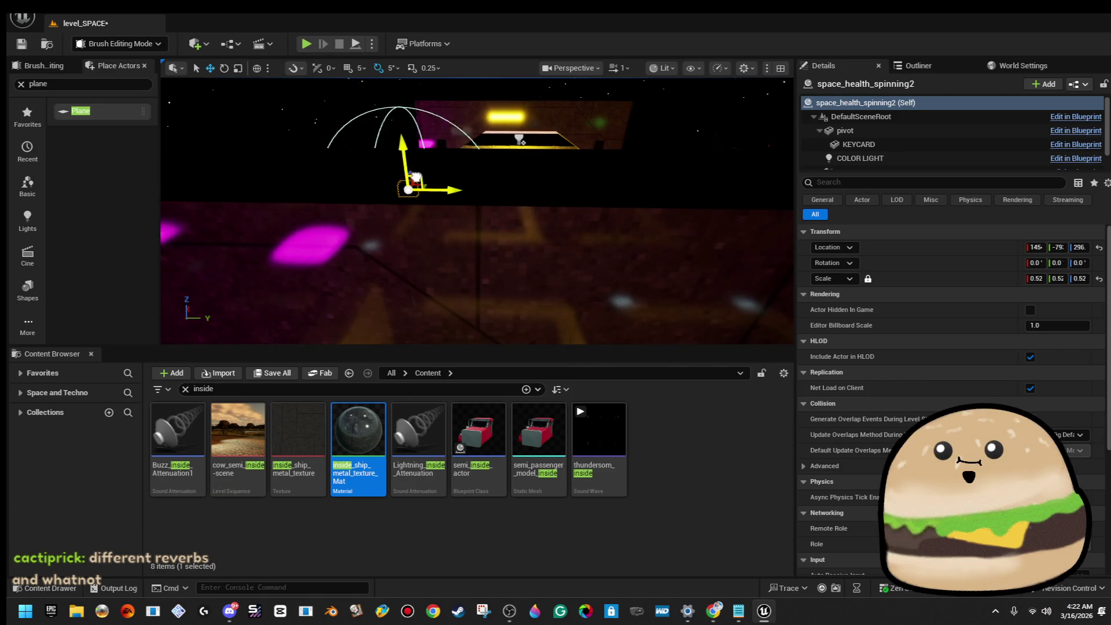
{"action": "scroll", "coordinate": [478, 211], "scroll_direction": "up", "scroll_amount": 5}
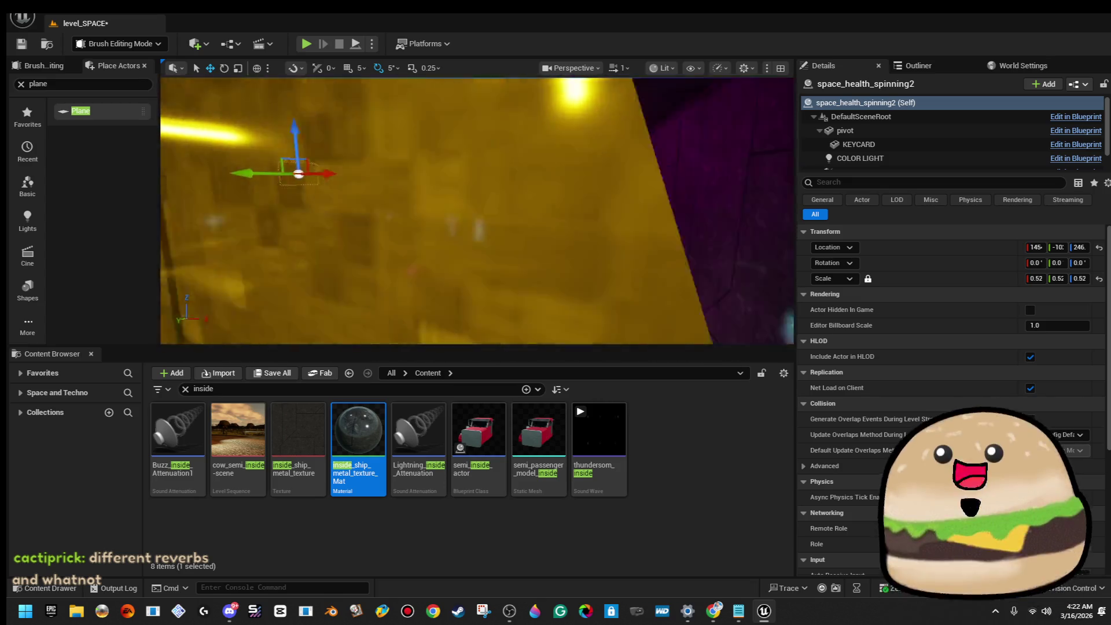
{"action": "scroll", "coordinate": [477, 211], "scroll_direction": "up", "scroll_amount": 3}
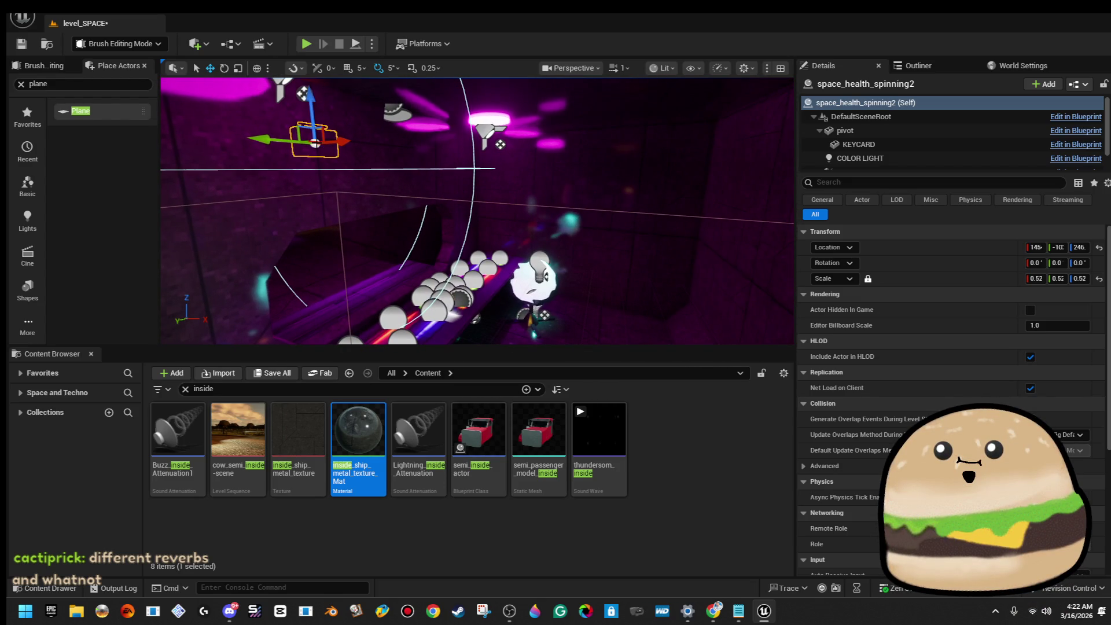
{"action": "scroll", "coordinate": [478, 211], "scroll_direction": "up", "scroll_amount": 5}
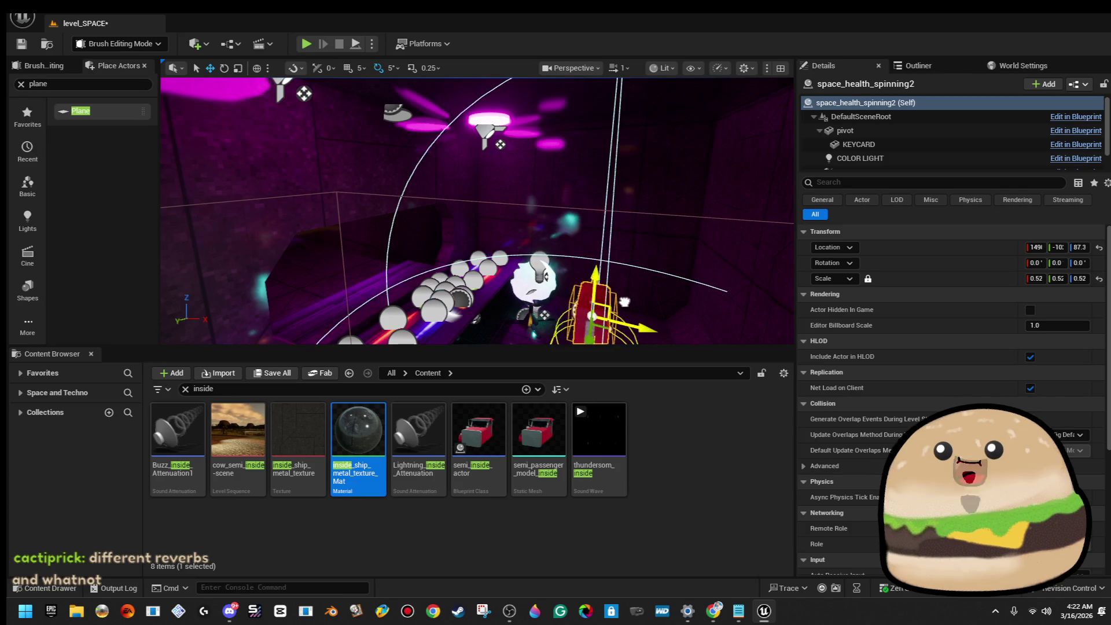
{"action": "scroll", "coordinate": [672, 276], "scroll_direction": "up", "scroll_amount": 5}
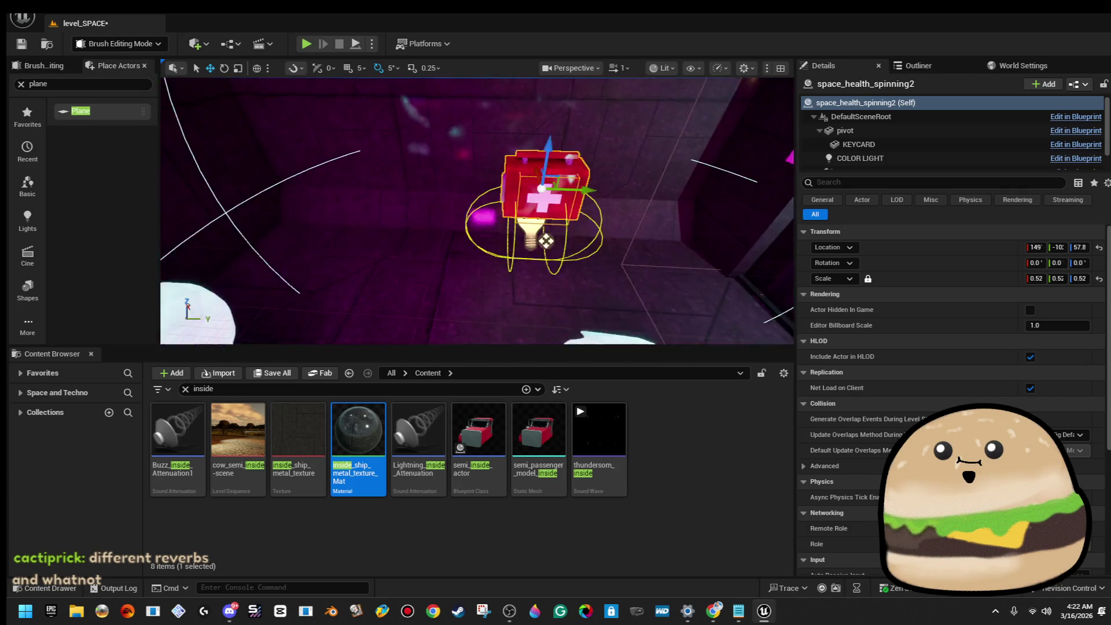
{"action": "mouse_move", "coordinate": [564, 144]}
{"action": "left_mouse_down"}
{"action": "mouse_move", "coordinate": [457, 174]}
{"action": "mouse_move", "coordinate": [463, 154]}
{"action": "left_mouse_up"}
Step: Orbit around the pickup to check its placement, then face the room floor
{"action": "left_click_drag", "start_coordinate": [477, 230], "coordinate": [414, 232]}
{"action": "mouse_move", "coordinate": [477, 211]}
{"action": "left_mouse_down"}
{"action": "mouse_move", "coordinate": [480, 191]}
{"action": "mouse_move", "coordinate": [480, 226]}
{"action": "left_mouse_up"}
{"action": "scroll", "coordinate": [460, 152], "scroll_direction": "up", "scroll_amount": 3}
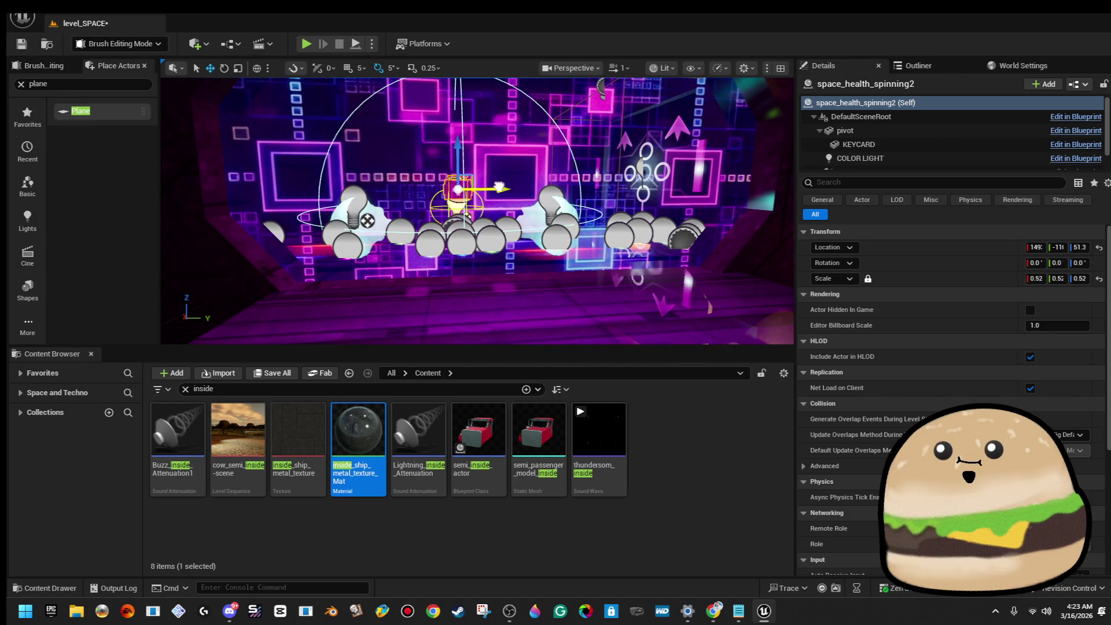
{"action": "left_click_drag", "start_coordinate": [556, 243], "coordinate": [568, 244]}
{"action": "right_click", "coordinate": [568, 244]}
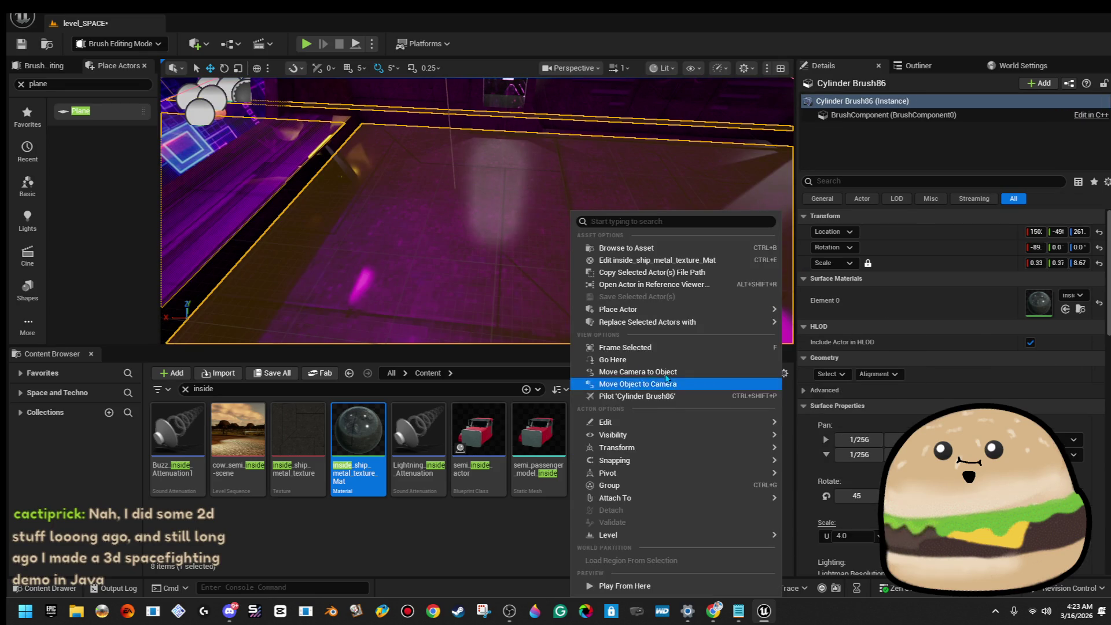
Step: Play fullscreen from the magenta room floor, walking past the neon screen down the corridor
{"action": "left_click", "coordinate": [616, 585]}
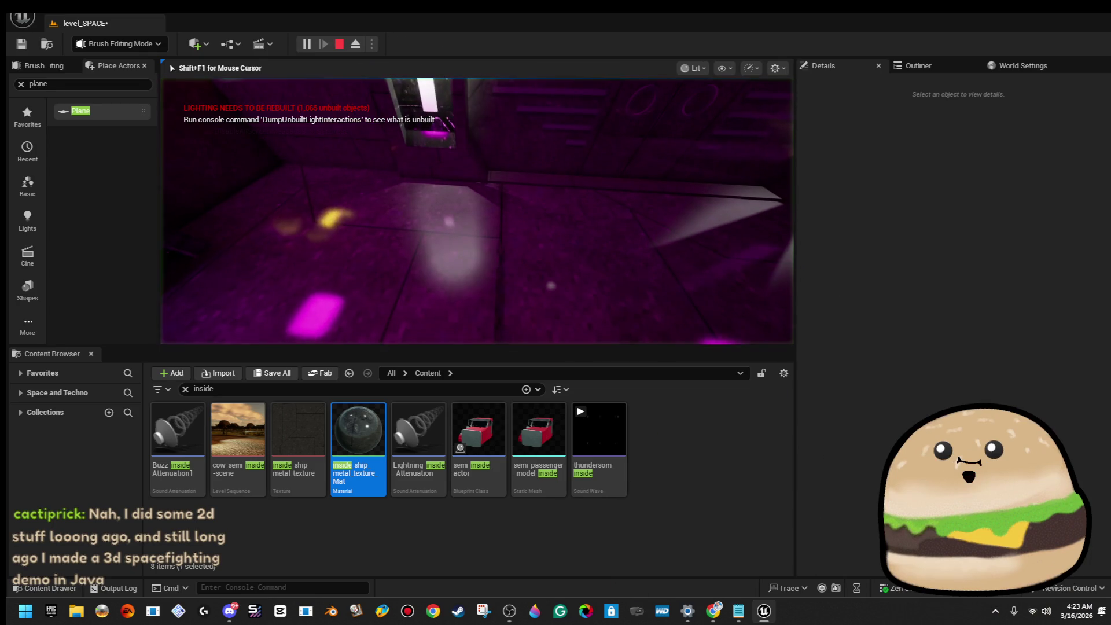
{"action": "key", "text": "F11"}
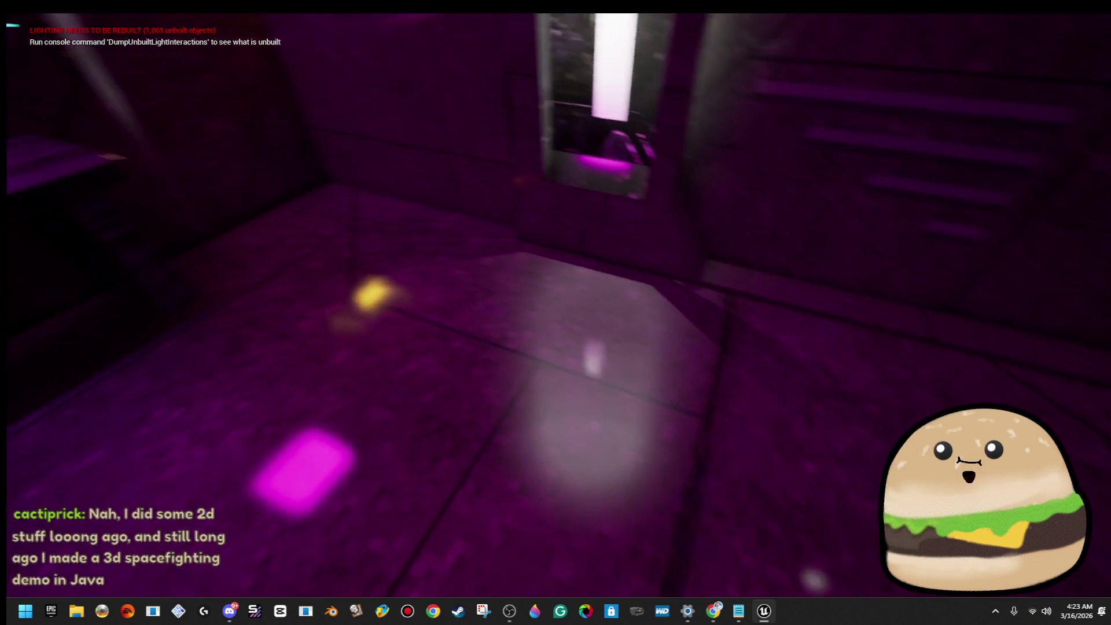
{"action": "key", "text": "w"}
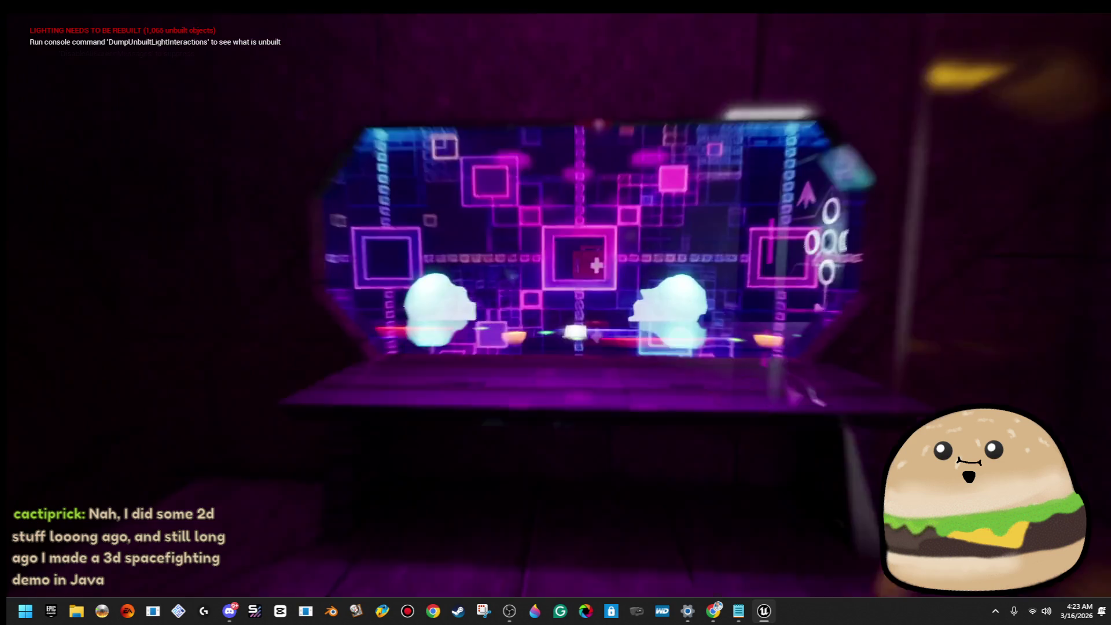
{"action": "key", "text": "a"}
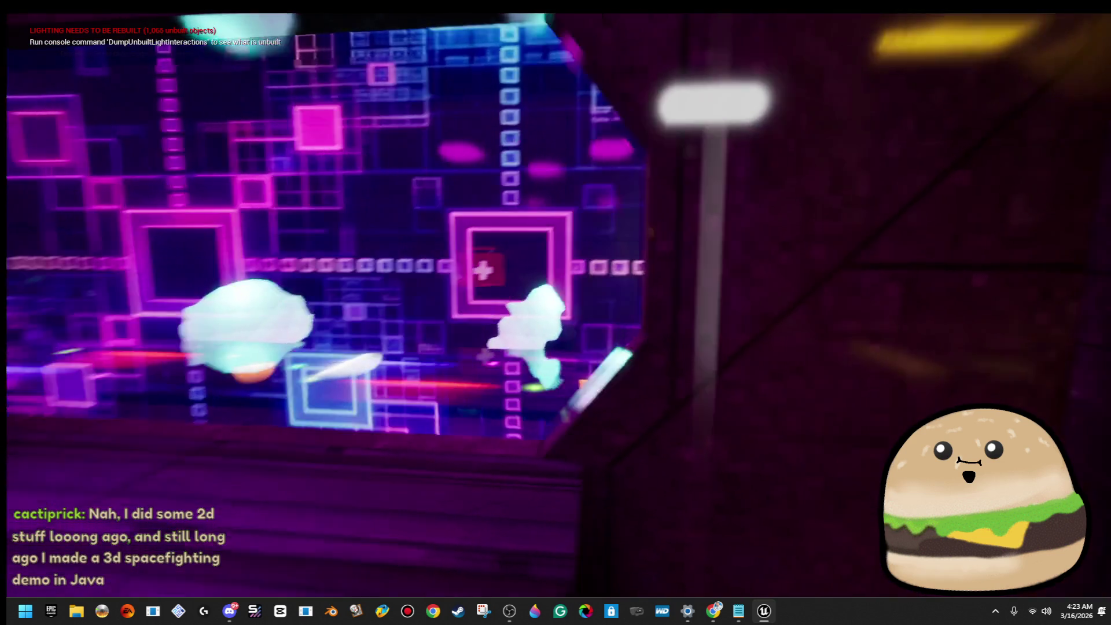
{"action": "key", "text": "d"}
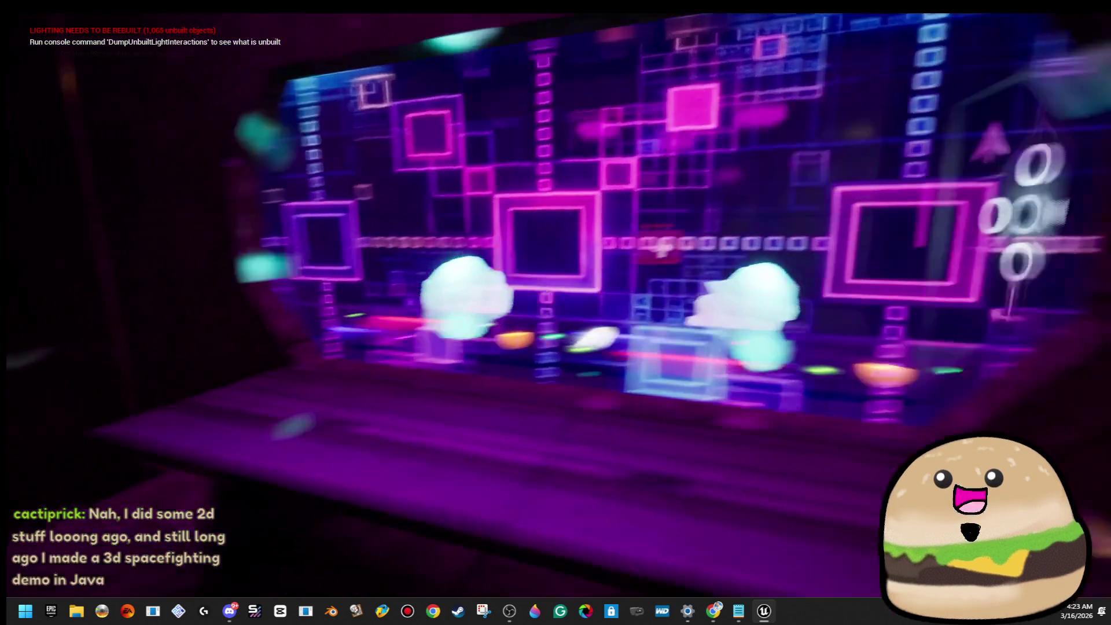
{"action": "key", "text": "w"}
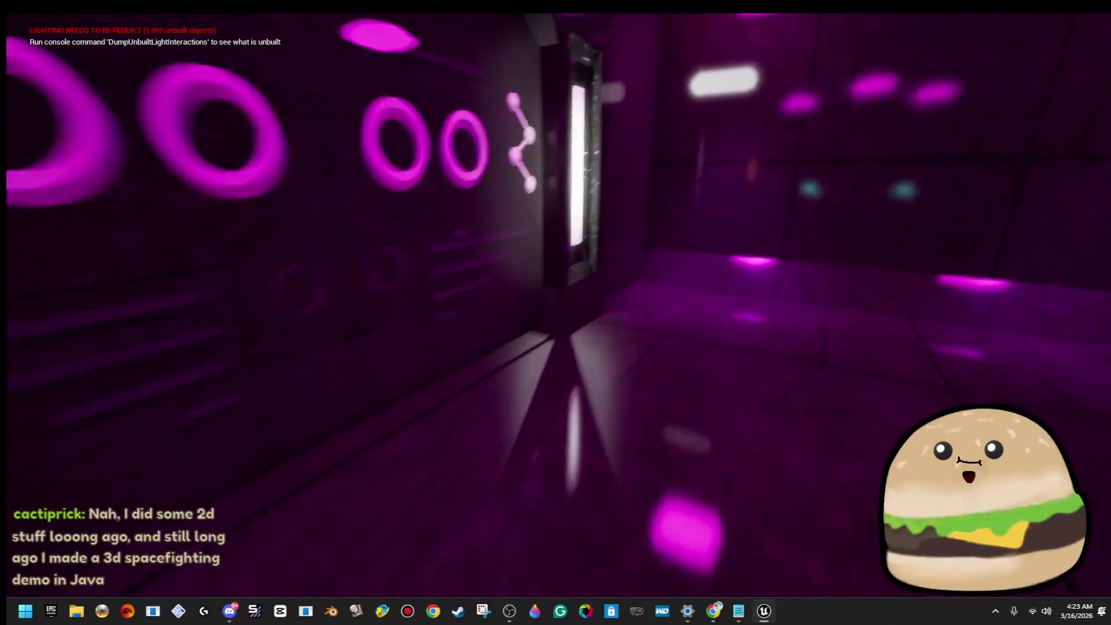
{"action": "key", "text": "w"}
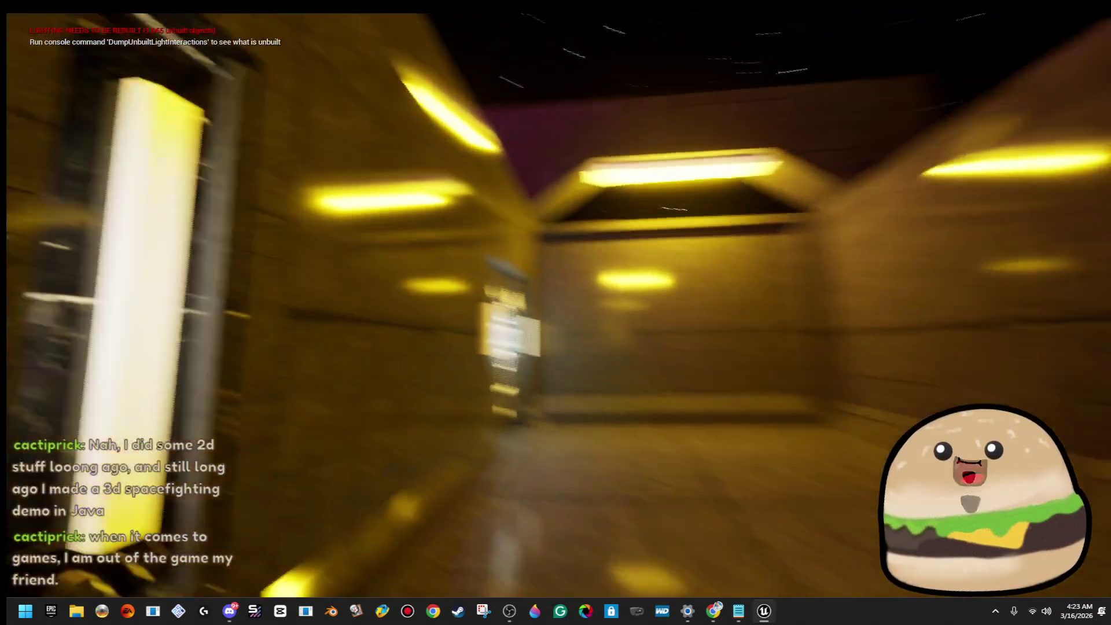
{"action": "key", "text": "w"}
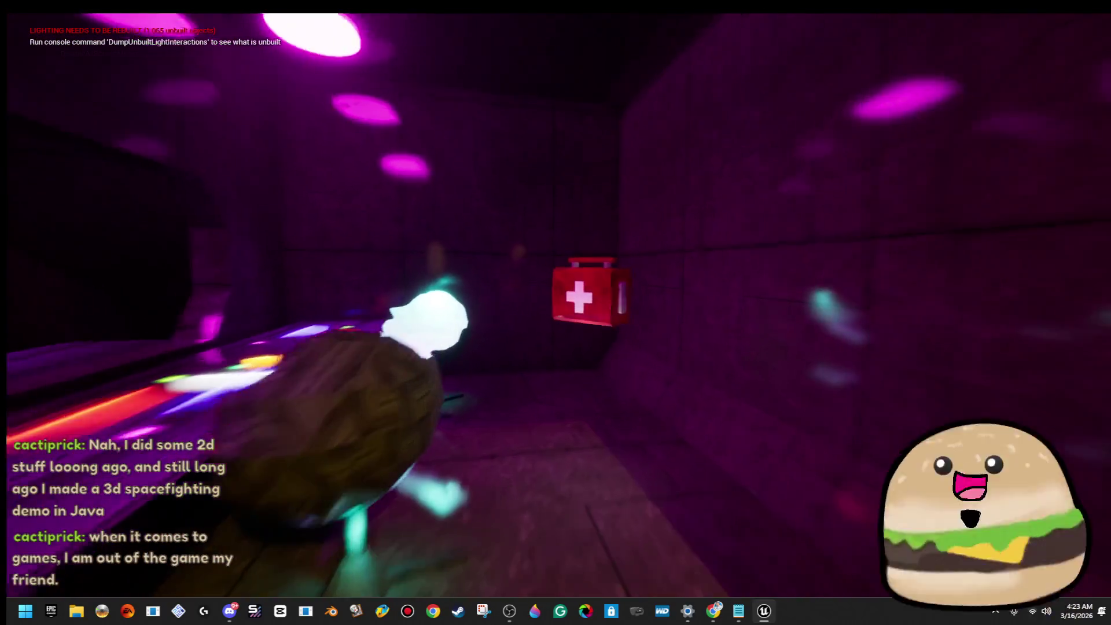
Step: Keep walking between the yellow corridor and purple room, then eject from play with F8
{"action": "key", "text": "w"}
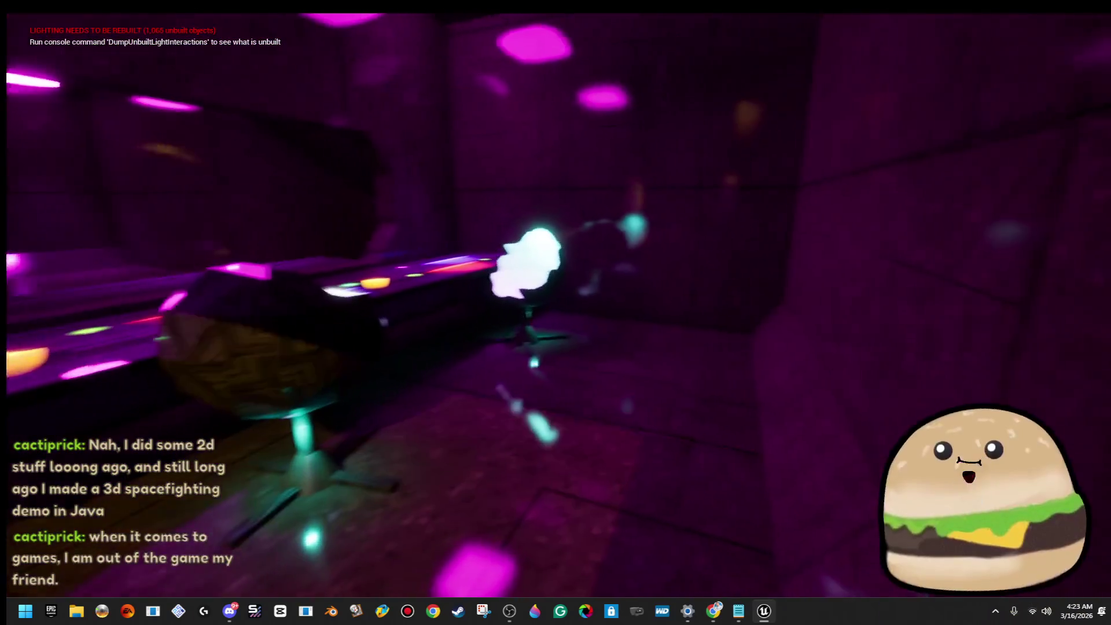
{"action": "key", "text": "w"}
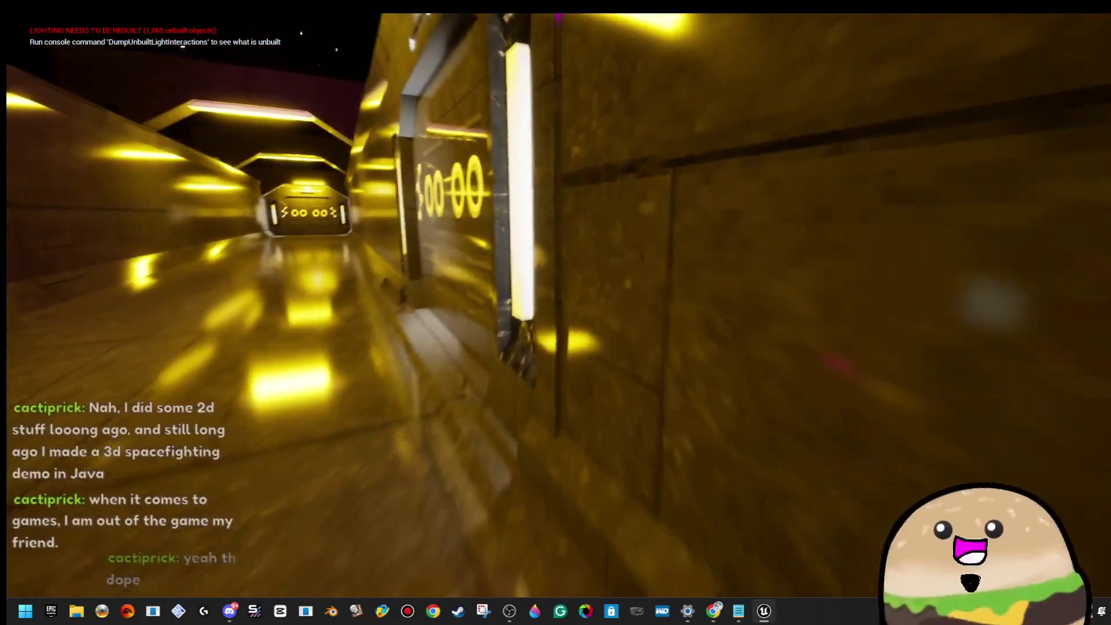
{"action": "key", "text": "w"}
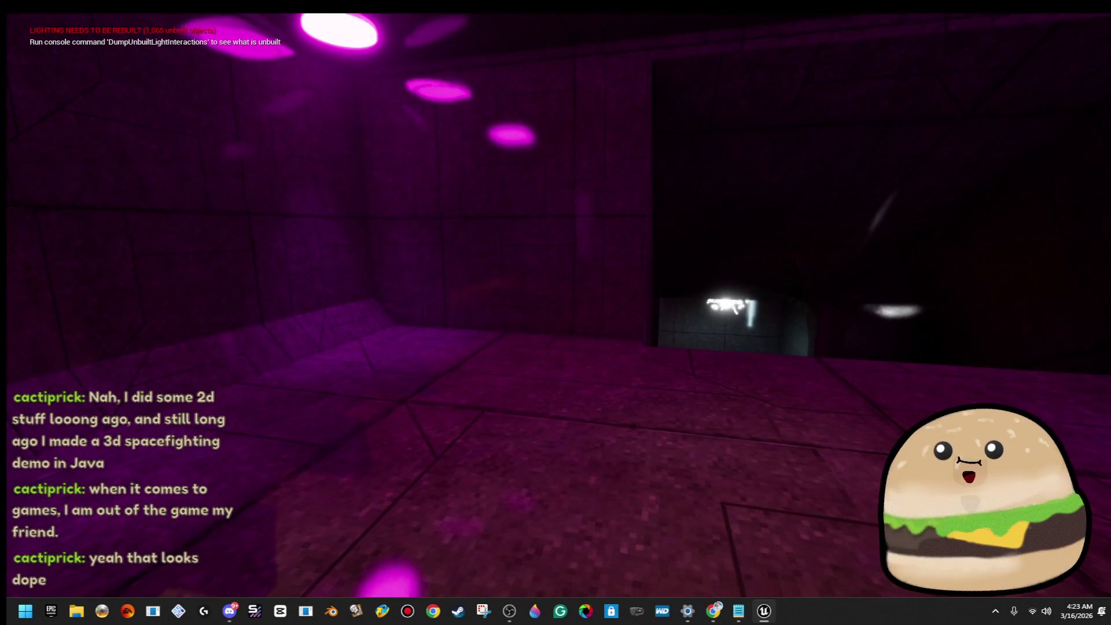
{"action": "key", "text": "w"}
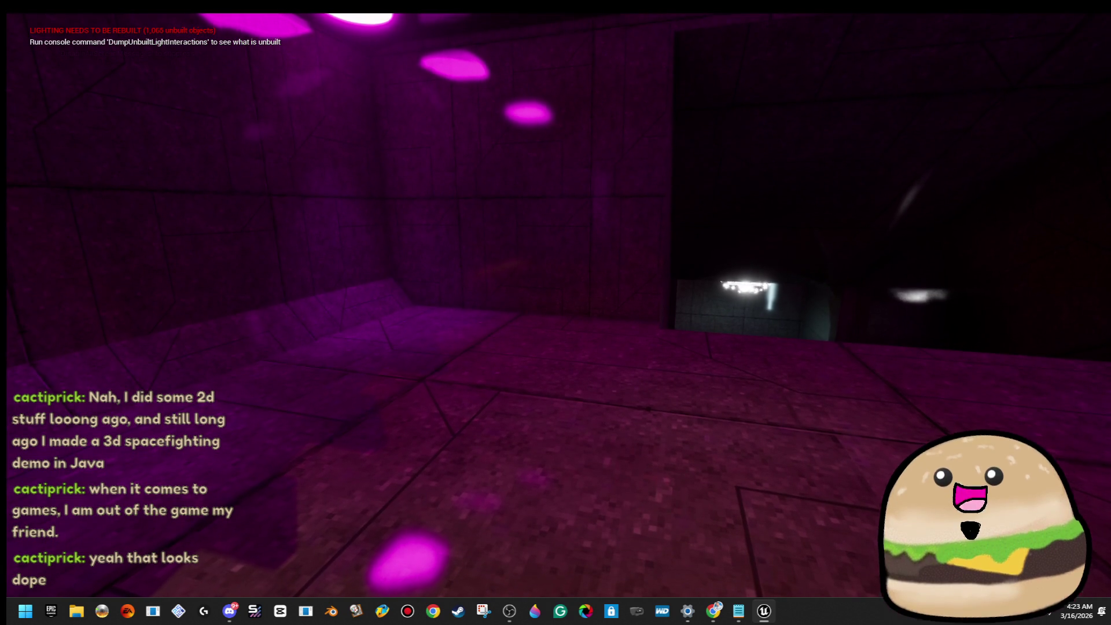
{"action": "key", "text": "w"}
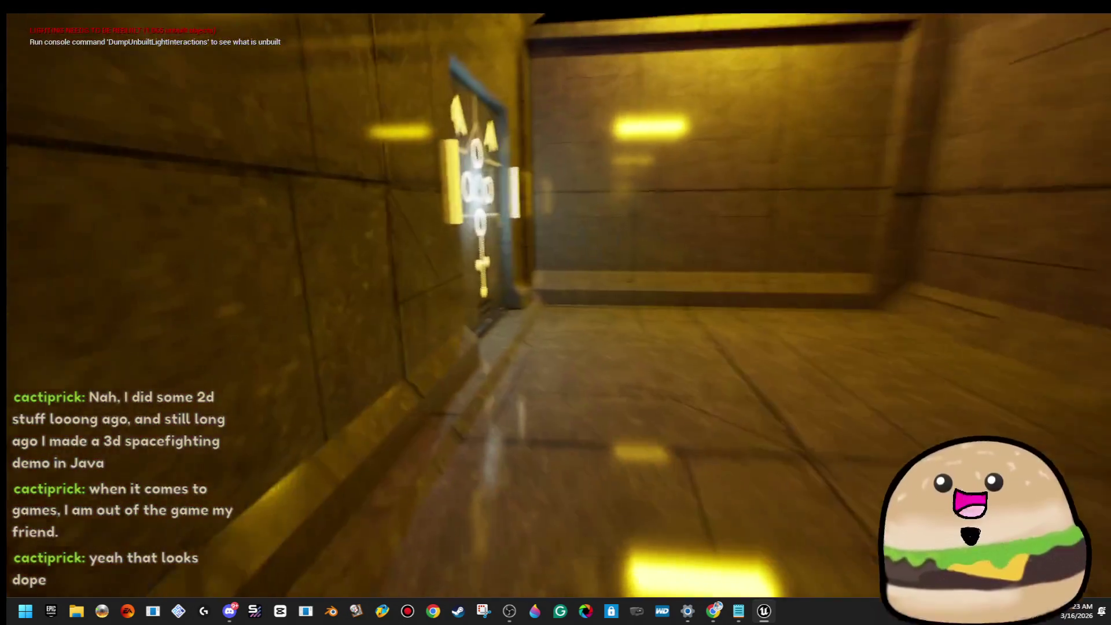
{"action": "key", "text": "w"}
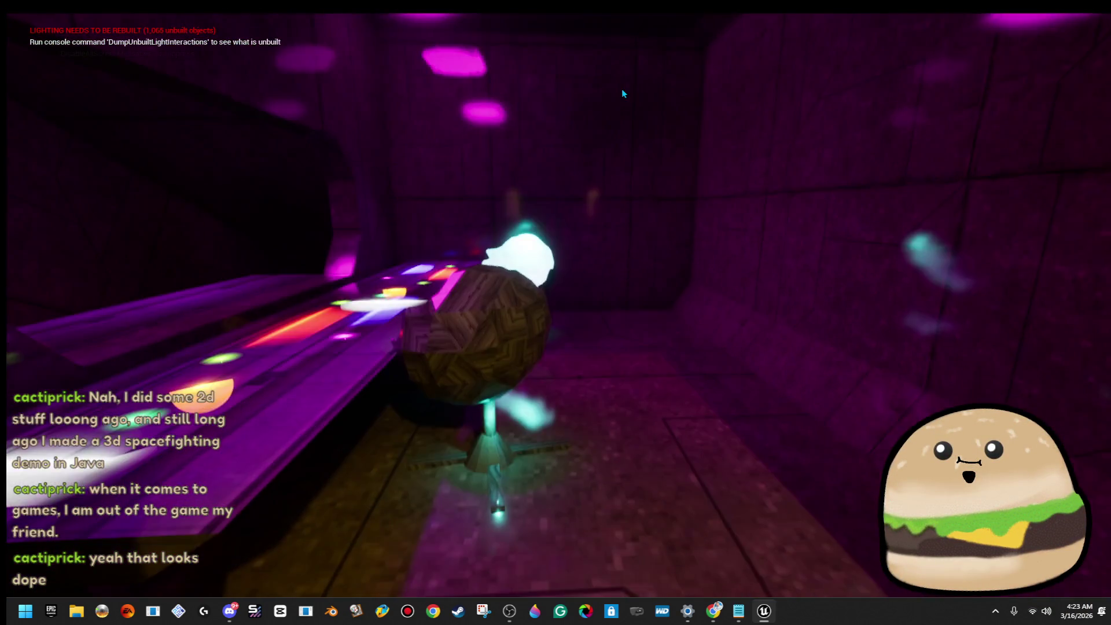
{"action": "key", "text": "F8"}
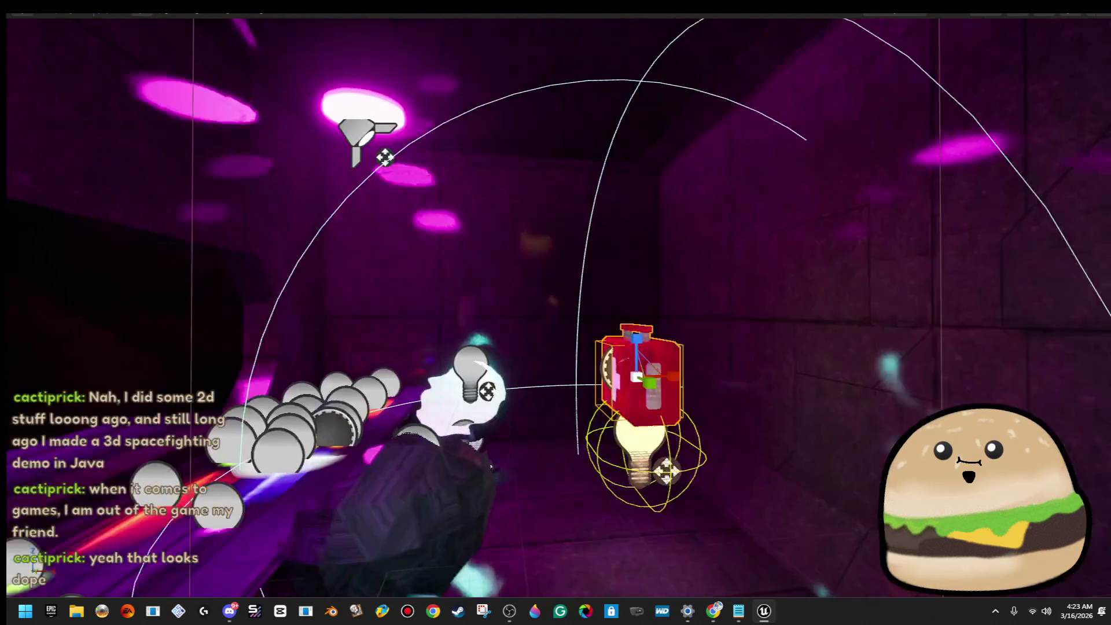
{"action": "left_click_drag", "start_coordinate": [644, 345], "coordinate": [472, 403]}
{"action": "right_click", "coordinate": [473, 404]}
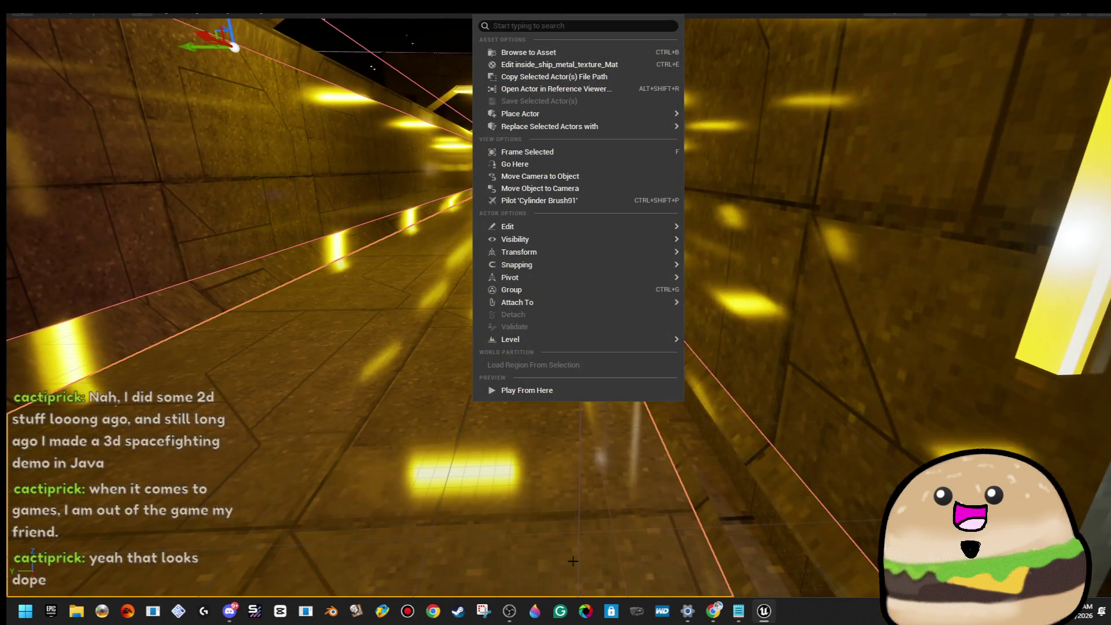
{"action": "left_click", "coordinate": [595, 391]}
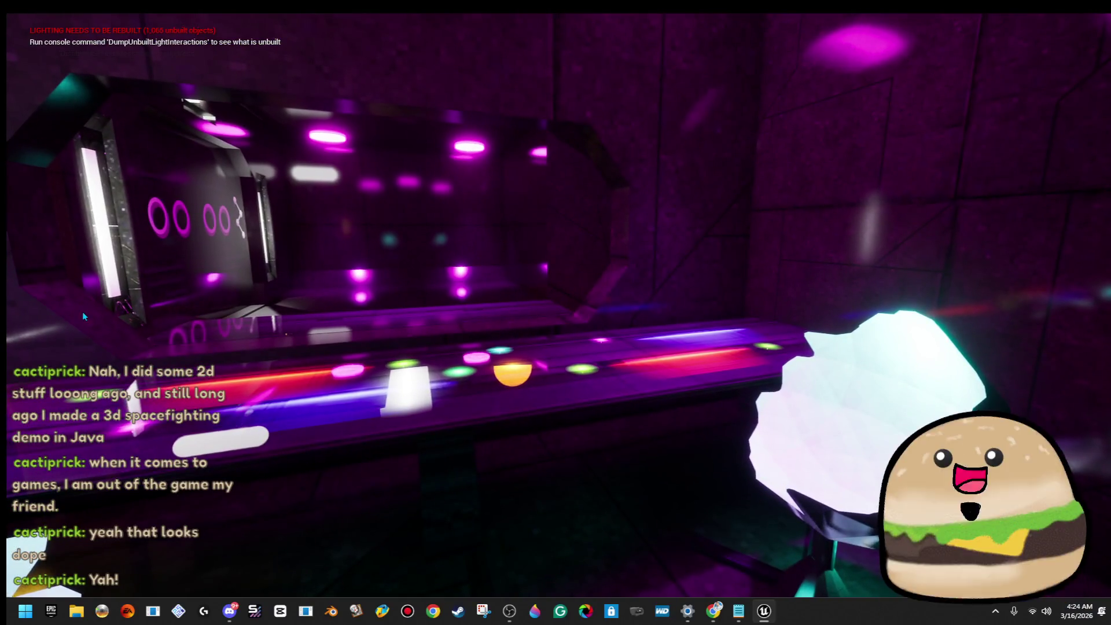
{"action": "key", "text": "Escape"}
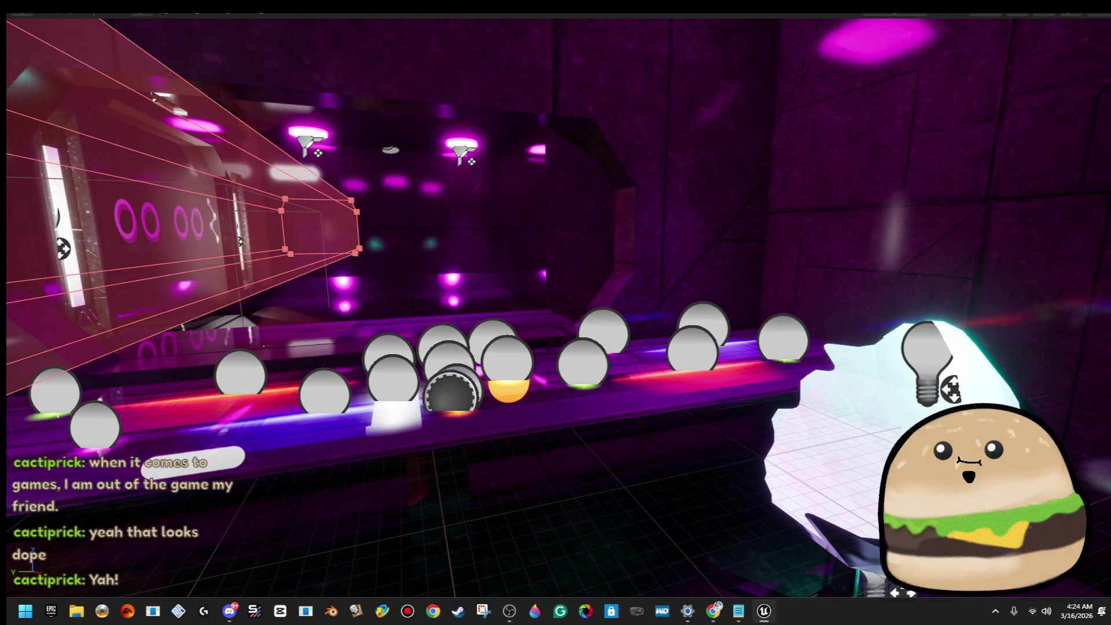
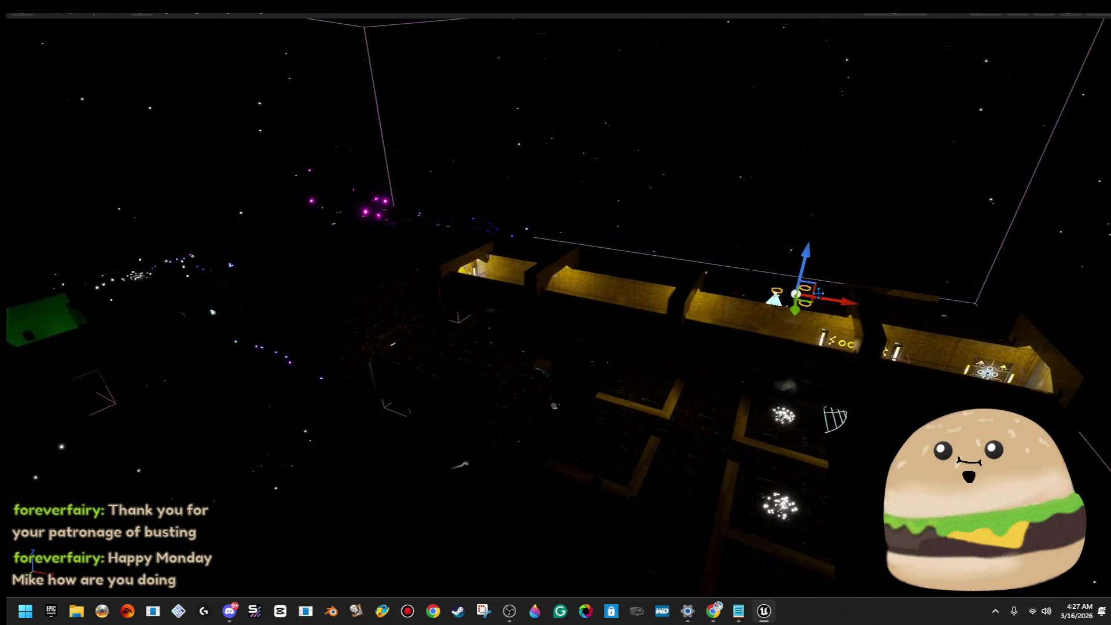
Step: Drag the ceiling light actor along its X axis to a new spot in the station
{"action": "left_click_drag", "start_coordinate": [856, 305], "coordinate": [526, 280]}
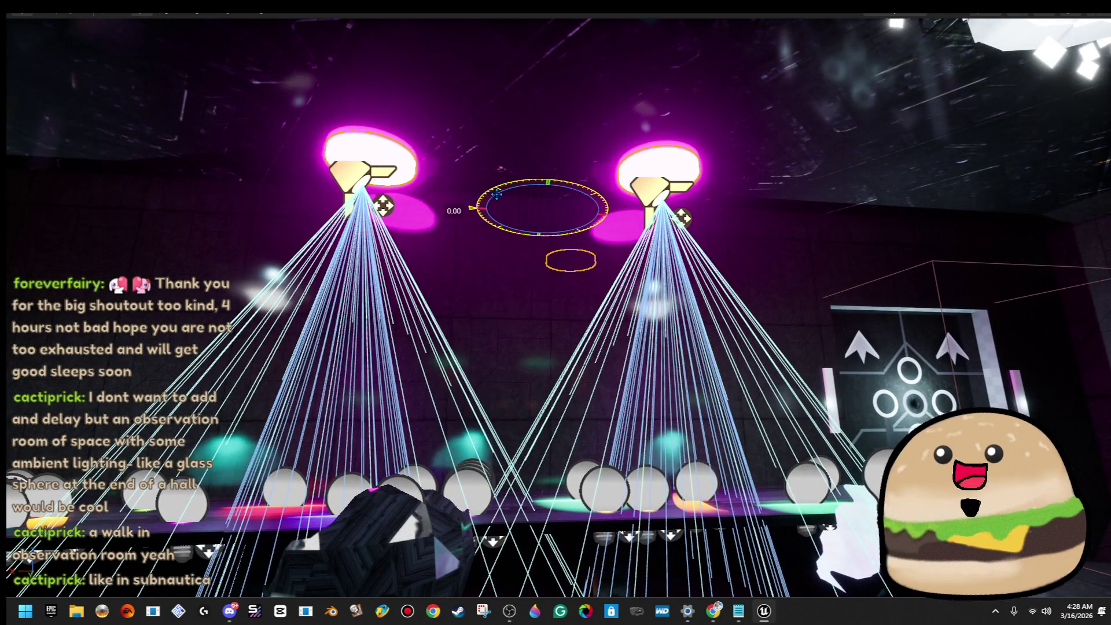
Step: Rotate the lamp's spotlights round to 105° and shift them left along X
{"action": "left_click_drag", "start_coordinate": [496, 194], "coordinate": [501, 169]}
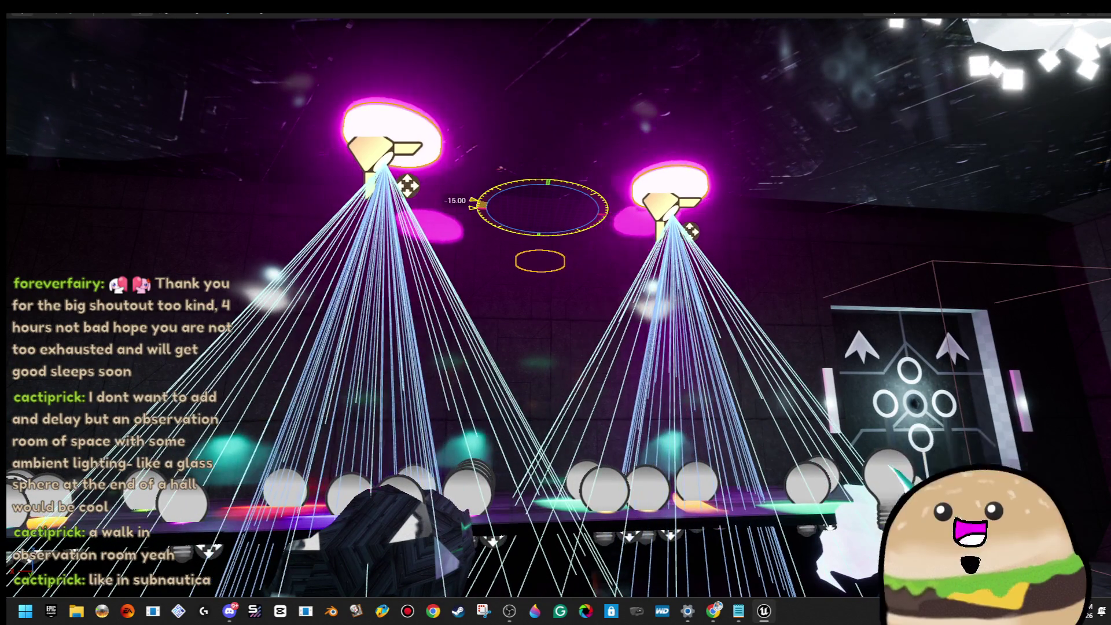
{"action": "mouse_move", "coordinate": [473, 202]}
{"action": "left_mouse_down"}
{"action": "mouse_move", "coordinate": [481, 223]}
{"action": "mouse_move", "coordinate": [548, 236]}
{"action": "left_mouse_up"}
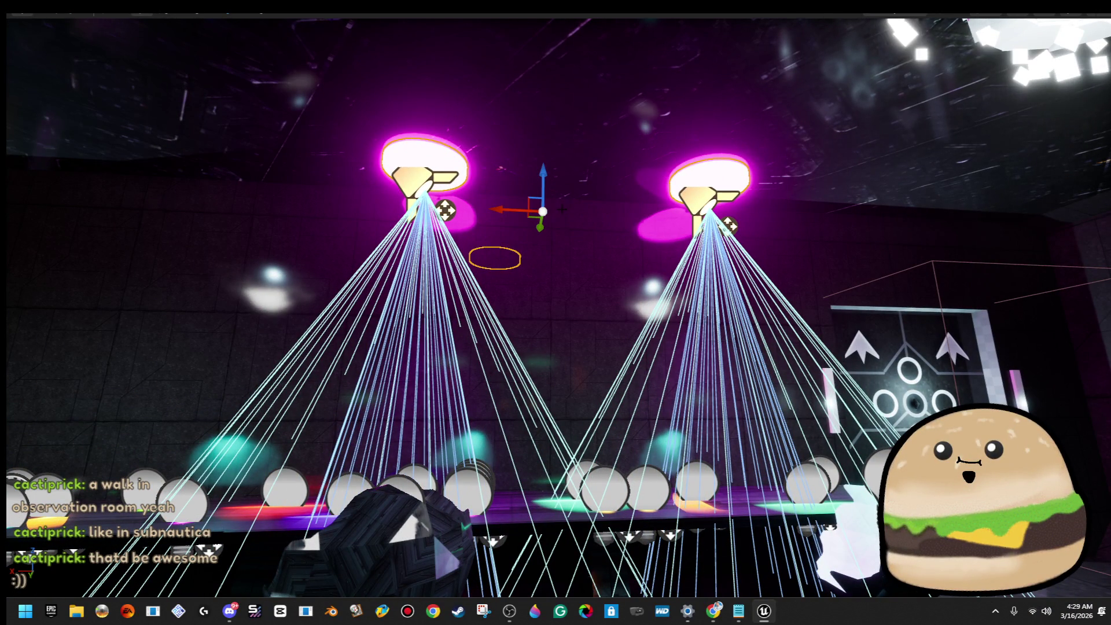
{"action": "key", "text": "Down"}
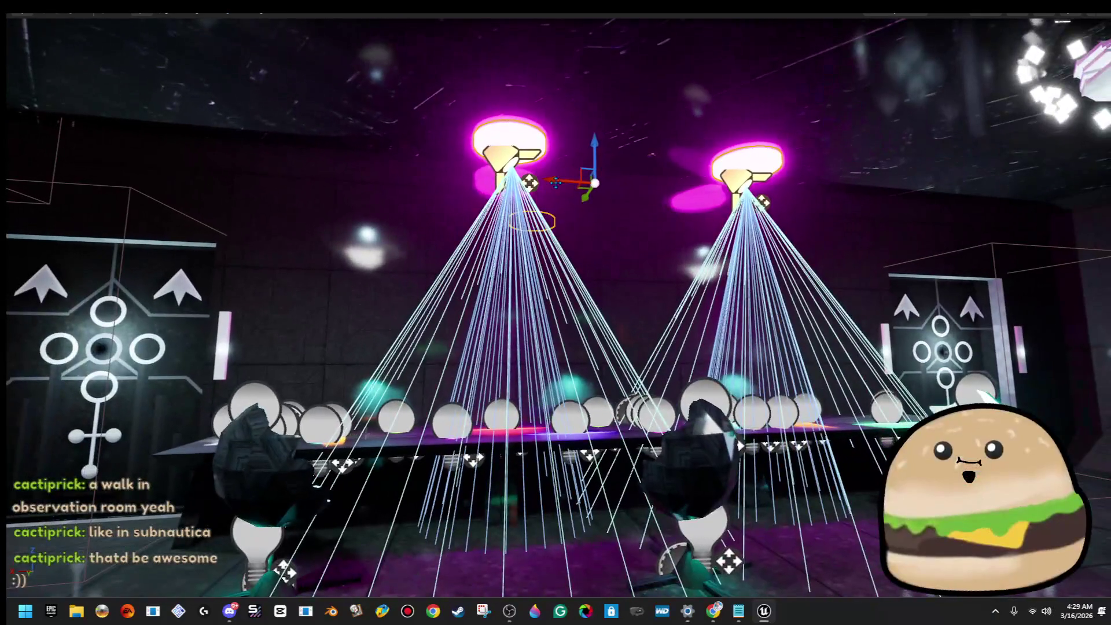
{"action": "left_click_drag", "start_coordinate": [556, 183], "coordinate": [528, 194]}
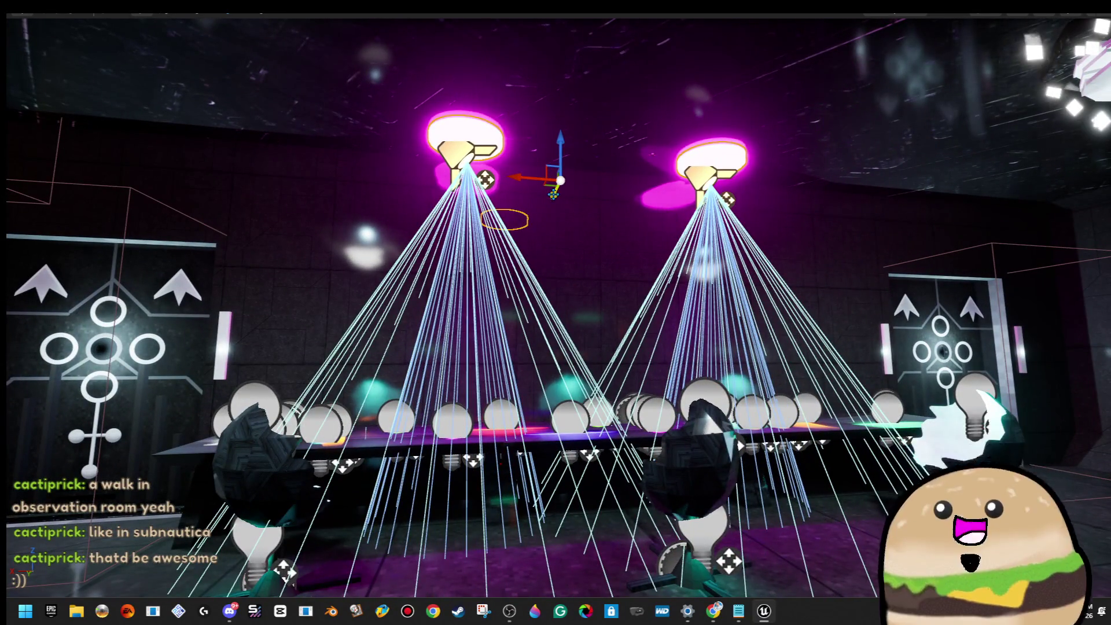
Step: Restore the full editor layout with F11 and look around the checkered wall between the lamps
{"action": "key", "text": "Right"}
{"action": "key", "text": "Left"}
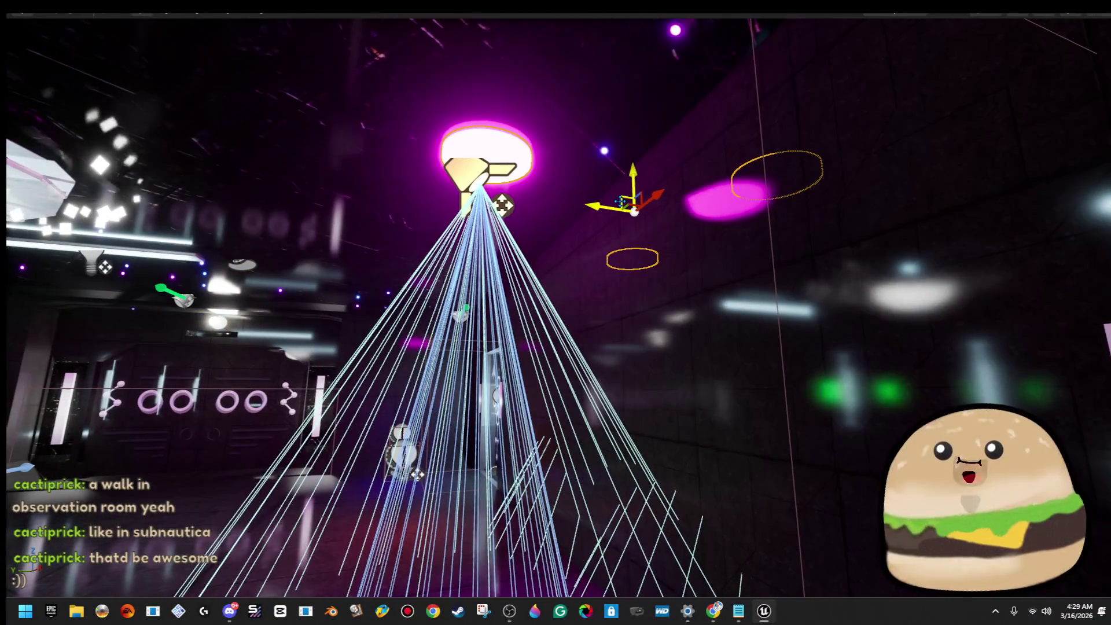
{"action": "key", "text": "F11"}
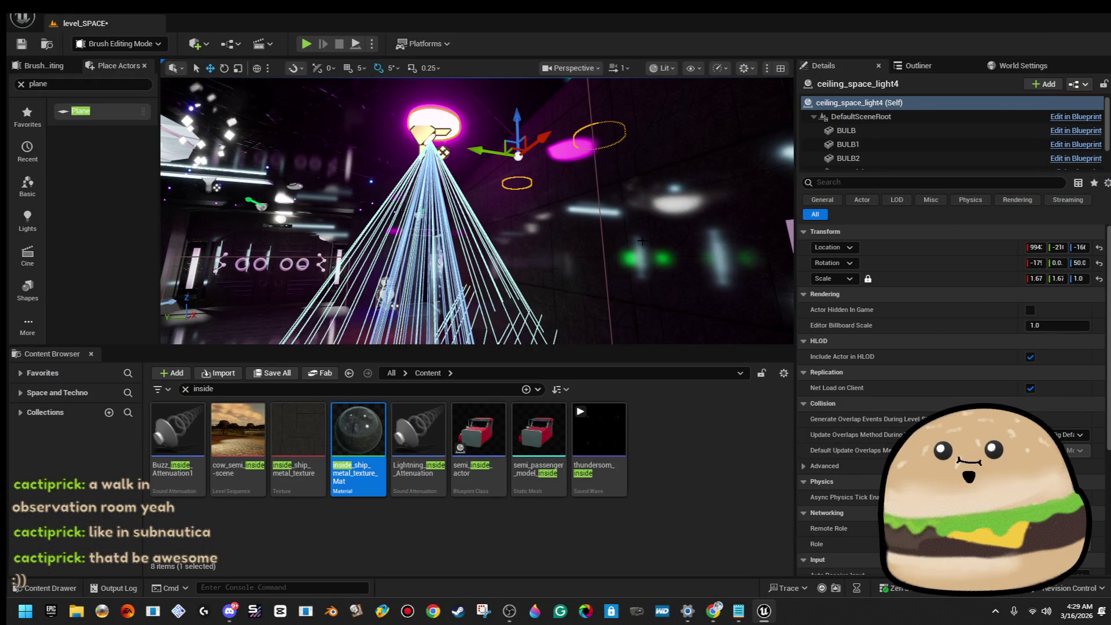
{"action": "key", "text": "Left"}
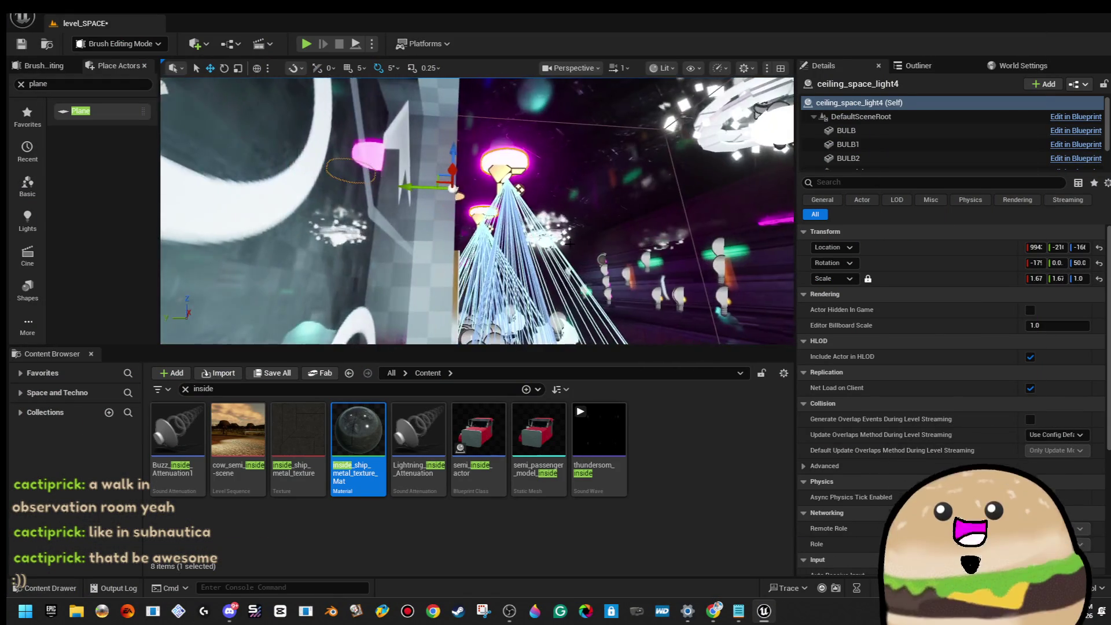
{"action": "key", "text": "Left"}
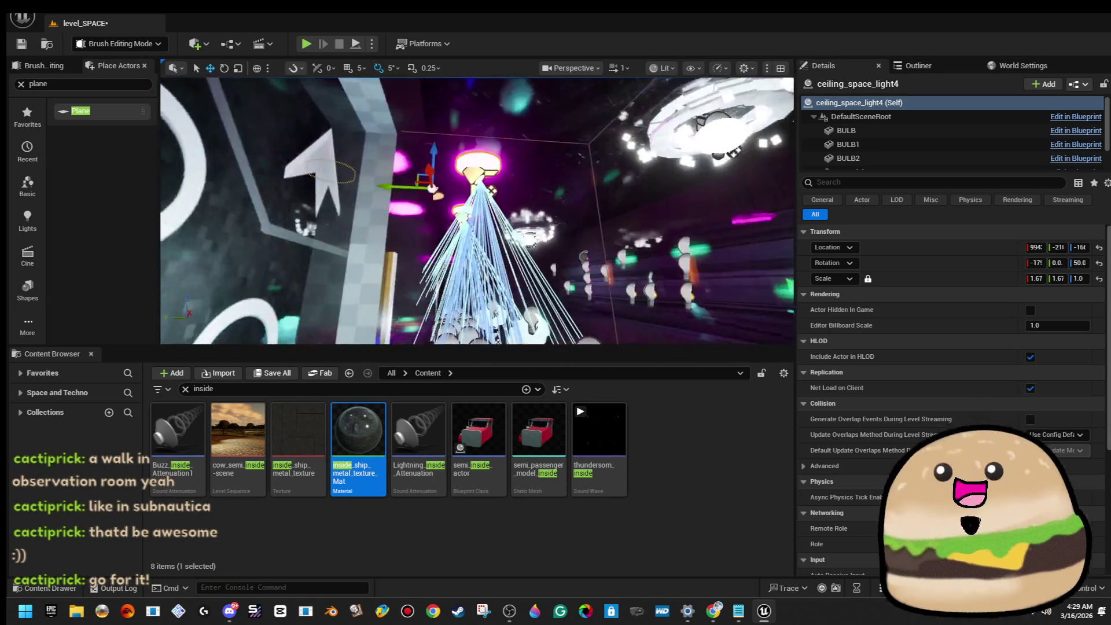
{"action": "key", "text": "Left"}
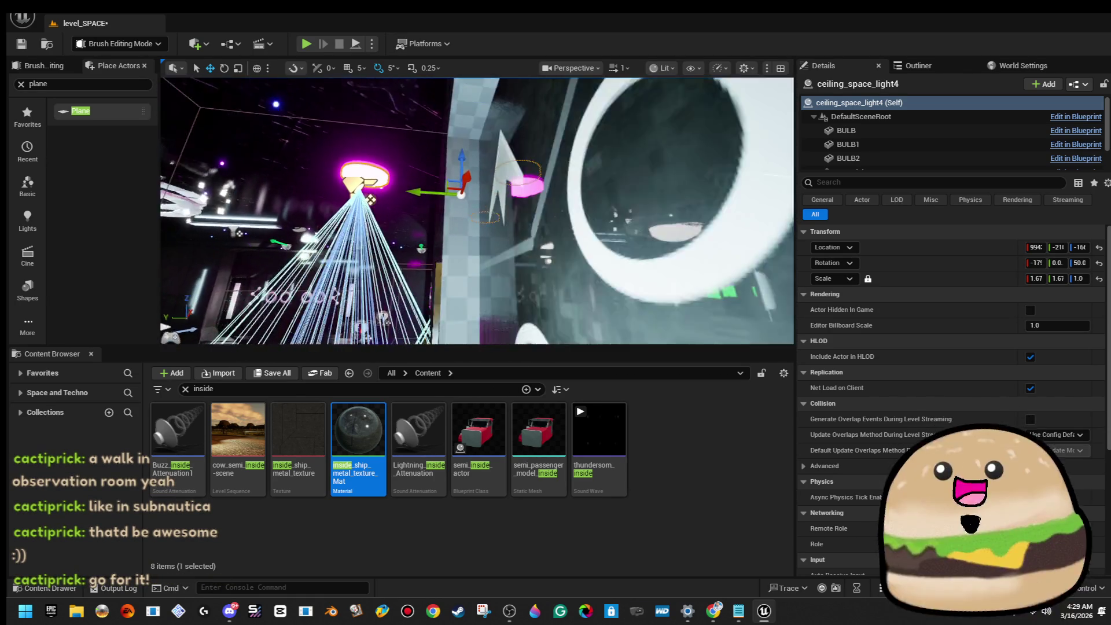
{"action": "key", "text": "Right"}
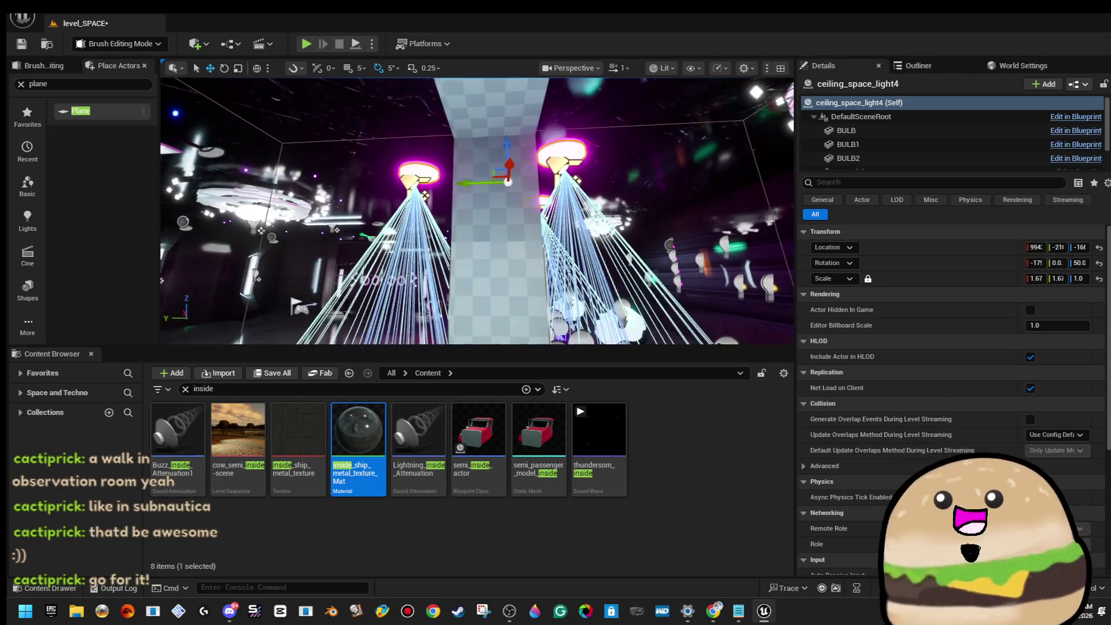
{"action": "left_click", "coordinate": [847, 131]}
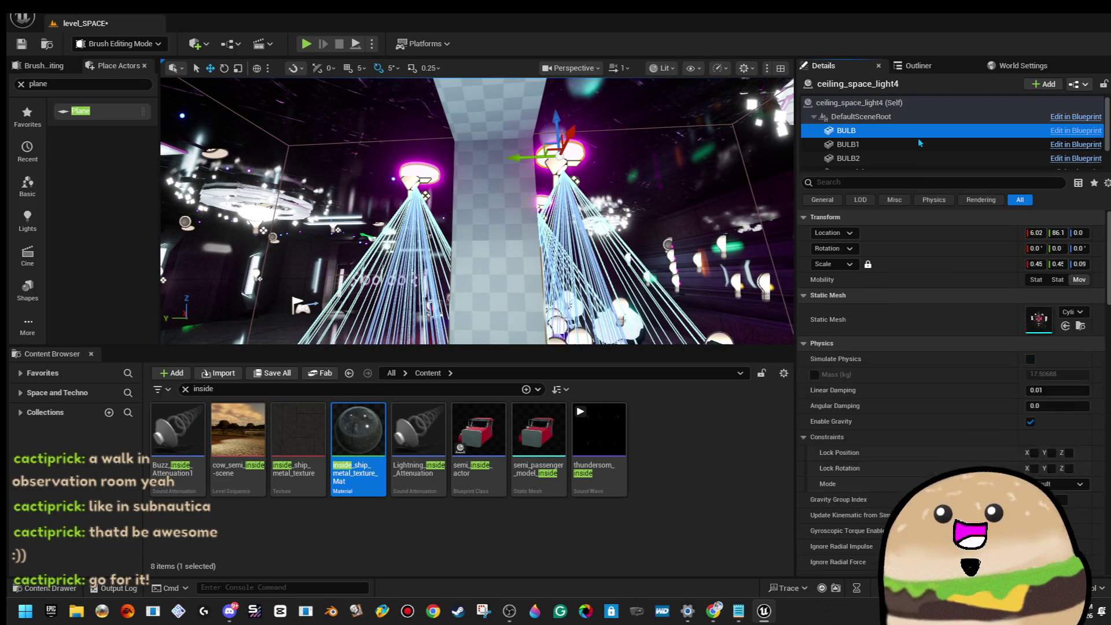
Step: Assign the Glow_green material to the lamp's BULB, BULB1 and BULB2 components
{"action": "left_click", "coordinate": [849, 158], "text": "shift"}
{"action": "left_click", "coordinate": [1073, 360]}
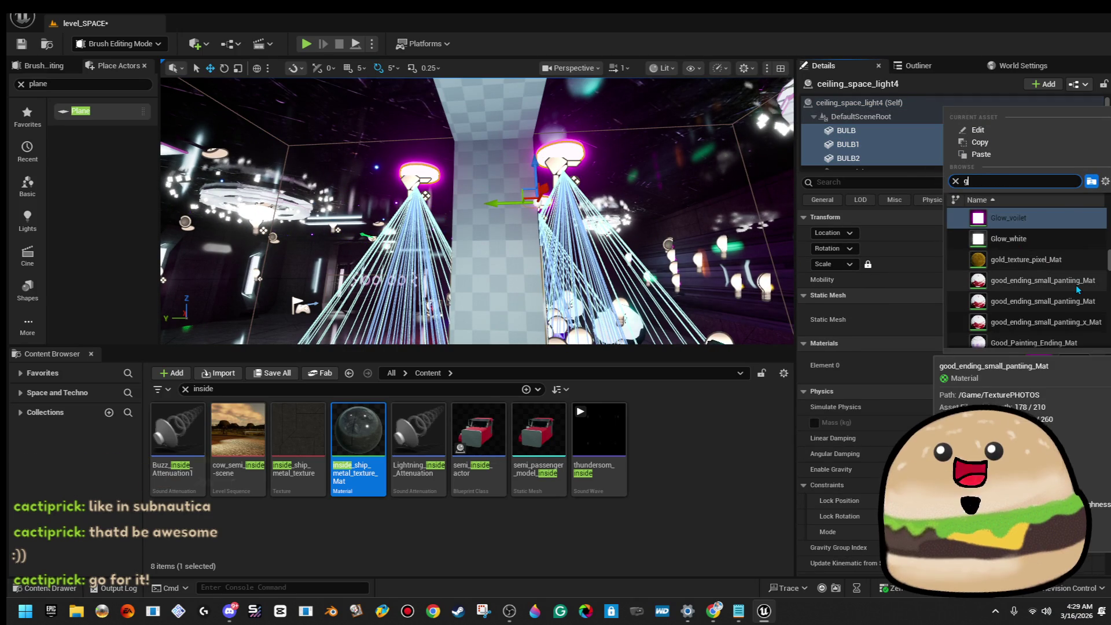
{"action": "type", "text": "reen glo"}
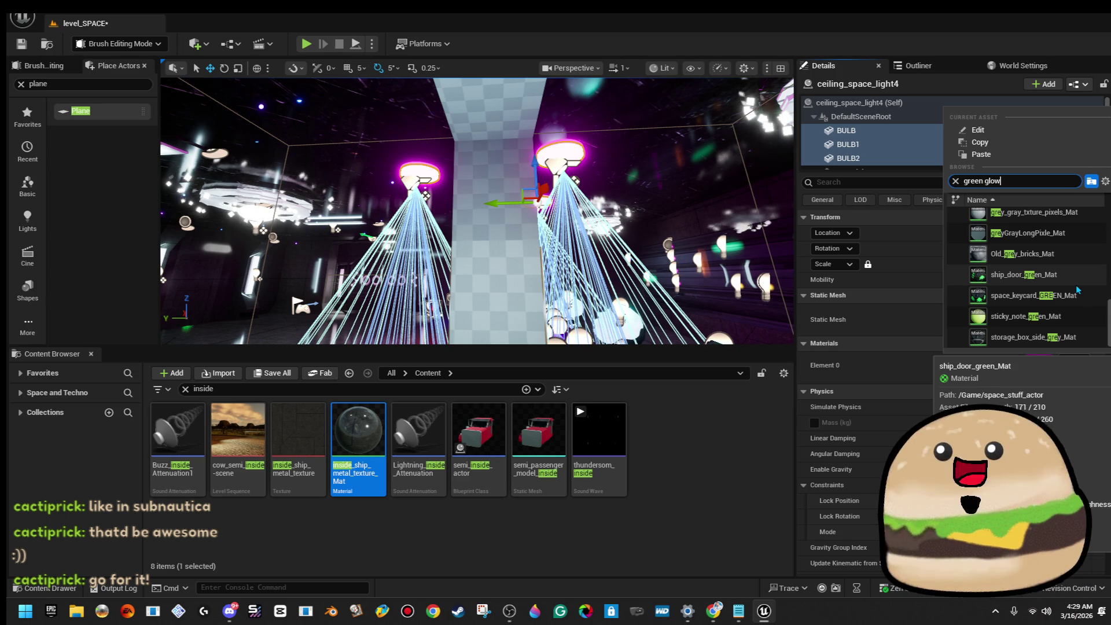
{"action": "type", "text": "w"}
{"action": "left_click", "coordinate": [1009, 218]}
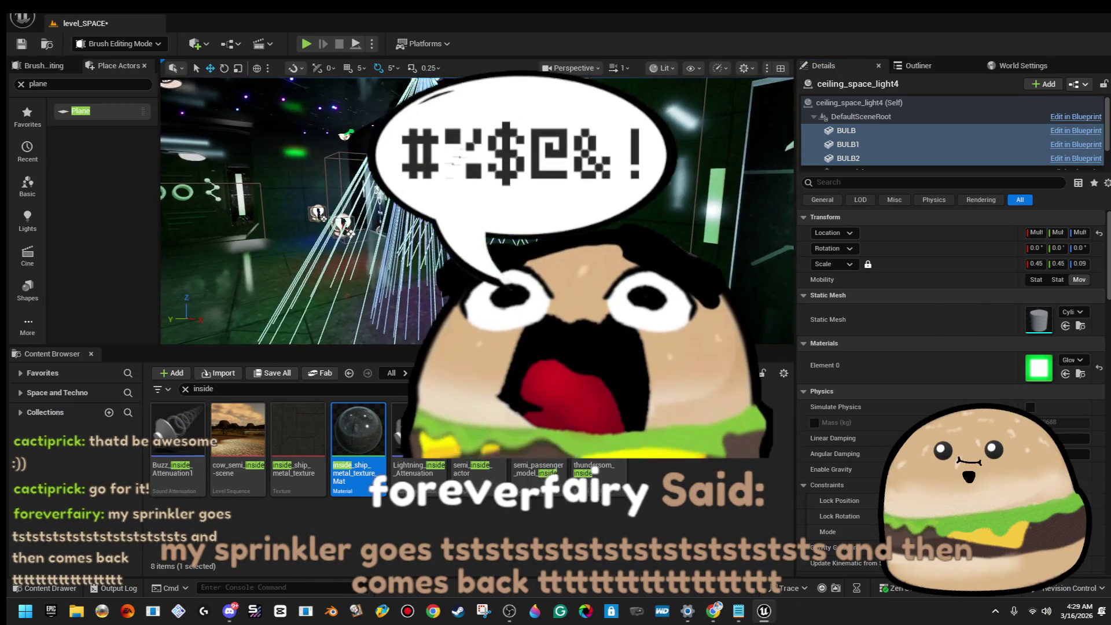
Step: Select Box Brush43, undo back to ceiling_space_light4, and pick its SpotLight component
{"action": "left_click", "coordinate": [375, 218]}
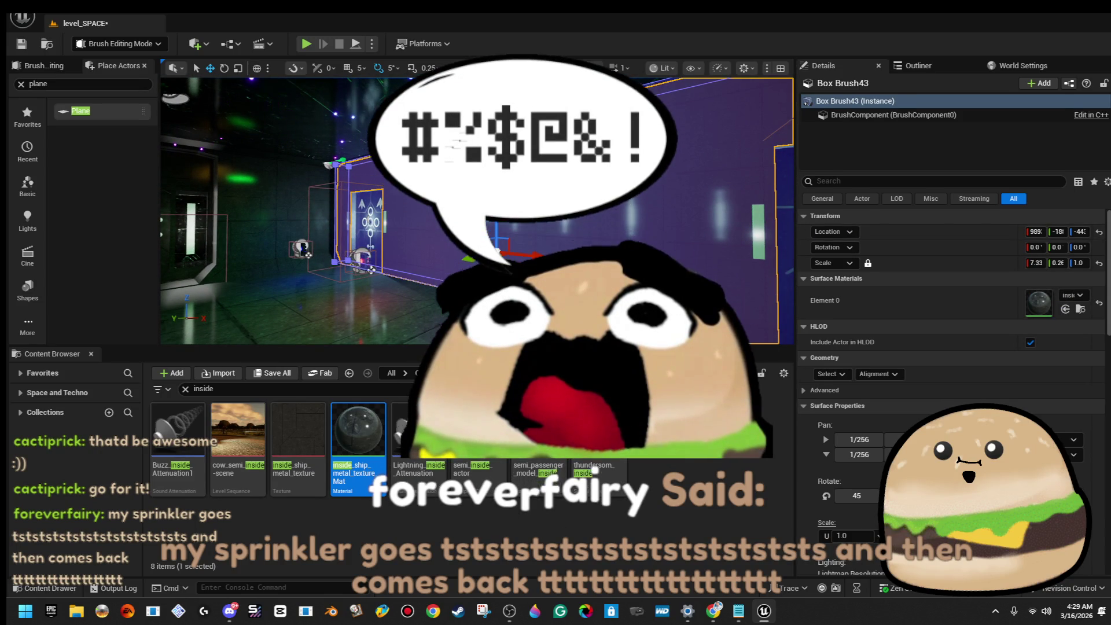
{"action": "key", "text": "ctrl+z"}
{"action": "left_click", "coordinate": [912, 133]}
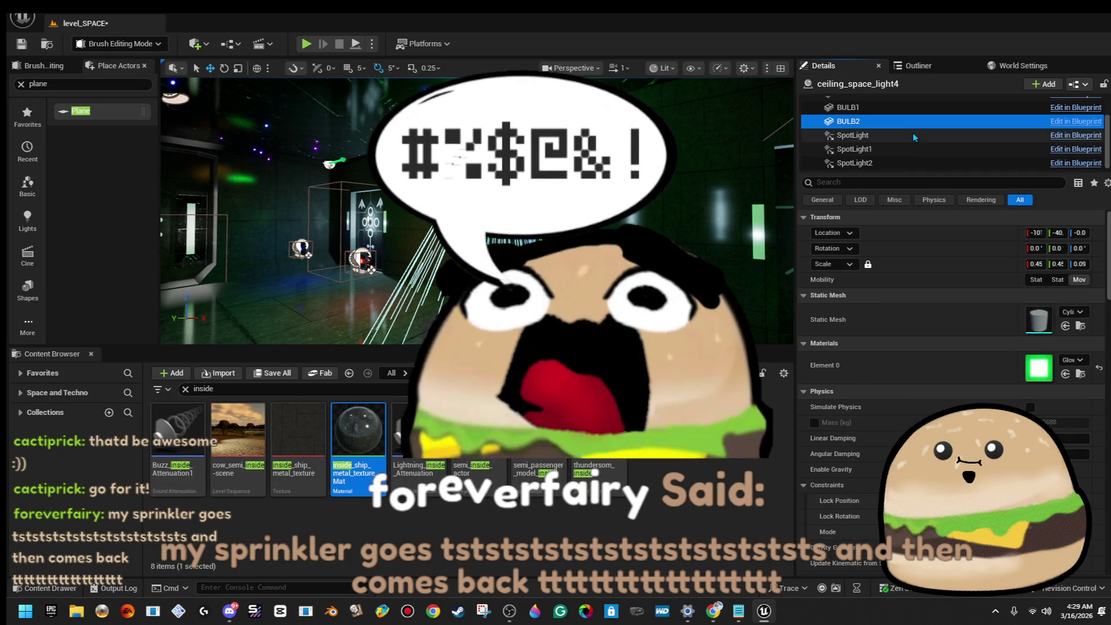
Step: Change the light colour of SpotLight, SpotLight1 and SpotLight2 to pure green with B at 0
{"action": "key", "text": "Down"}
{"action": "key", "text": "Down"}
{"action": "key", "text": "Down"}
{"action": "left_click", "coordinate": [903, 162], "text": "shift"}
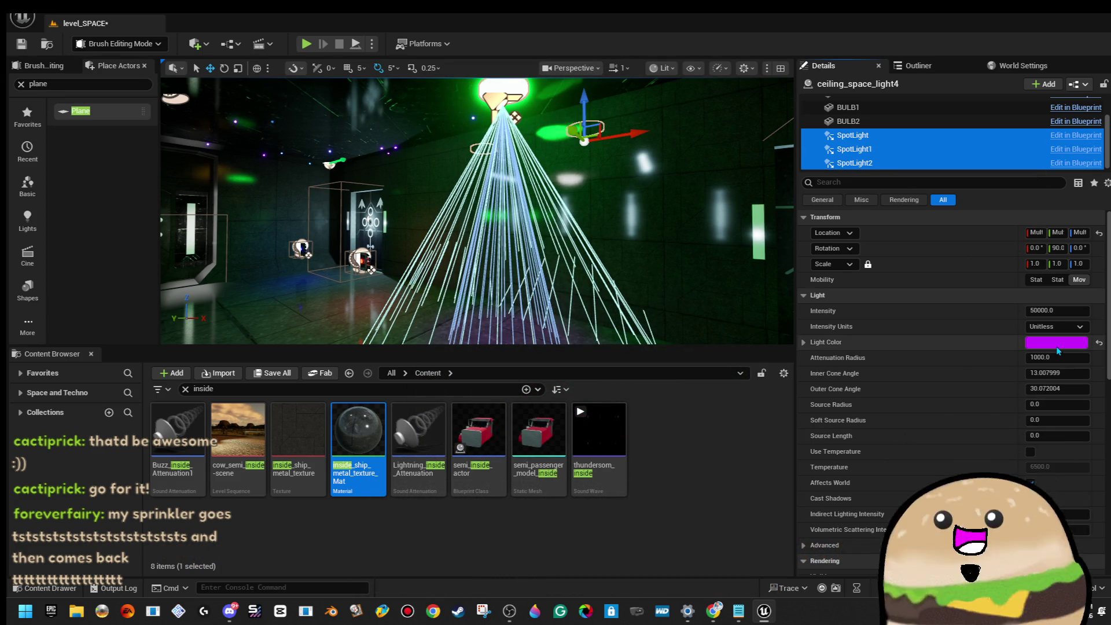
{"action": "left_click", "coordinate": [1057, 343]}
{"action": "left_click_drag", "start_coordinate": [873, 348], "coordinate": [833, 403]}
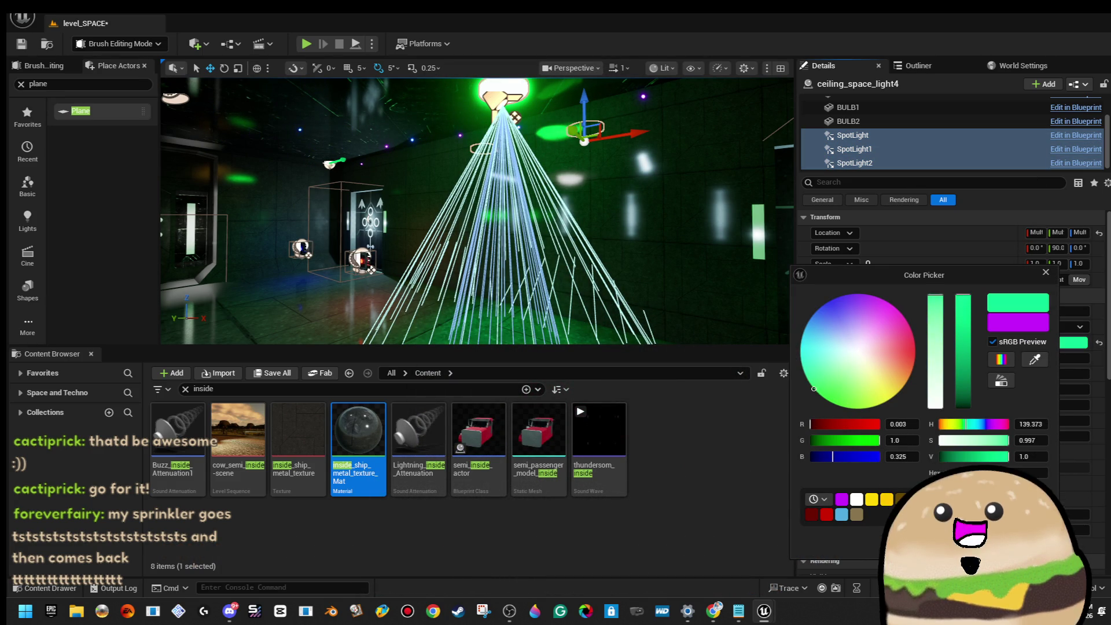
{"action": "left_click_drag", "start_coordinate": [838, 458], "coordinate": [721, 447]}
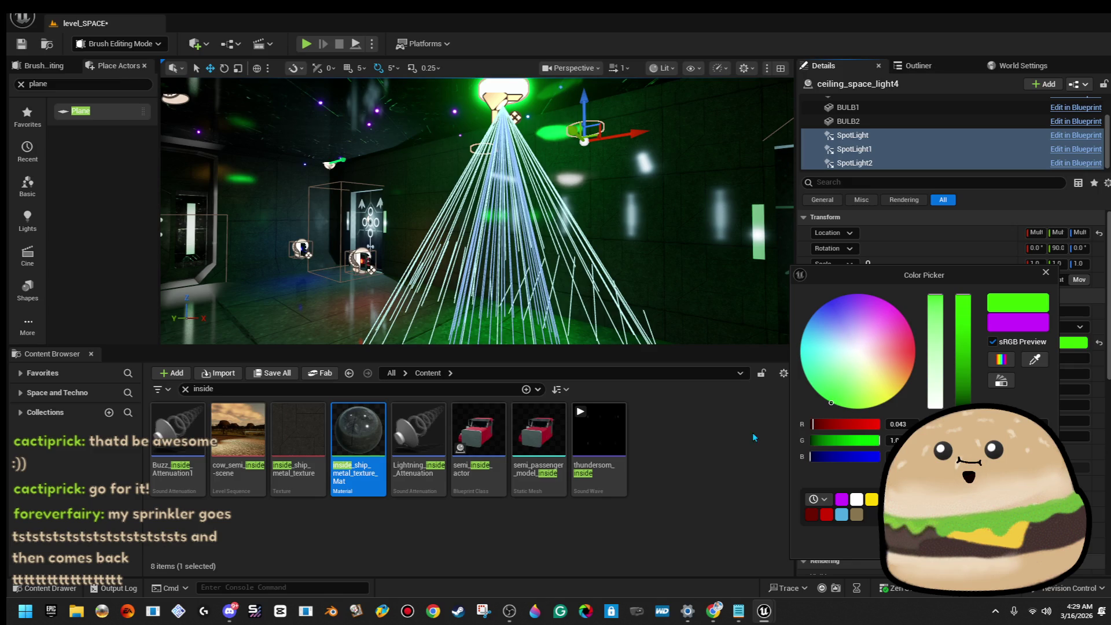
Step: Bring the green lamp into view and rotate the spotlight cone slightly around Z
{"action": "left_click_drag", "start_coordinate": [474, 231], "coordinate": [452, 255]}
{"action": "mouse_move", "coordinate": [370, 300]}
{"action": "left_mouse_down"}
{"action": "mouse_move", "coordinate": [370, 324]}
{"action": "mouse_move", "coordinate": [370, 299]}
{"action": "mouse_move", "coordinate": [537, 174]}
{"action": "left_mouse_up"}
{"action": "left_click_drag", "start_coordinate": [1079, 248], "coordinate": [1074, 247]}
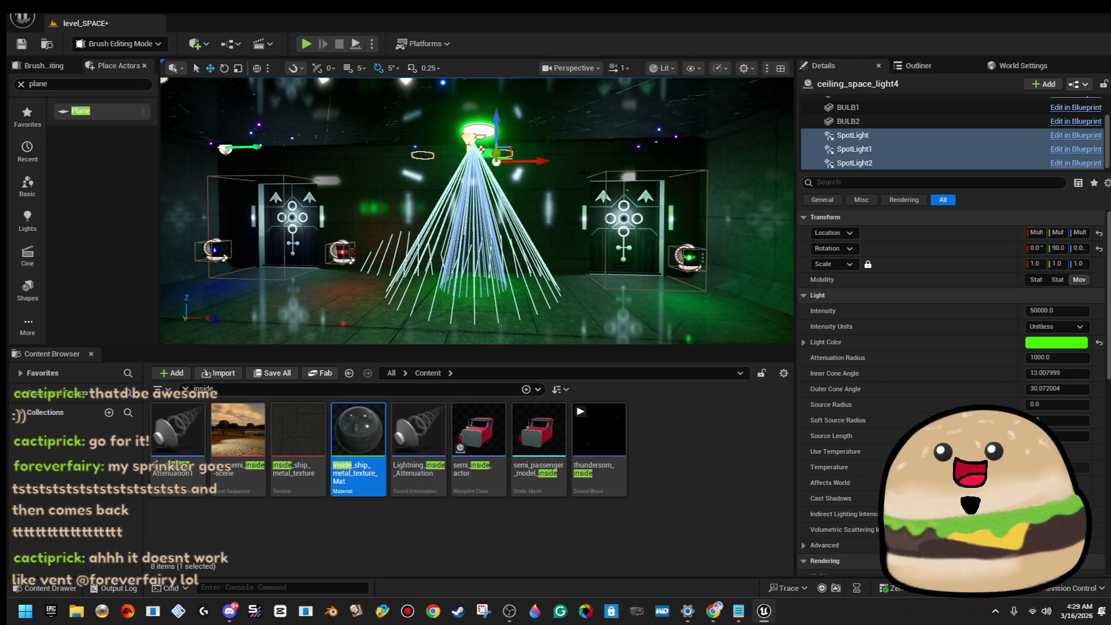
Step: Play From Here at the floor cylinder brush, go full screen, then stop the preview with F8
{"action": "right_click", "coordinate": [348, 287]}
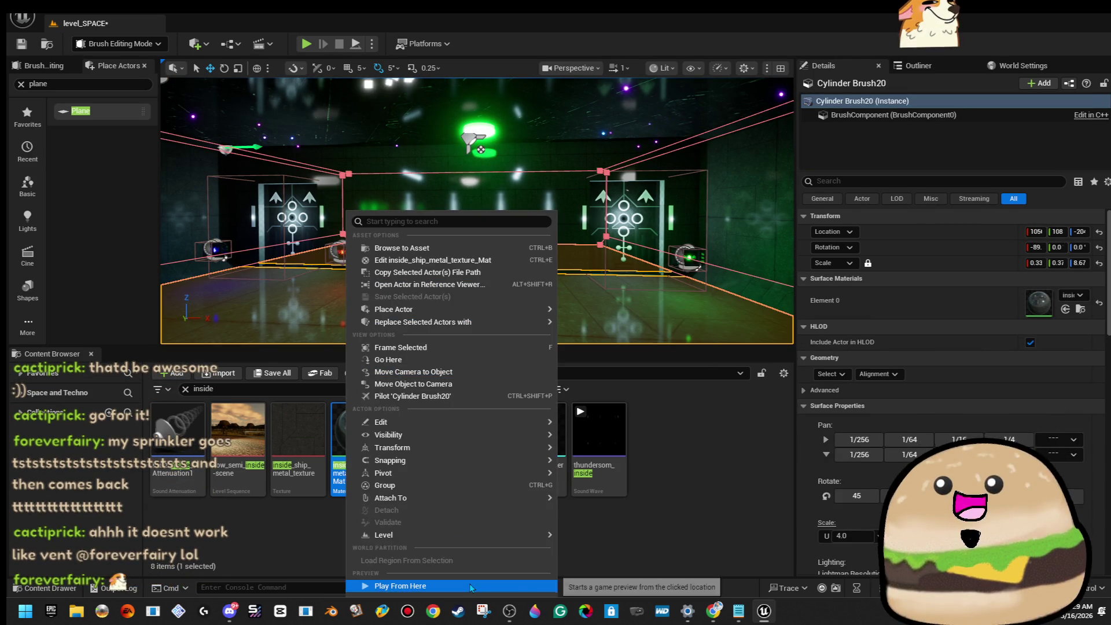
{"action": "left_click", "coordinate": [450, 316]}
{"action": "key", "text": "alt+p"}
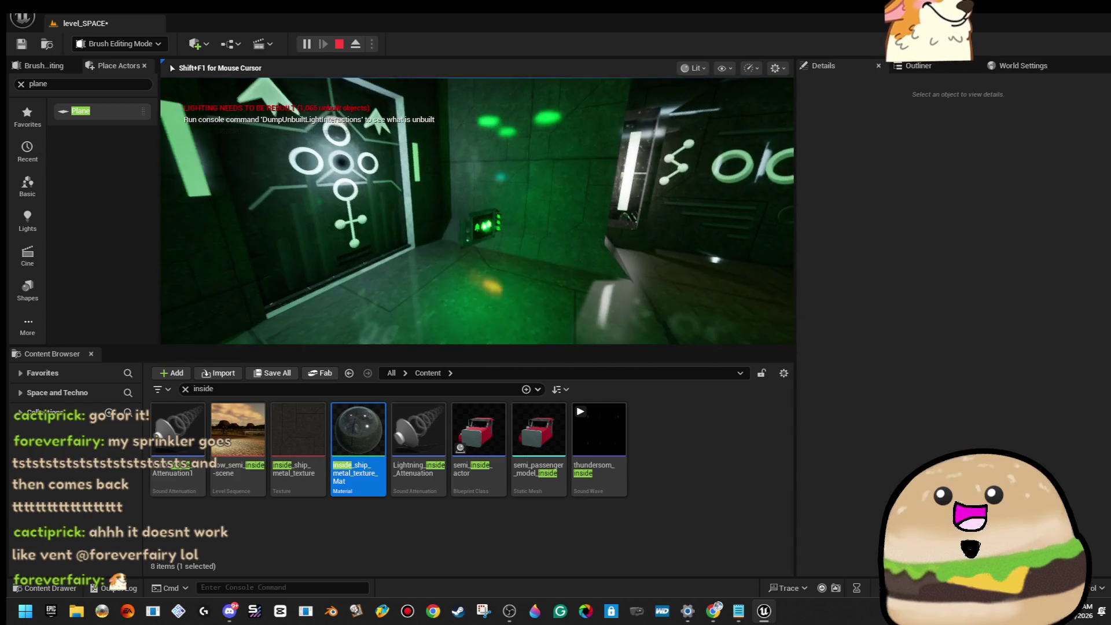
{"action": "key", "text": "F11"}
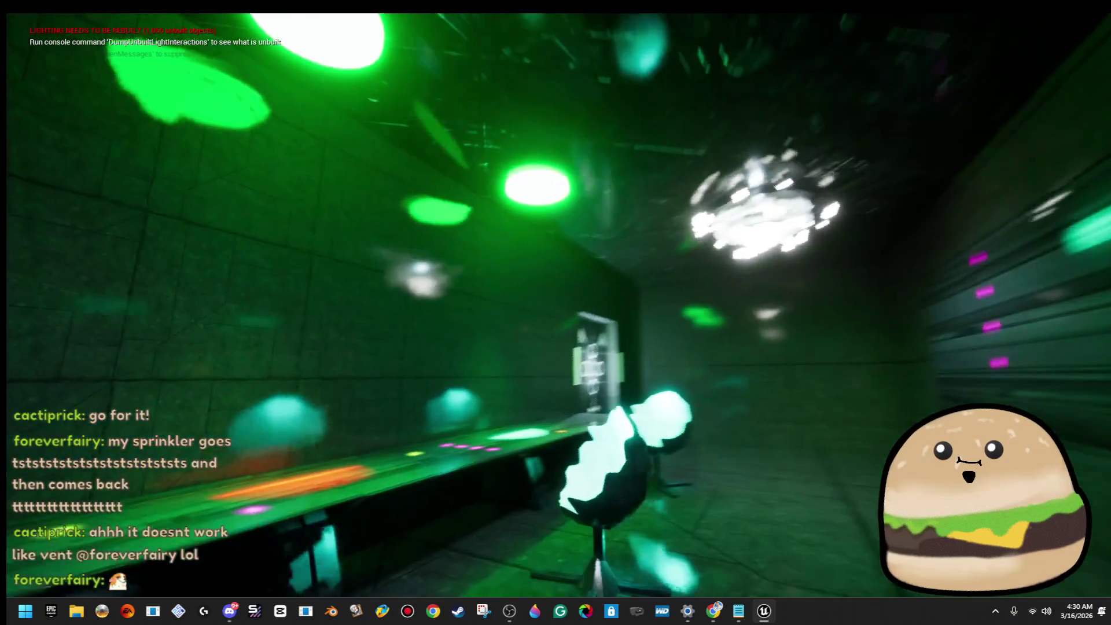
{"action": "key", "text": "F8"}
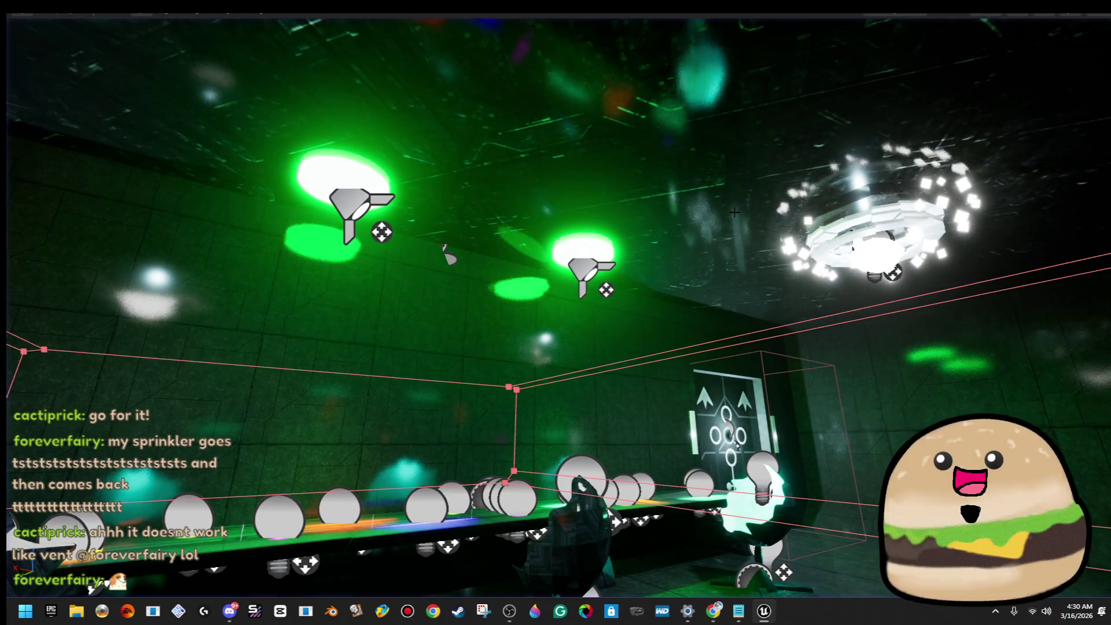
Step: Select the spotlight below the ceiling light ring and drag it higher in the room
{"action": "left_click_drag", "start_coordinate": [449, 254], "coordinate": [748, 250]}
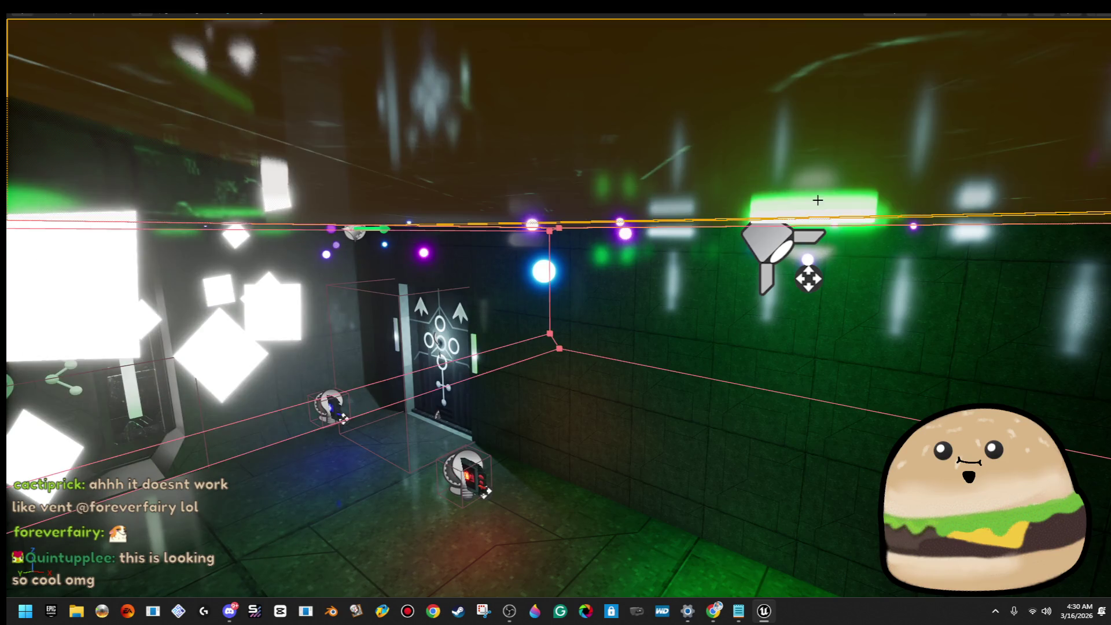
{"action": "left_click", "coordinate": [773, 249]}
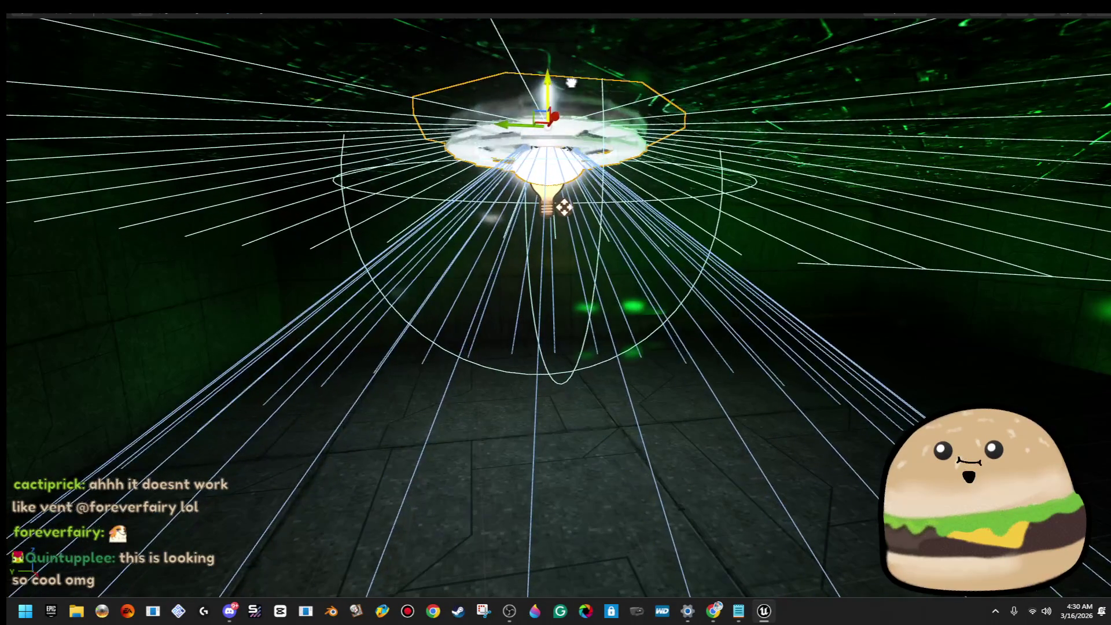
{"action": "mouse_move", "coordinate": [564, 259]}
{"action": "left_mouse_down"}
{"action": "mouse_move", "coordinate": [564, 174]}
{"action": "mouse_move", "coordinate": [541, 322]}
{"action": "mouse_move", "coordinate": [201, 408]}
{"action": "mouse_move", "coordinate": [231, 339]}
{"action": "left_mouse_up"}
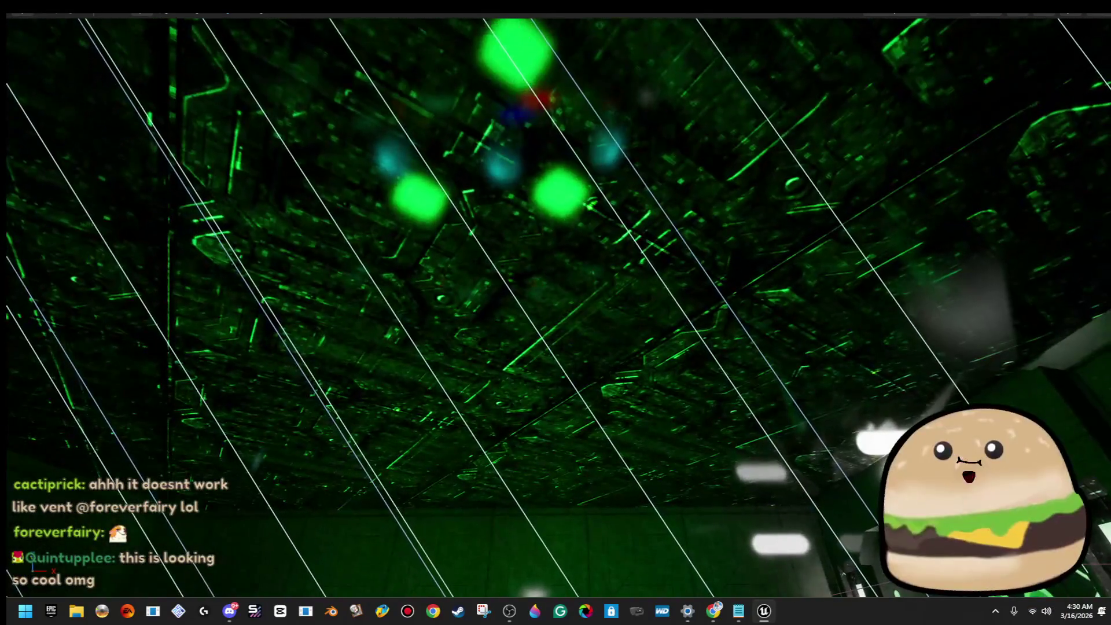
{"action": "left_click", "coordinate": [673, 241]}
Step: Give the brush inside_ship_metal_texture_Mat with Scale U 4.0 and Align Surface Box alignment
{"action": "key", "text": "F11"}
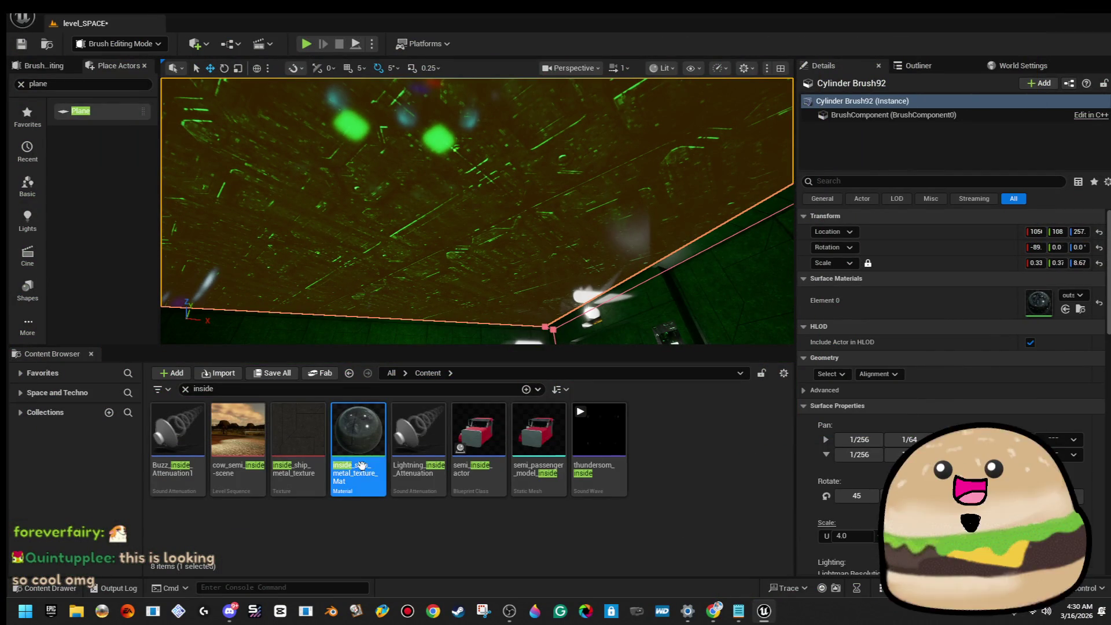
{"action": "left_click", "coordinate": [831, 374]}
{"action": "left_click", "coordinate": [917, 388]}
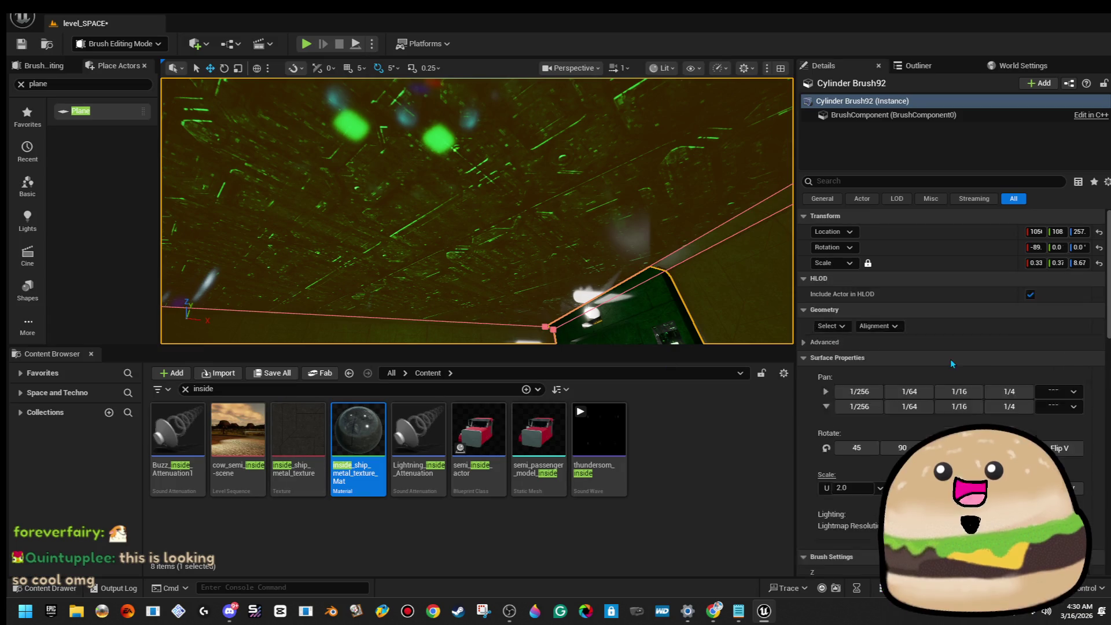
{"action": "left_click", "coordinate": [1077, 312]}
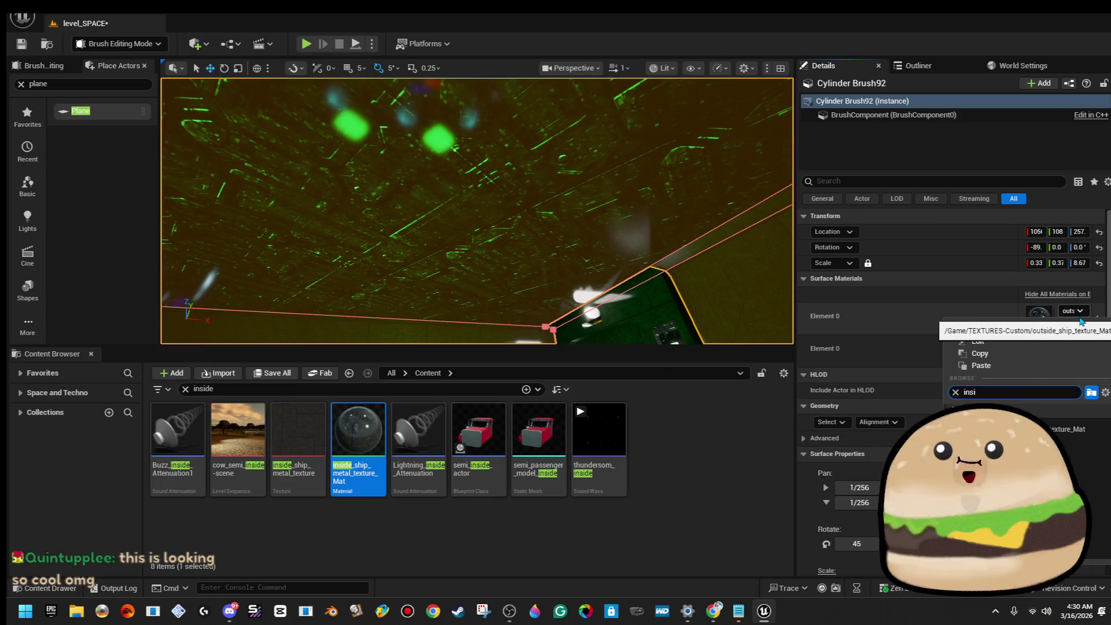
{"action": "left_click", "coordinate": [1065, 426]}
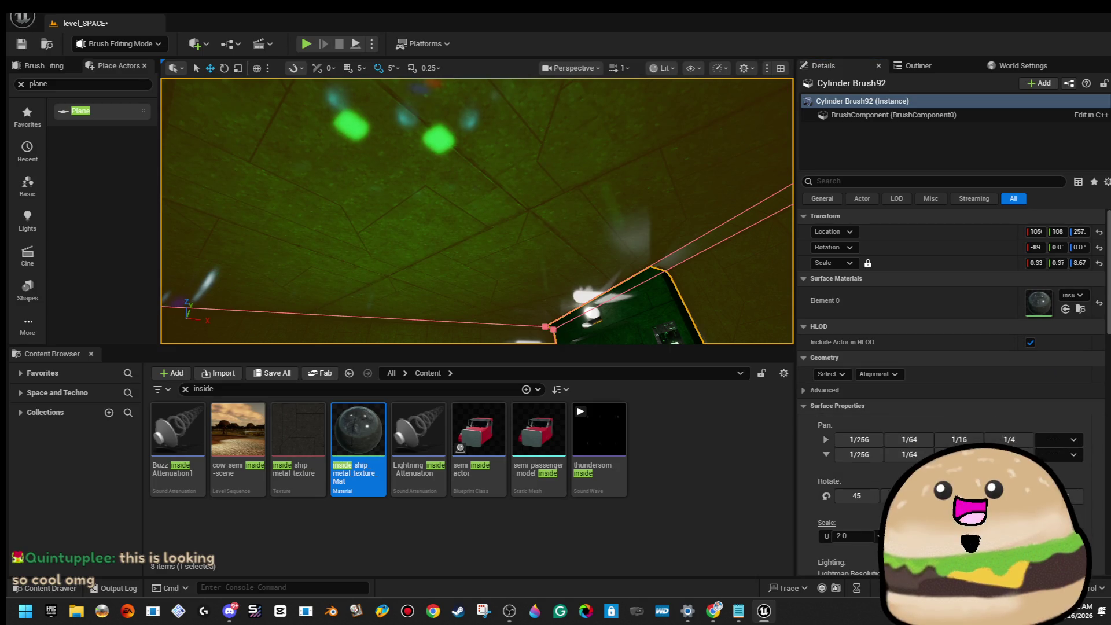
{"action": "left_click", "coordinate": [903, 507]}
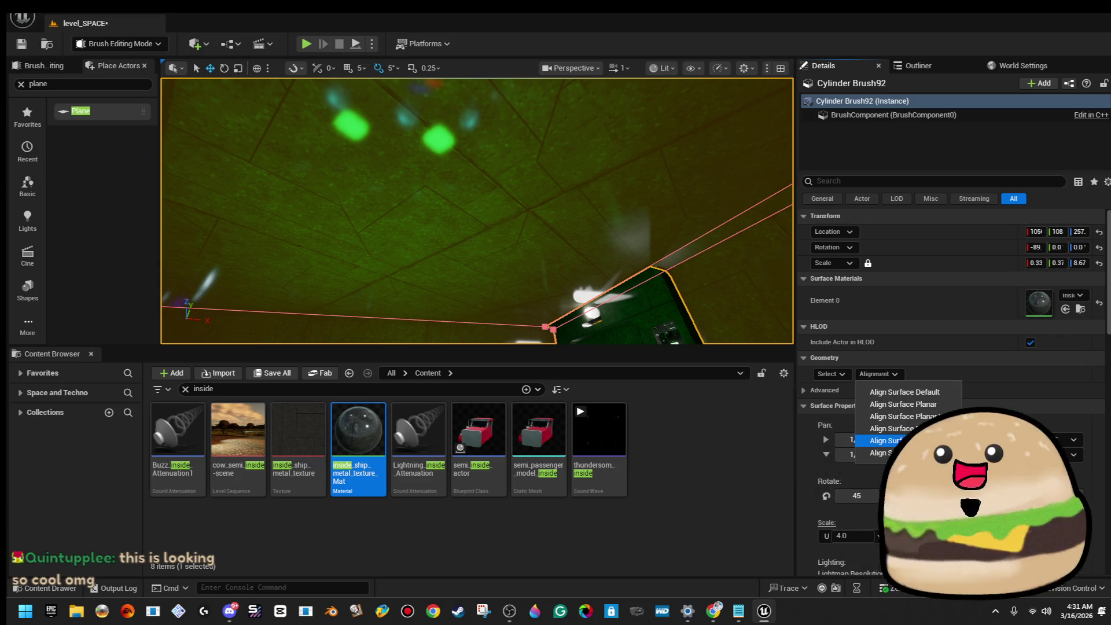
{"action": "left_click", "coordinate": [900, 441]}
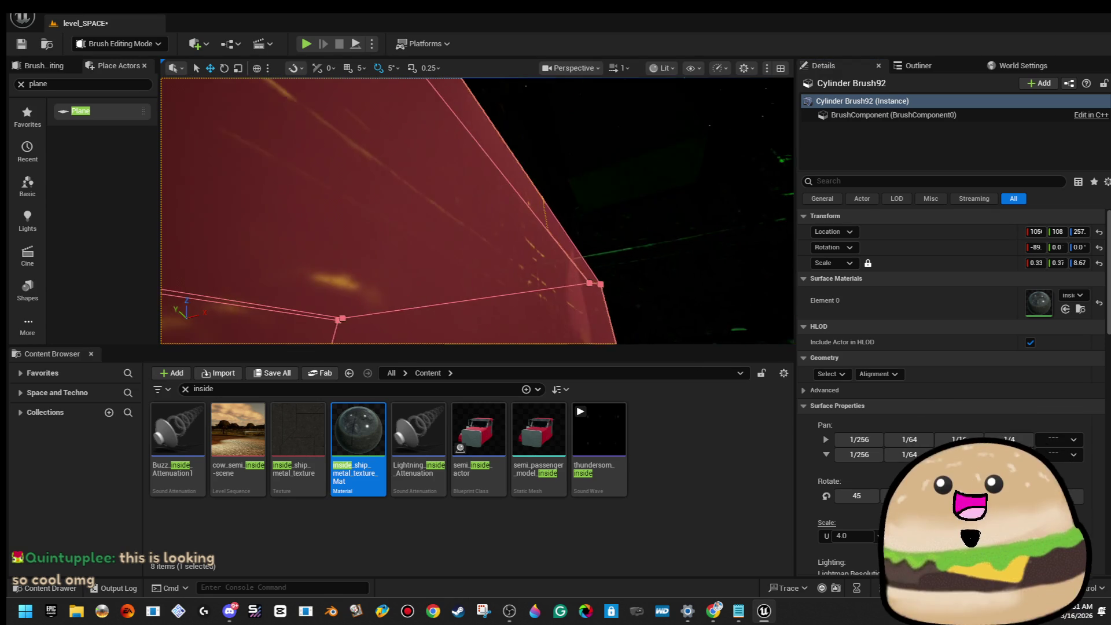
{"action": "key", "text": "Escape"}
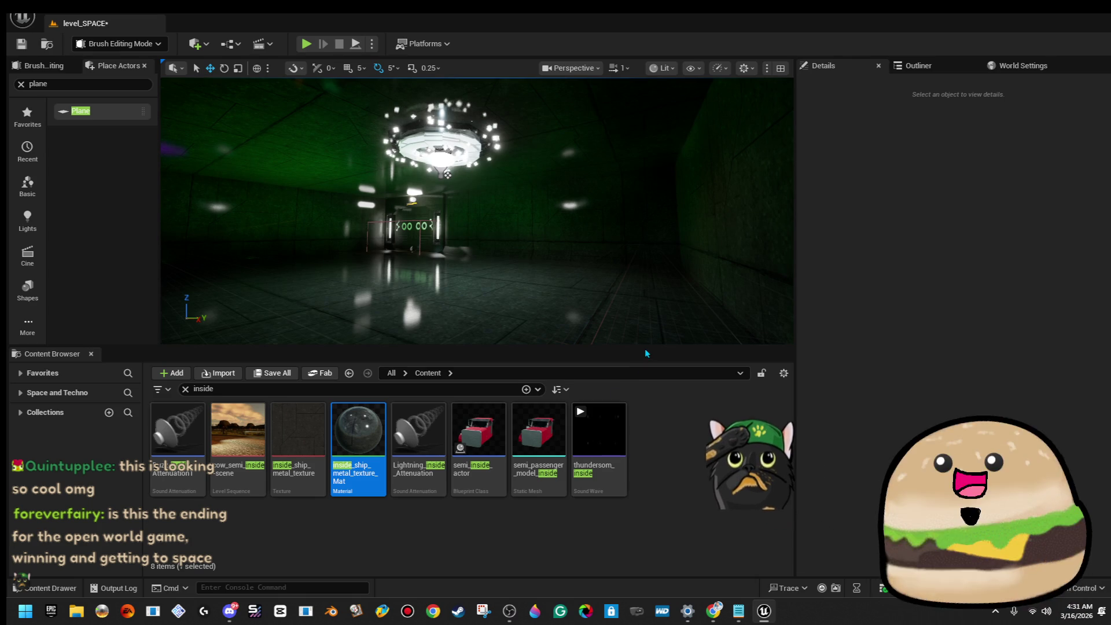
{"action": "left_click_drag", "start_coordinate": [642, 347], "coordinate": [640, 411]}
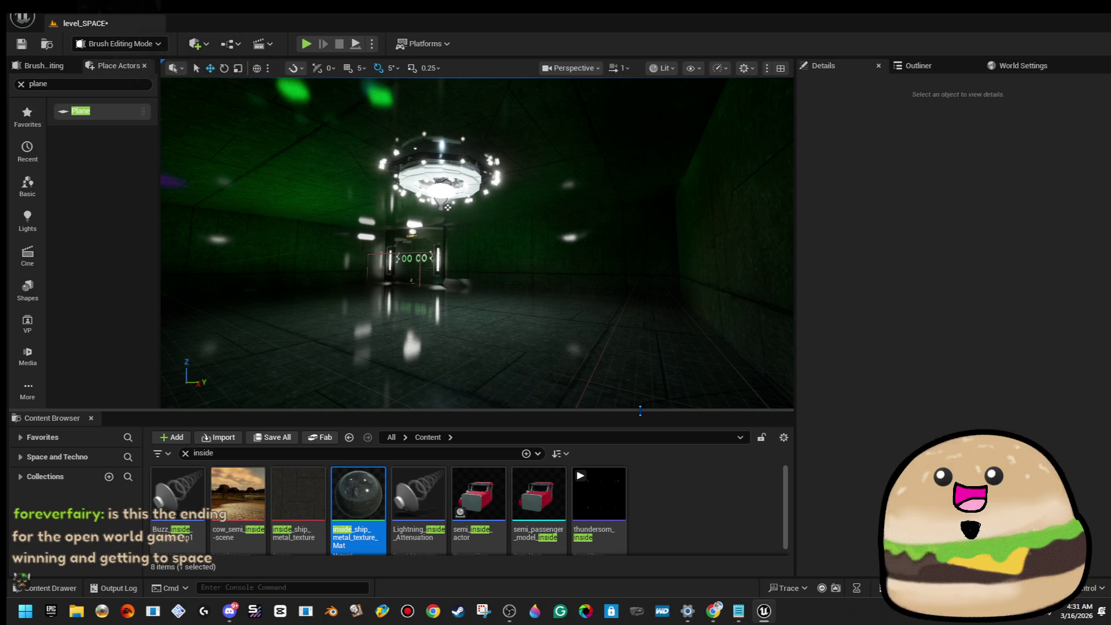
Step: Fly through the room, then list the Geometry brush shapes with the actor search cleared
{"action": "key", "text": "w"}
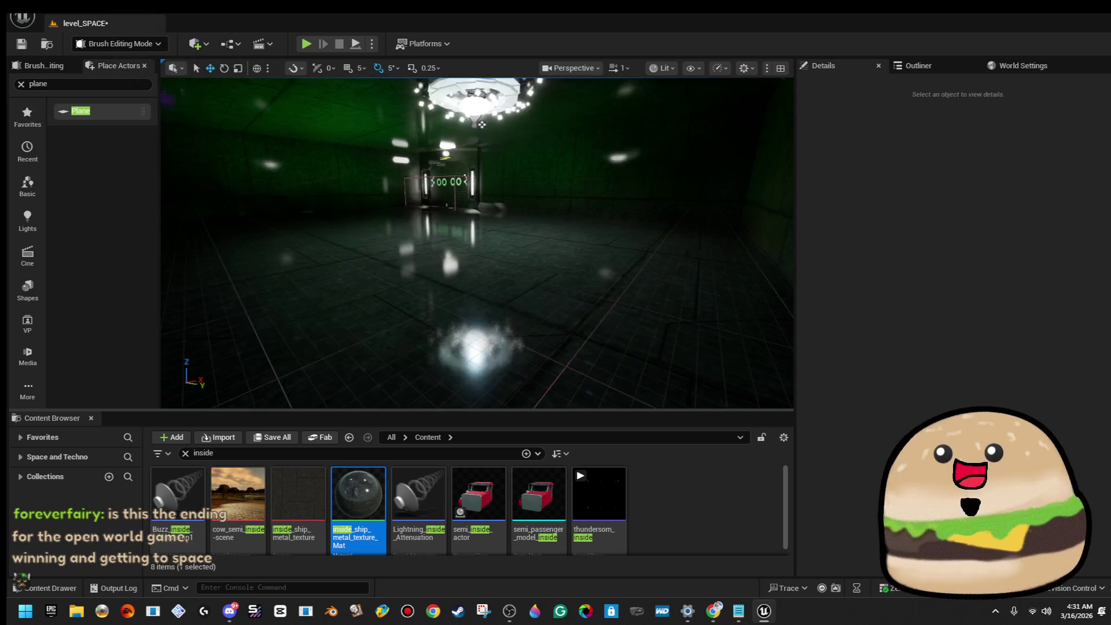
{"action": "key", "text": "w"}
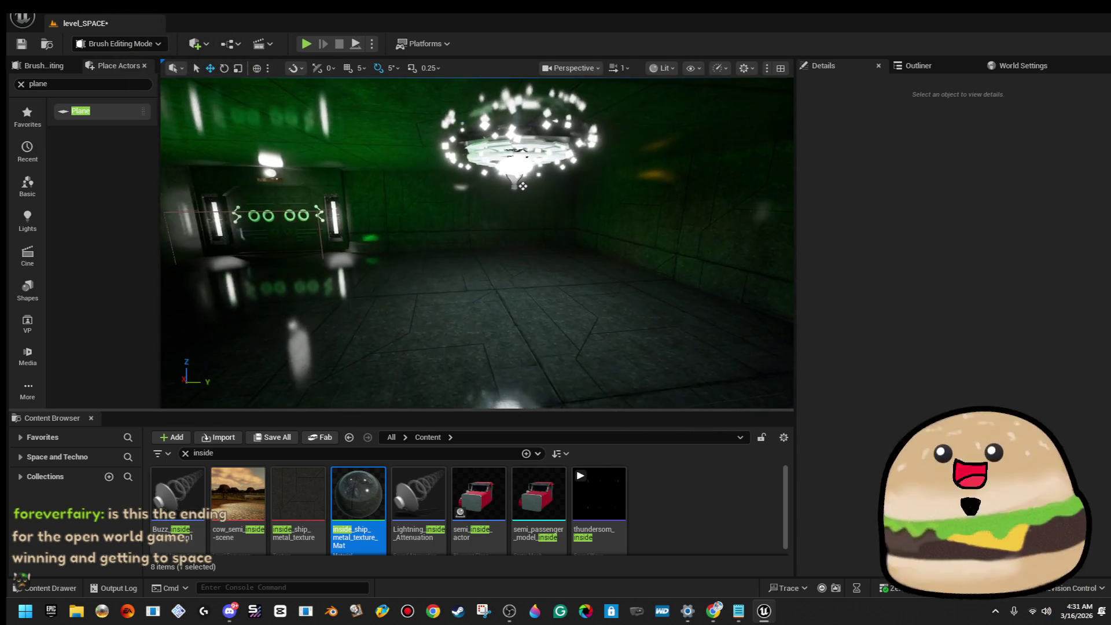
{"action": "key", "text": "w"}
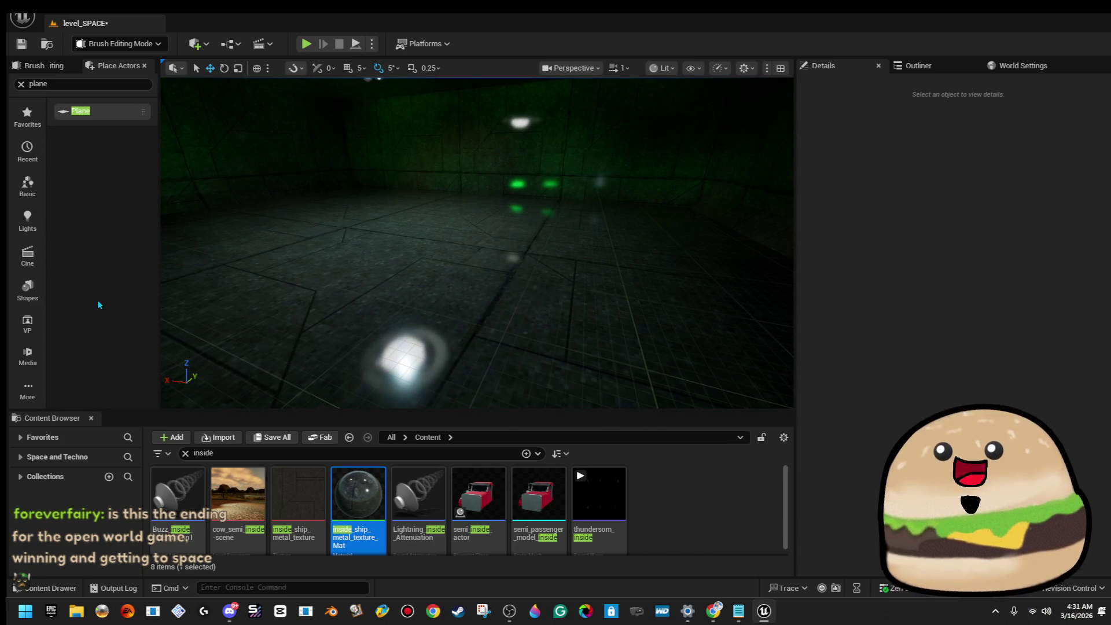
{"action": "key", "text": "w"}
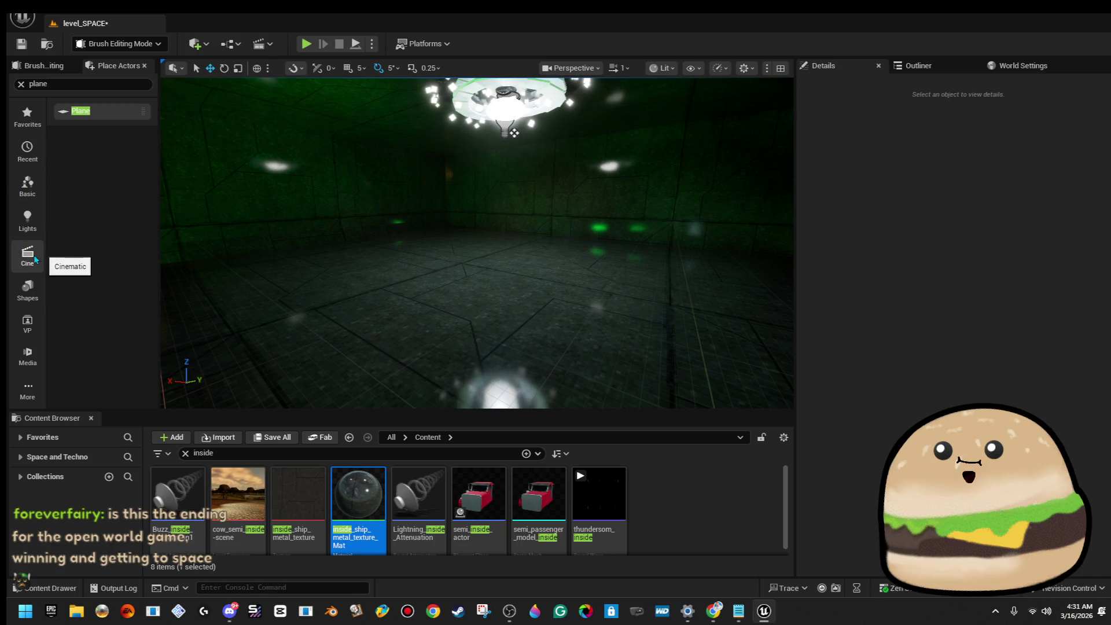
{"action": "left_click", "coordinate": [37, 394]}
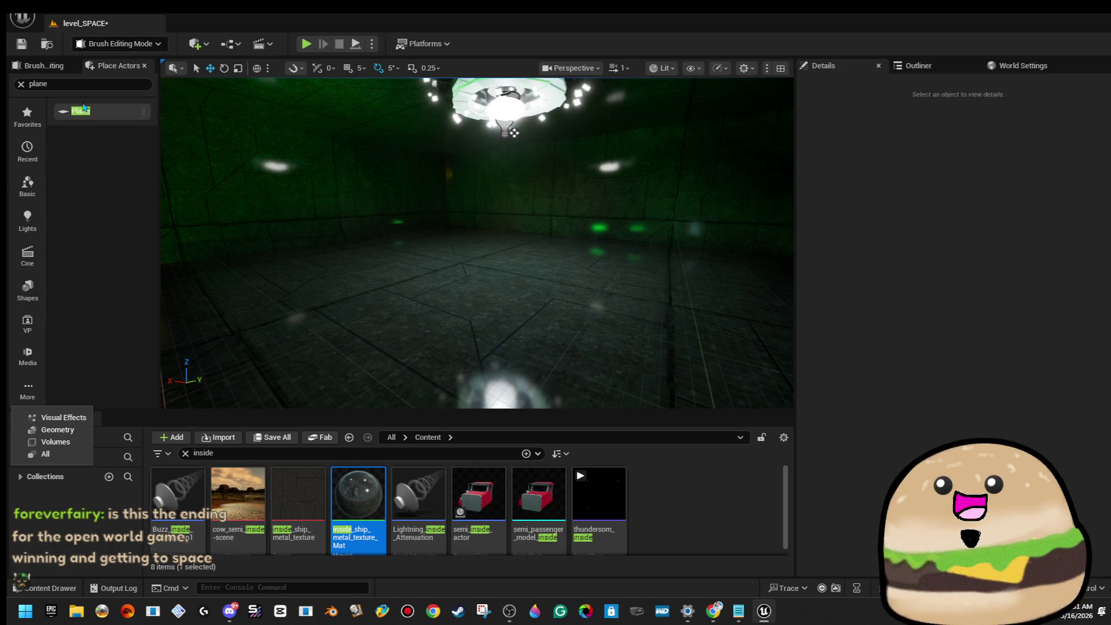
{"action": "left_click", "coordinate": [22, 85]}
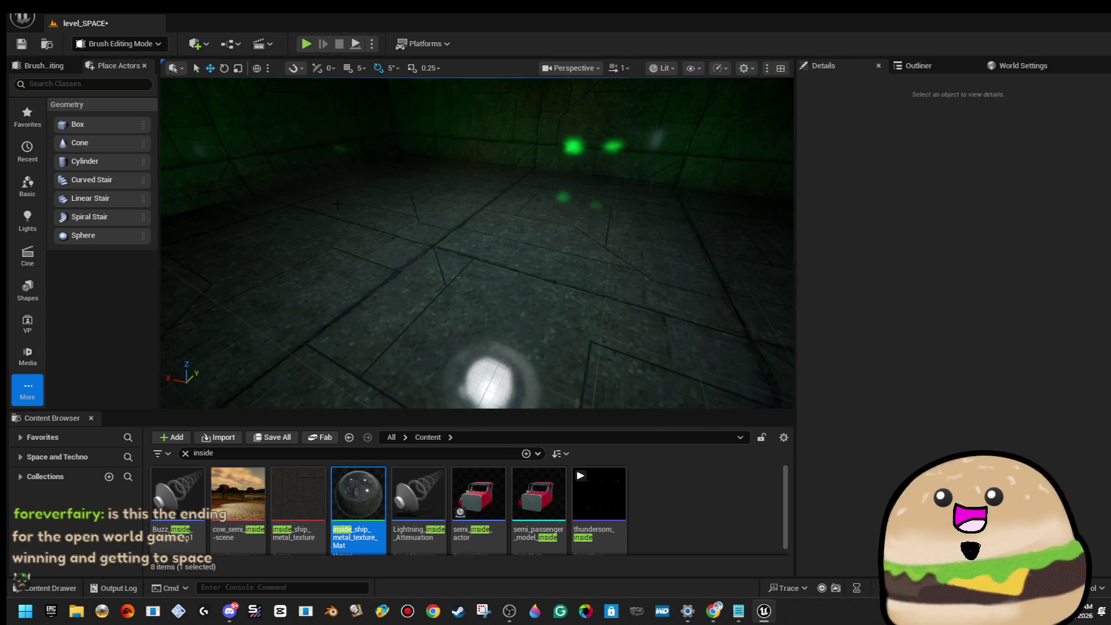
Step: Lower the new cylinder brush into the floor, make it subtractive, and scale it to about 2.36
{"action": "left_click", "coordinate": [515, 221]}
{"action": "left_click_drag", "start_coordinate": [508, 216], "coordinate": [545, 241]}
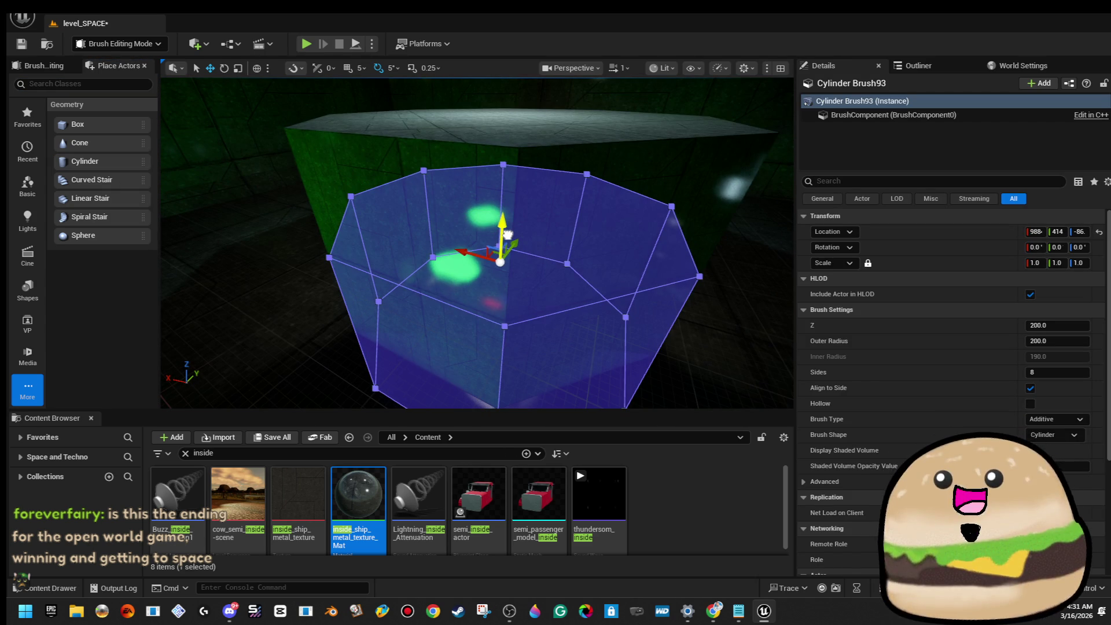
{"action": "left_click", "coordinate": [1058, 419]}
{"action": "mouse_move", "coordinate": [507, 240]}
{"action": "left_mouse_down"}
{"action": "mouse_move", "coordinate": [473, 212]}
{"action": "mouse_move", "coordinate": [514, 212]}
{"action": "mouse_move", "coordinate": [476, 125]}
{"action": "mouse_move", "coordinate": [469, 186]}
{"action": "mouse_move", "coordinate": [472, 156]}
{"action": "mouse_move", "coordinate": [483, 157]}
{"action": "left_mouse_up"}
{"action": "key", "text": "r"}
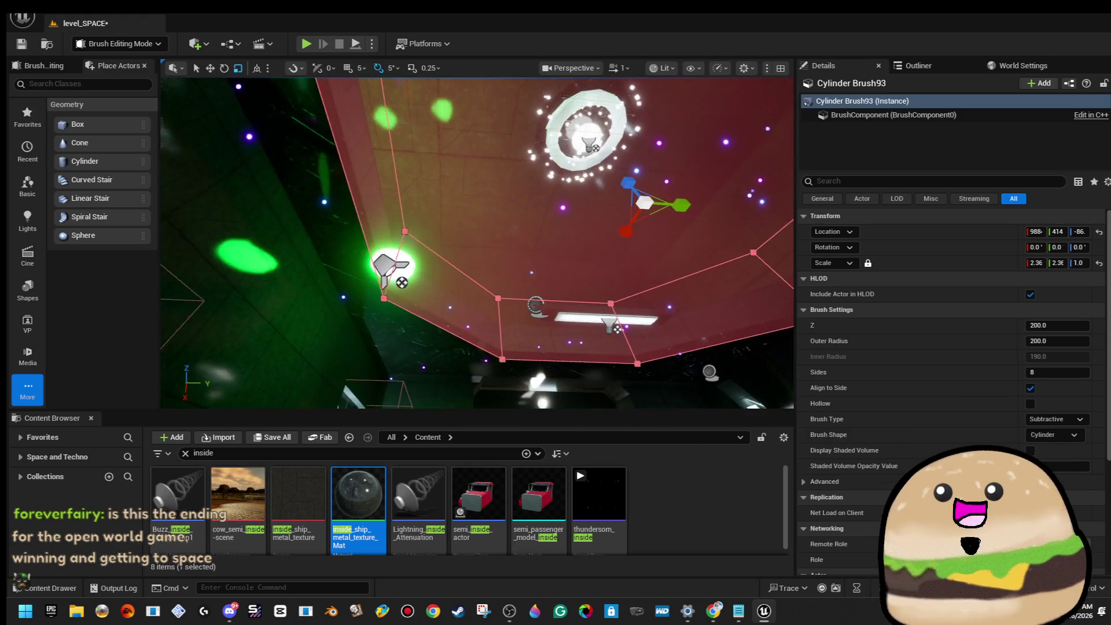
Step: Isolate and frame the cylinder brush, raise it higher, then select Space_light5
{"action": "key", "text": "shift+h"}
{"action": "key", "text": "w"}
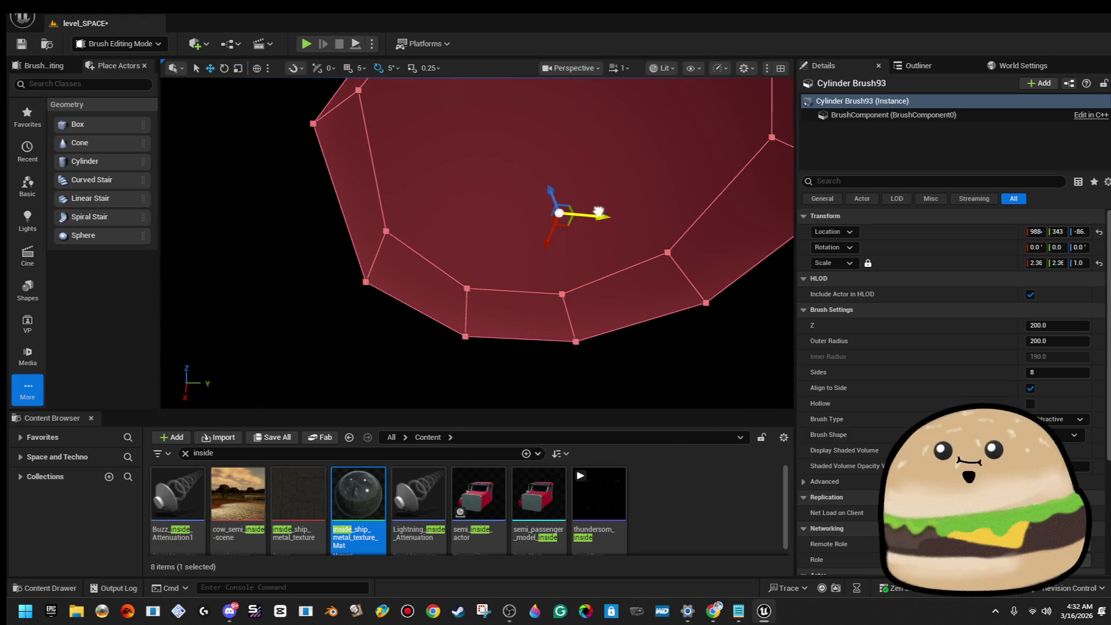
{"action": "mouse_move", "coordinate": [475, 243]}
{"action": "left_mouse_down"}
{"action": "mouse_move", "coordinate": [359, 238]}
{"action": "mouse_move", "coordinate": [289, 272]}
{"action": "left_mouse_up"}
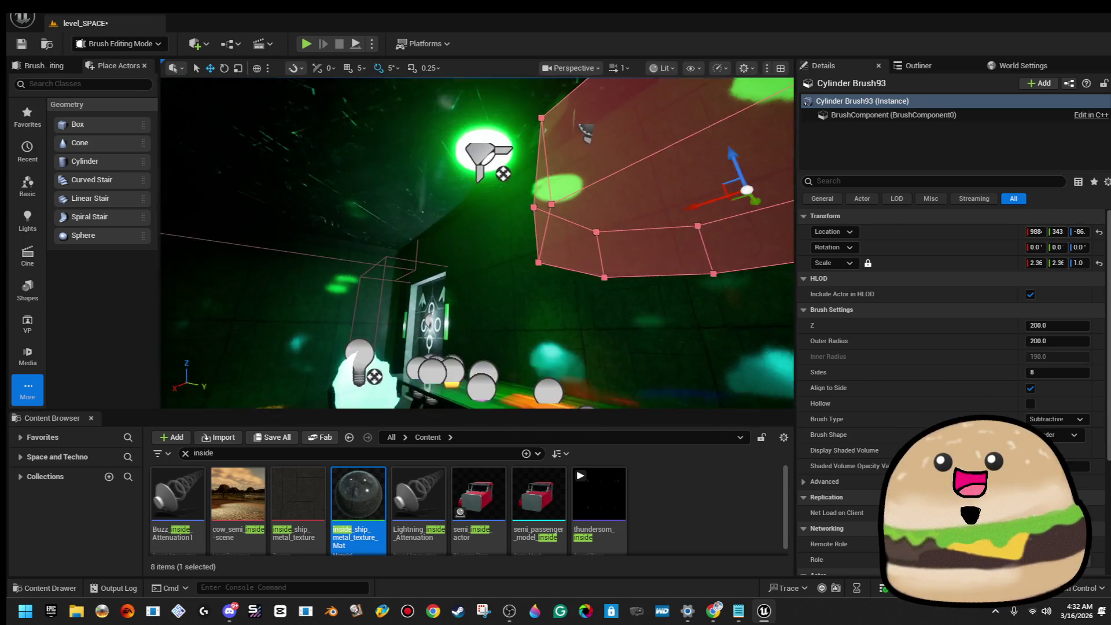
{"action": "mouse_move", "coordinate": [508, 132]}
{"action": "left_mouse_down"}
{"action": "mouse_move", "coordinate": [510, 102]}
{"action": "mouse_move", "coordinate": [504, 111]}
{"action": "left_mouse_up"}
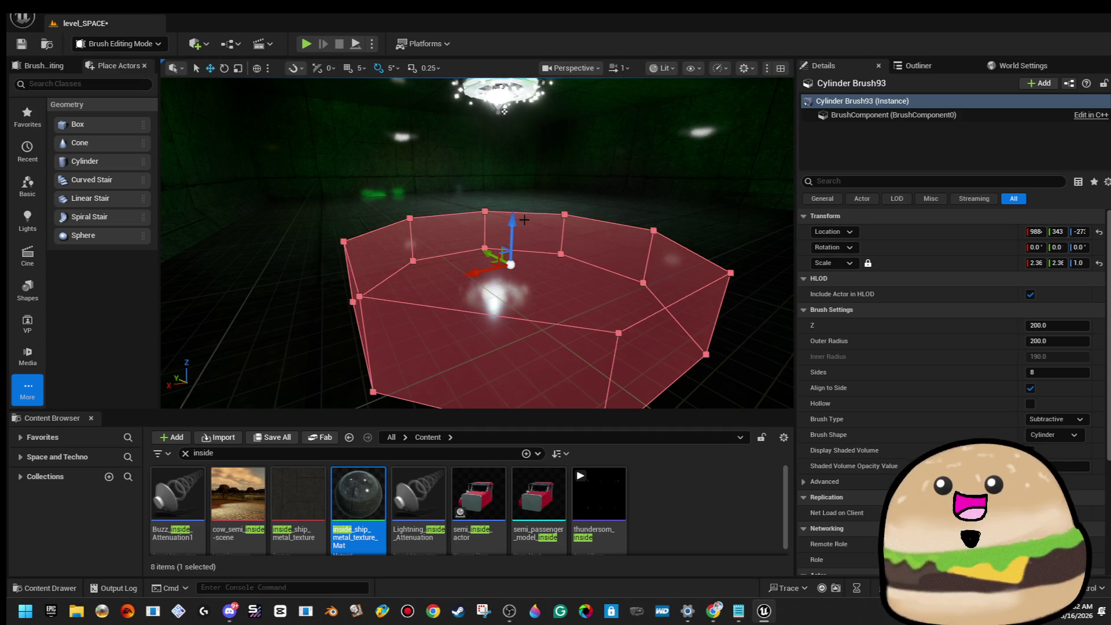
{"action": "mouse_move", "coordinate": [519, 220]}
{"action": "left_mouse_down"}
{"action": "mouse_move", "coordinate": [512, 184]}
{"action": "mouse_move", "coordinate": [399, 189]}
{"action": "mouse_move", "coordinate": [399, 138]}
{"action": "left_mouse_up"}
{"action": "left_click", "coordinate": [399, 188]}
{"action": "left_click", "coordinate": [543, 197]}
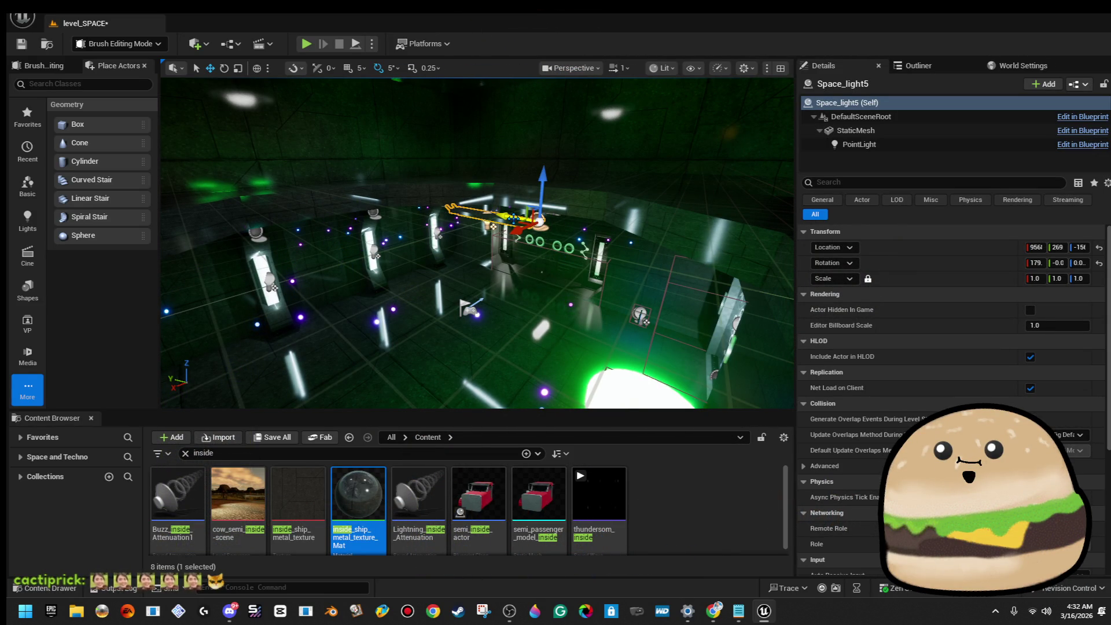
Step: Select the green ceiling_space_light4 lamp over the floor and nudge it slightly
{"action": "key", "text": "Escape"}
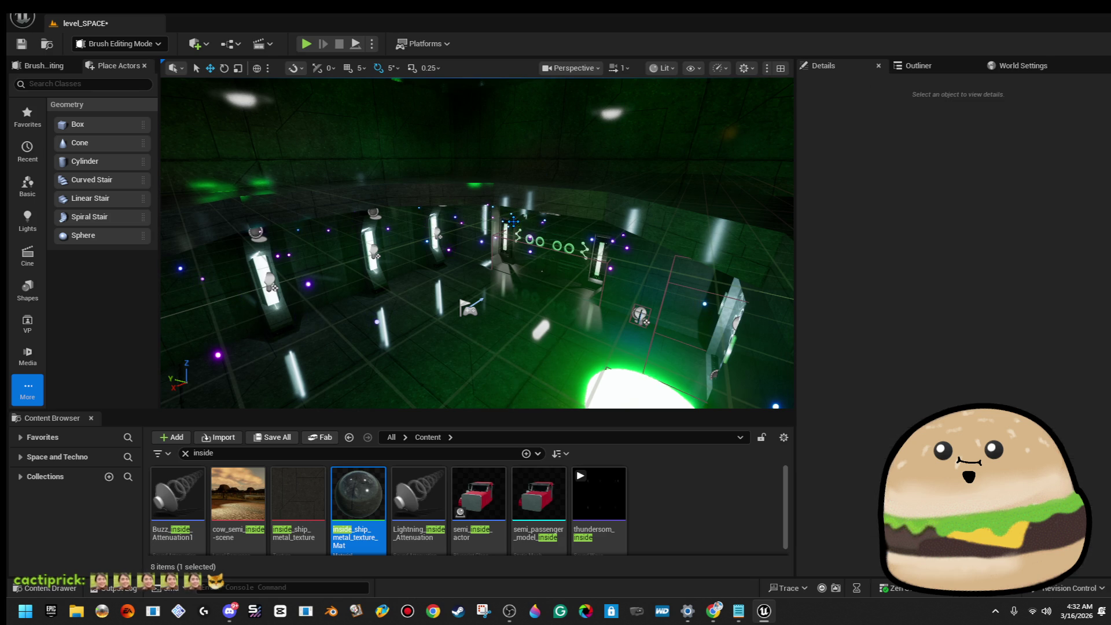
{"action": "left_click_drag", "start_coordinate": [477, 290], "coordinate": [477, 243]}
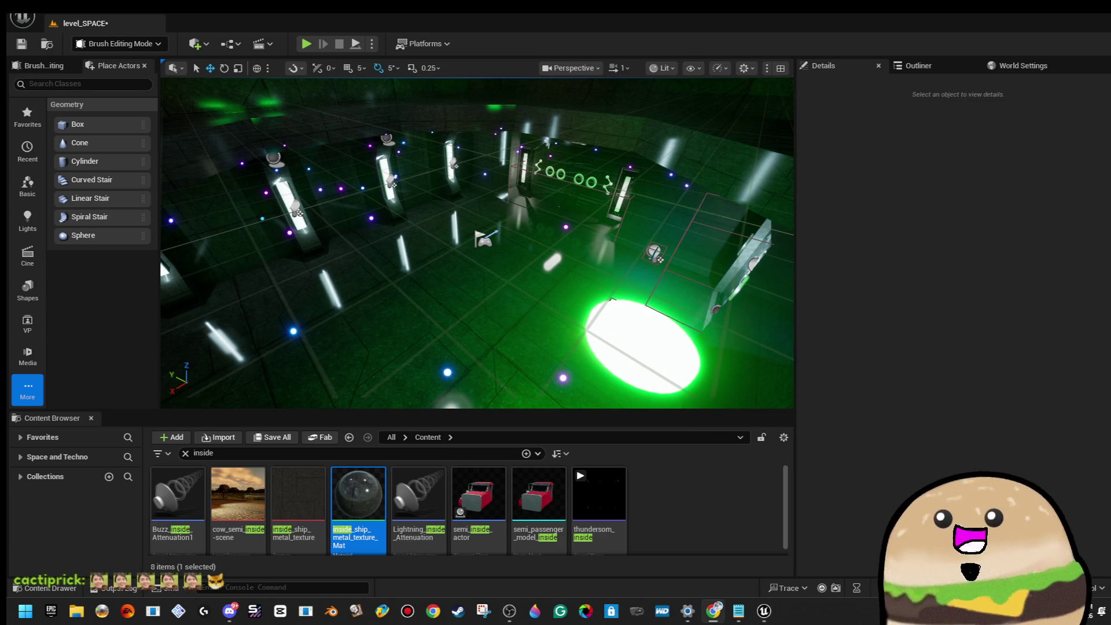
{"action": "left_click_drag", "start_coordinate": [406, 243], "coordinate": [405, 307]}
{"action": "mouse_move", "coordinate": [563, 271]}
{"action": "left_mouse_down"}
{"action": "mouse_move", "coordinate": [563, 231]}
{"action": "mouse_move", "coordinate": [563, 271]}
{"action": "left_mouse_up"}
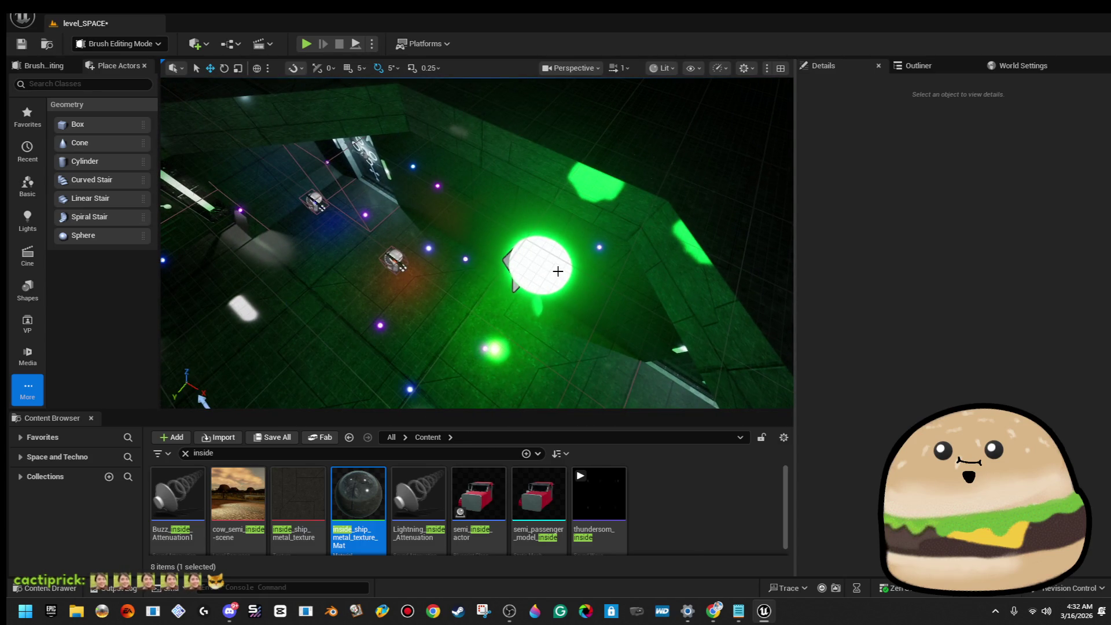
{"action": "left_click", "coordinate": [563, 270]}
{"action": "scroll", "coordinate": [539, 222], "scroll_direction": "down", "scroll_amount": 3}
{"action": "mouse_move", "coordinate": [508, 217]}
{"action": "left_mouse_down"}
{"action": "mouse_move", "coordinate": [497, 223]}
{"action": "mouse_move", "coordinate": [535, 177]}
{"action": "left_mouse_up"}
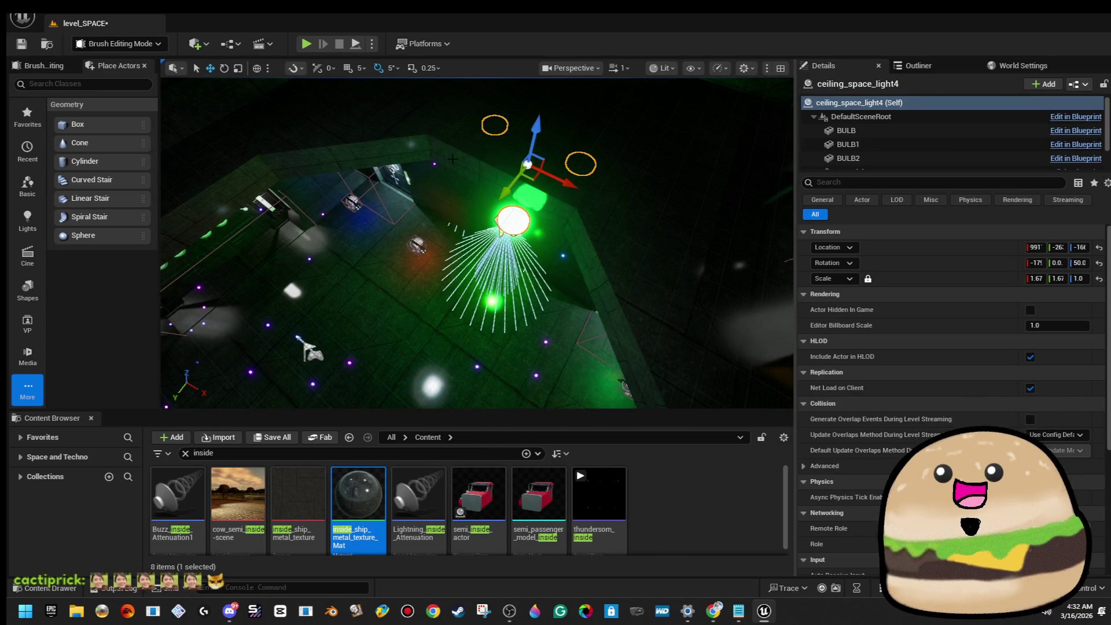
Step: Frame Cylinder Brush93 and shrink it from scale 2.36 to about 1.99
{"action": "left_click", "coordinate": [451, 160]}
{"action": "key", "text": "f"}
{"action": "left_click_drag", "start_coordinate": [447, 248], "coordinate": [438, 259]}
{"action": "key", "text": "w"}
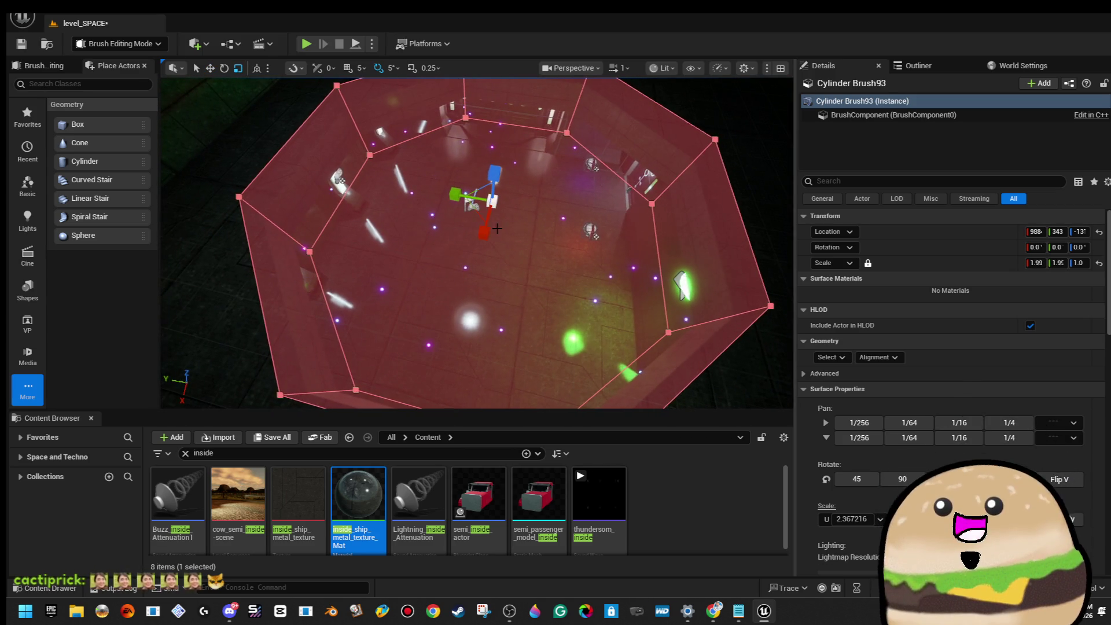
Step: Slide the cylinder pit brush sideways along the Y axis
{"action": "scroll", "coordinate": [490, 200], "scroll_direction": "down", "scroll_amount": 5}
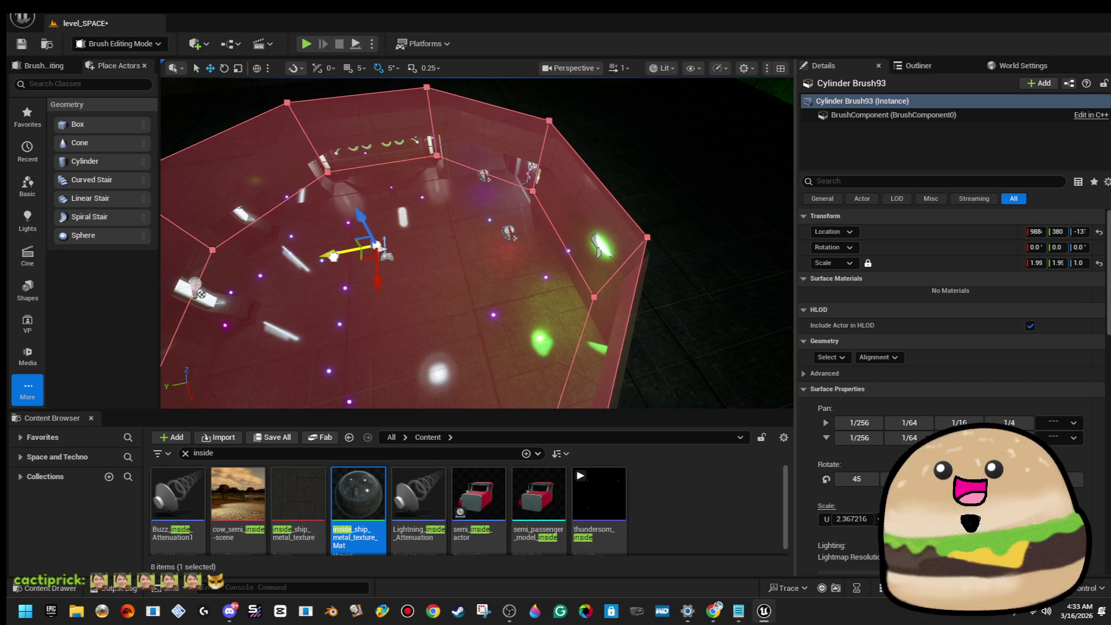
{"action": "left_click_drag", "start_coordinate": [490, 201], "coordinate": [457, 203]}
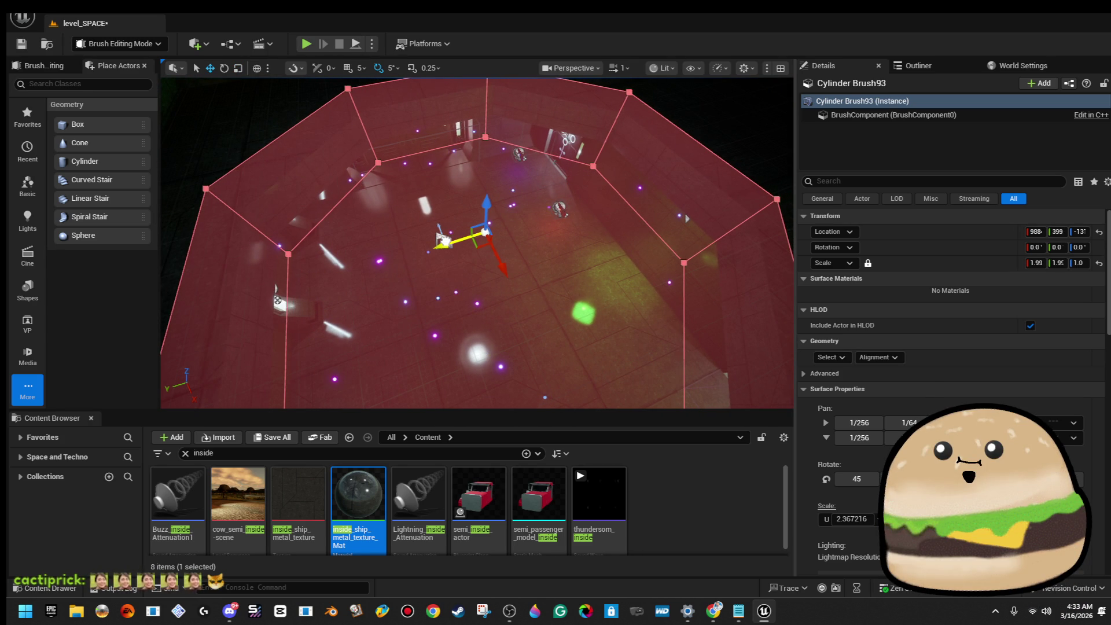
{"action": "scroll", "coordinate": [491, 238], "scroll_direction": "down", "scroll_amount": 10}
{"action": "key", "text": "Escape"}
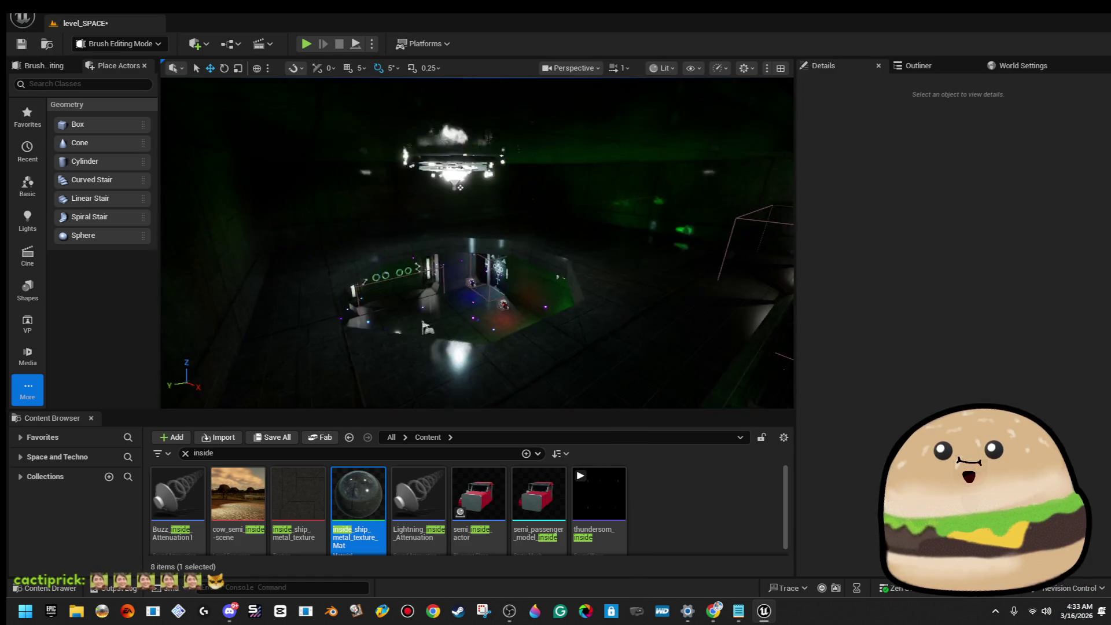
Step: Select and frame the spiral_LIGHT_ACTOR7 lamp, then raise it higher
{"action": "left_click", "coordinate": [513, 219]}
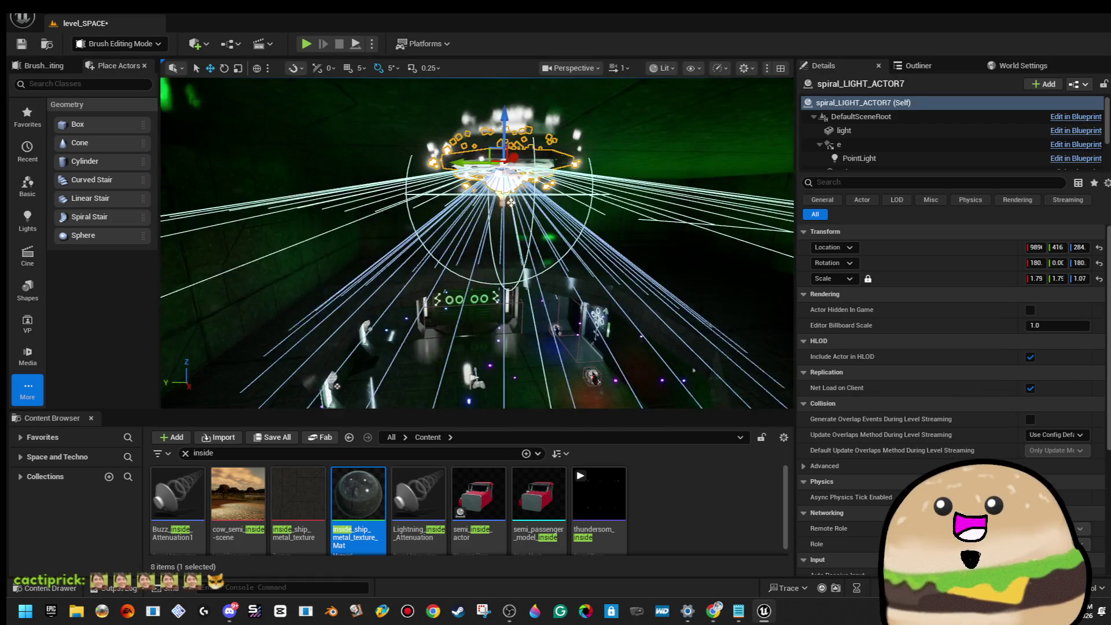
{"action": "left_click_drag", "start_coordinate": [512, 220], "coordinate": [495, 221]}
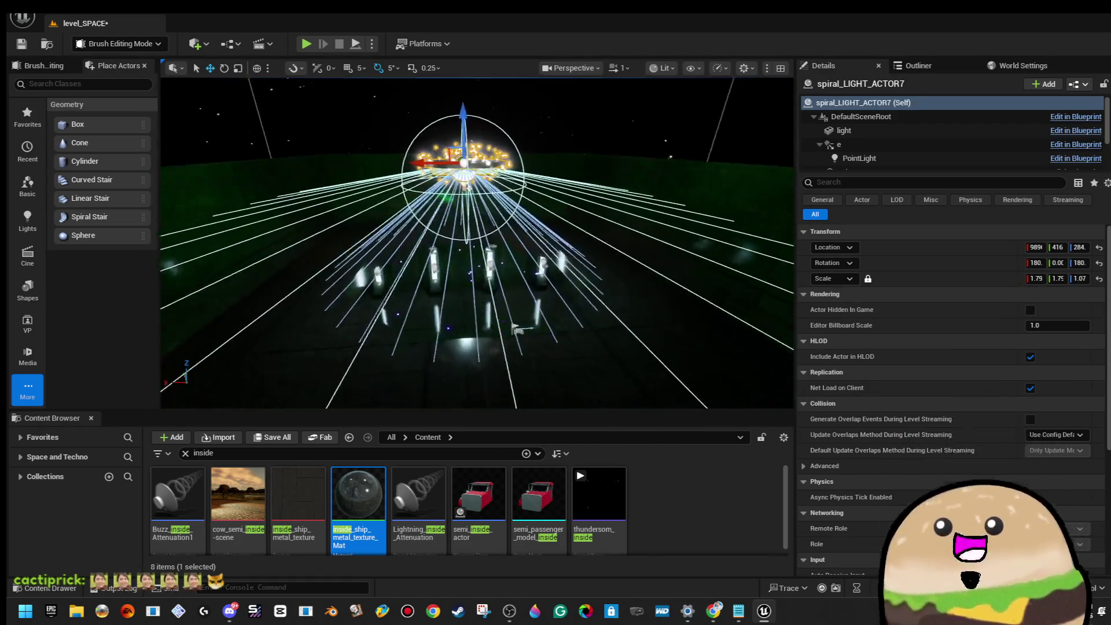
{"action": "key", "text": "f"}
{"action": "scroll", "coordinate": [524, 167], "scroll_direction": "up", "scroll_amount": 3}
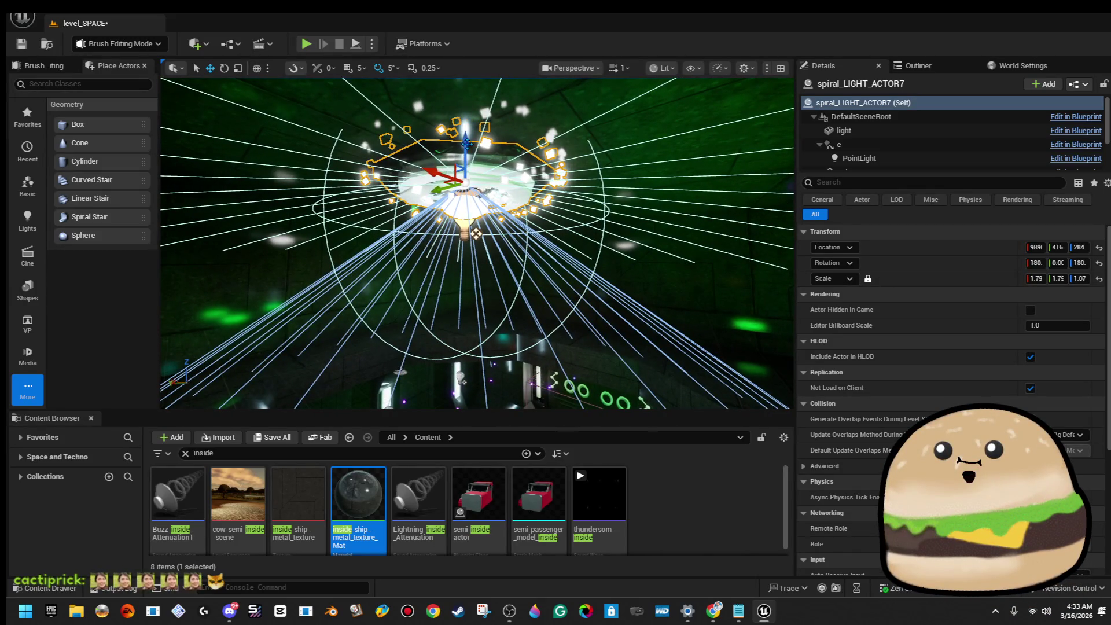
{"action": "left_click_drag", "start_coordinate": [476, 233], "coordinate": [476, 233]}
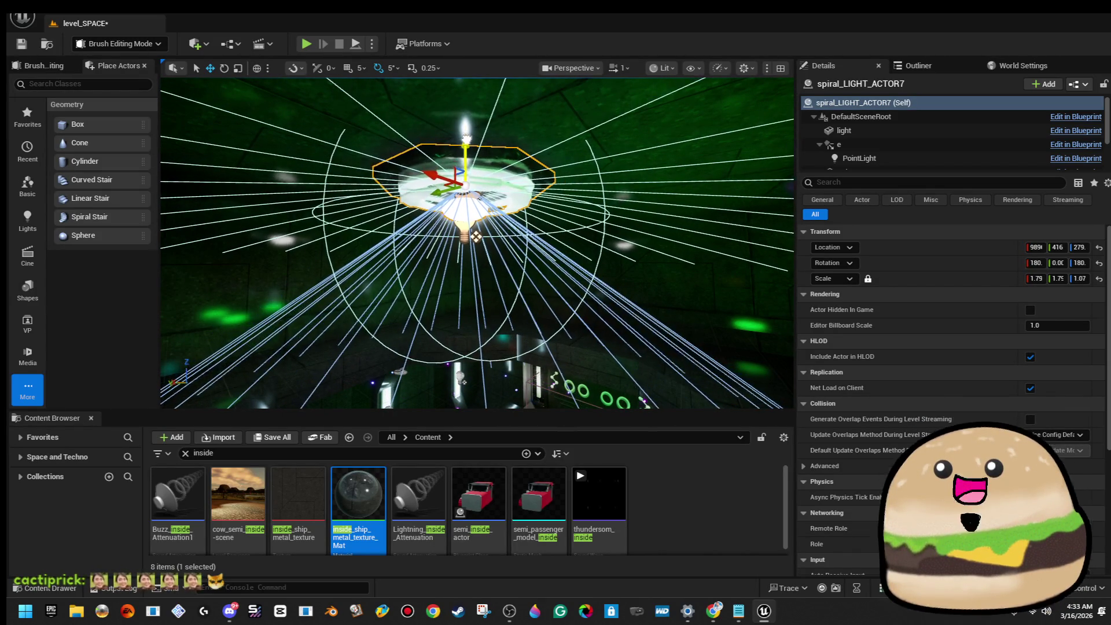
{"action": "left_click_drag", "start_coordinate": [476, 237], "coordinate": [476, 224]}
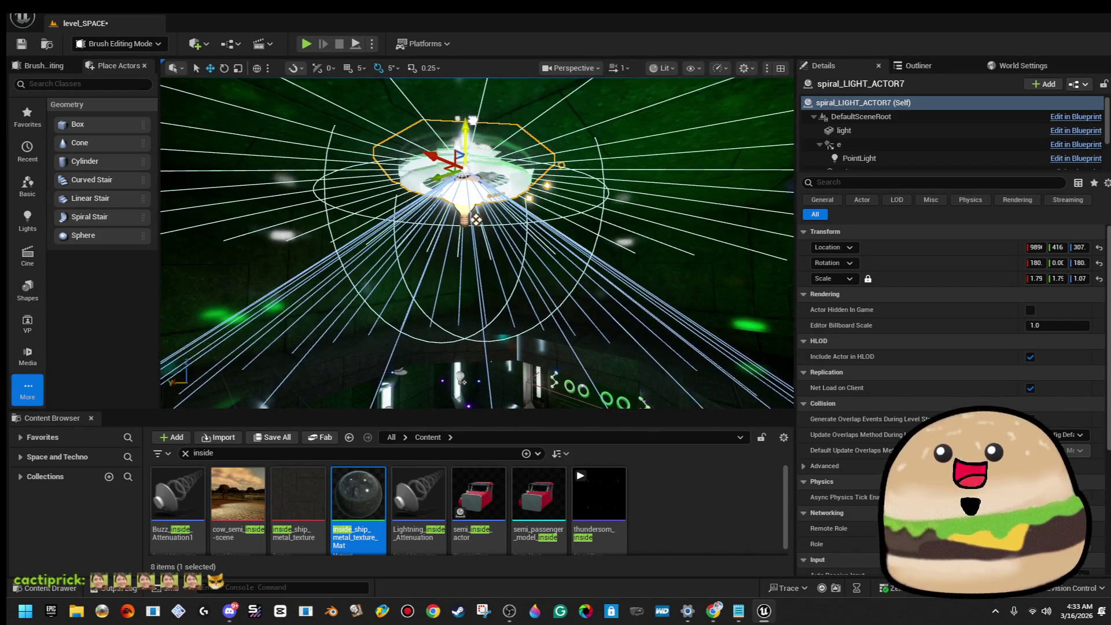
Step: Frame the cylinder brush to check it, then return to a room overview
{"action": "left_click_drag", "start_coordinate": [499, 180], "coordinate": [490, 190]}
{"action": "left_click", "coordinate": [490, 189]}
{"action": "key", "text": "f"}
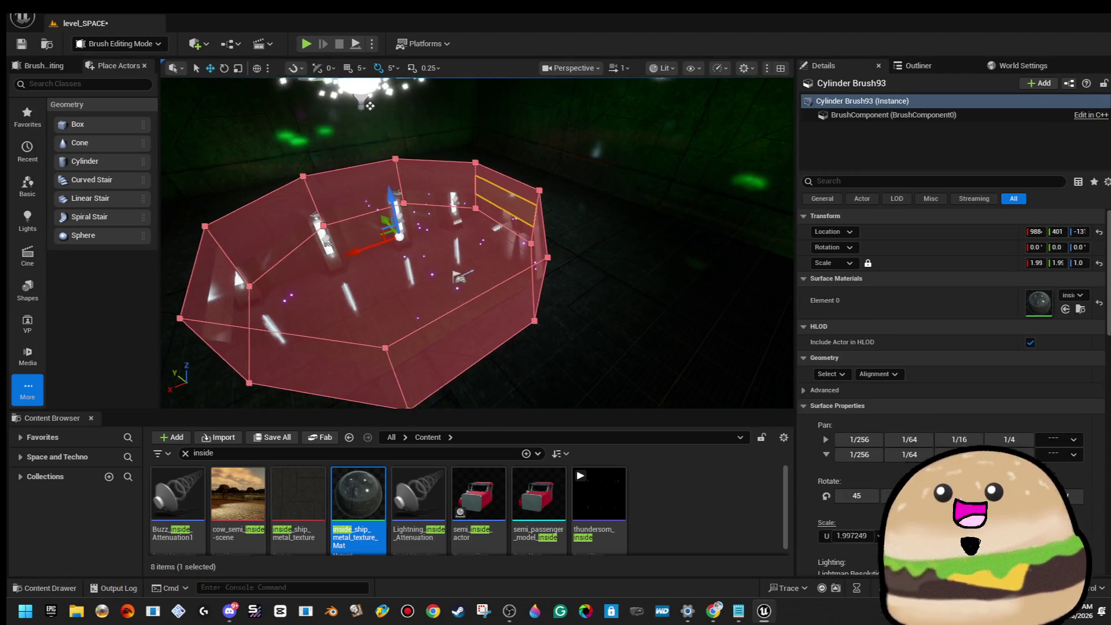
{"action": "key", "text": "Escape"}
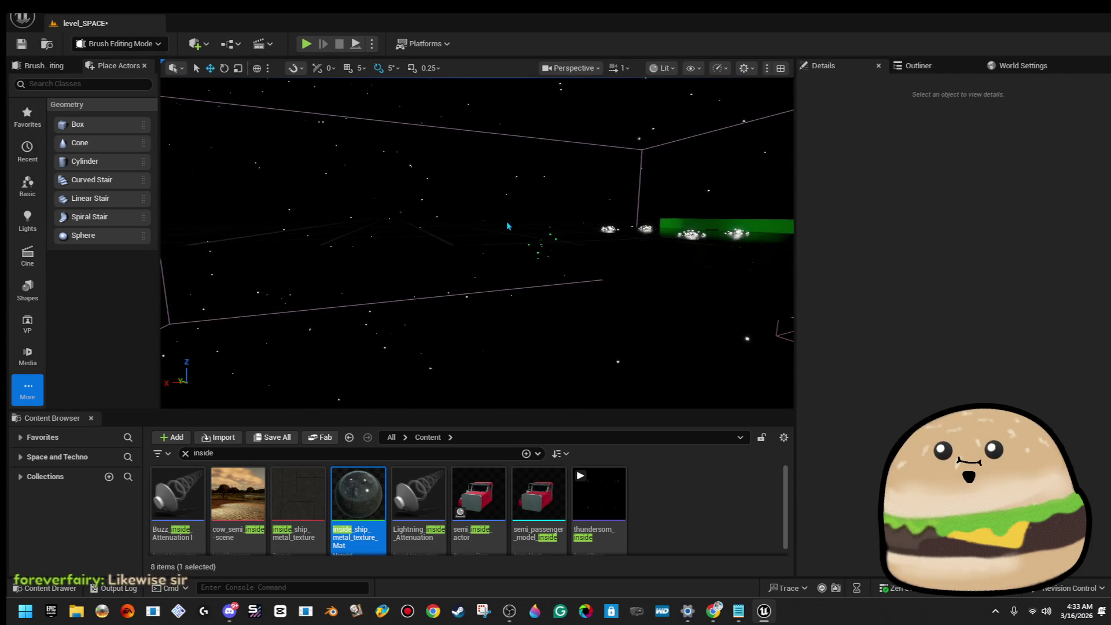
{"action": "left_click_drag", "start_coordinate": [454, 198], "coordinate": [454, 199]}
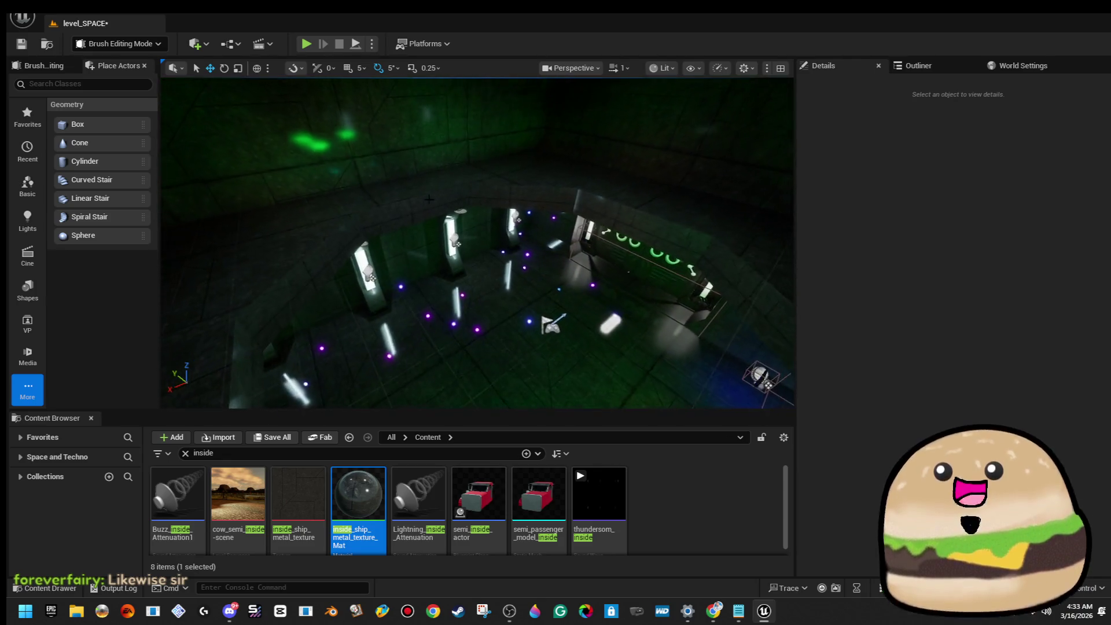
{"action": "left_click", "coordinate": [113, 85]}
Step: Search 'plan' in Place Actors and drop a Plane into the room as the floor
{"action": "type", "text": "plan"}
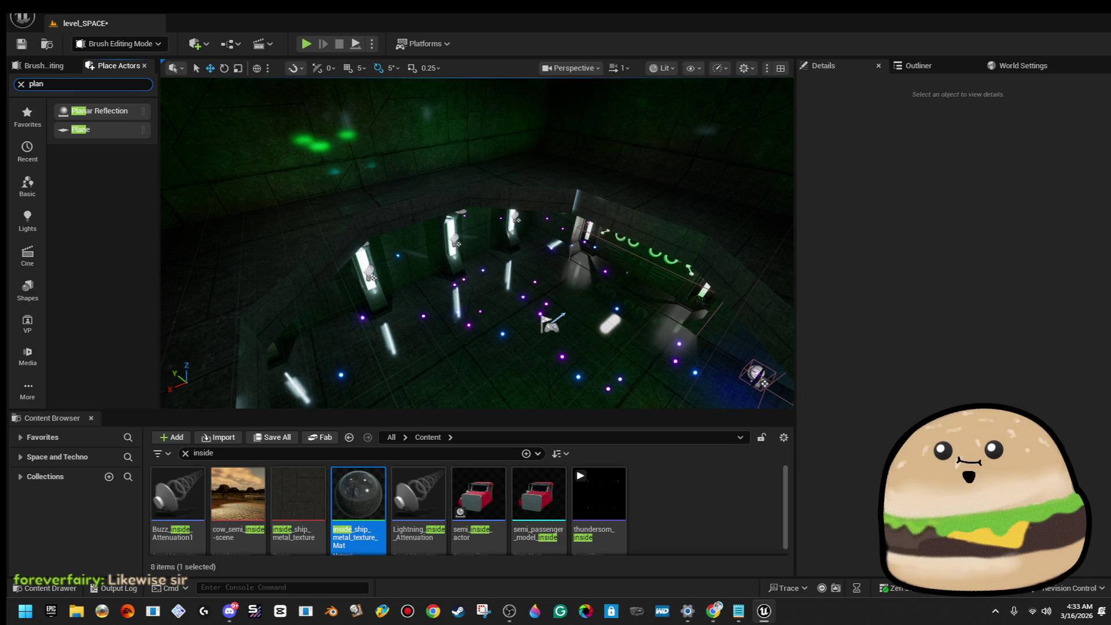
{"action": "mouse_move", "coordinate": [81, 129]}
{"action": "left_mouse_down"}
{"action": "mouse_move", "coordinate": [248, 193]}
{"action": "mouse_move", "coordinate": [306, 272]}
{"action": "mouse_move", "coordinate": [289, 260]}
{"action": "mouse_move", "coordinate": [308, 259]}
{"action": "mouse_move", "coordinate": [299, 219]}
{"action": "mouse_move", "coordinate": [318, 261]}
{"action": "left_mouse_up"}
{"action": "key", "text": "w"}
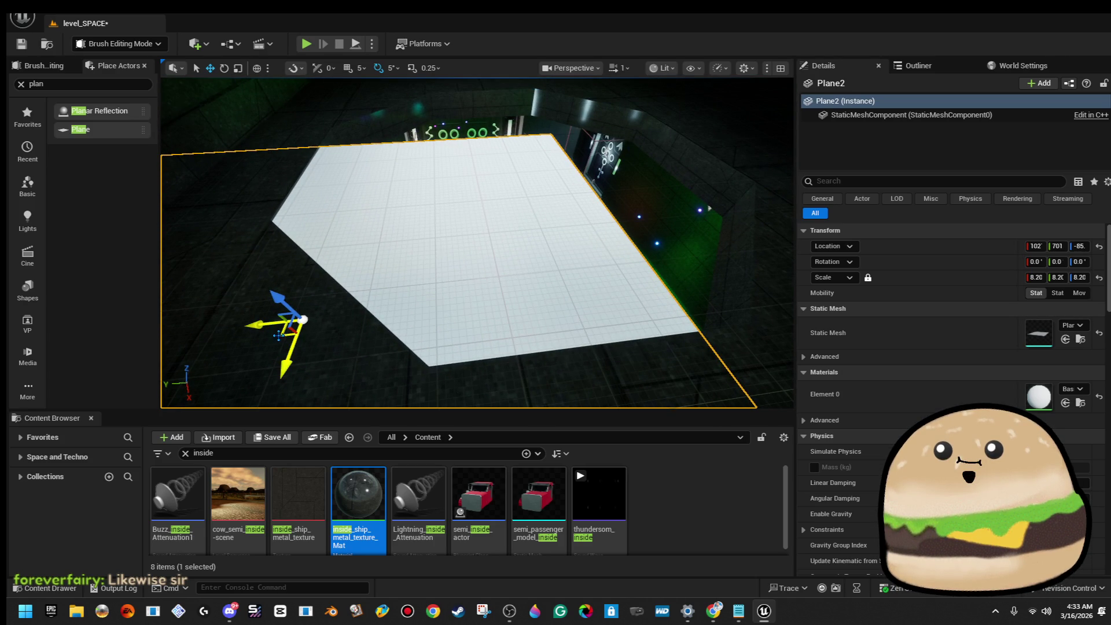